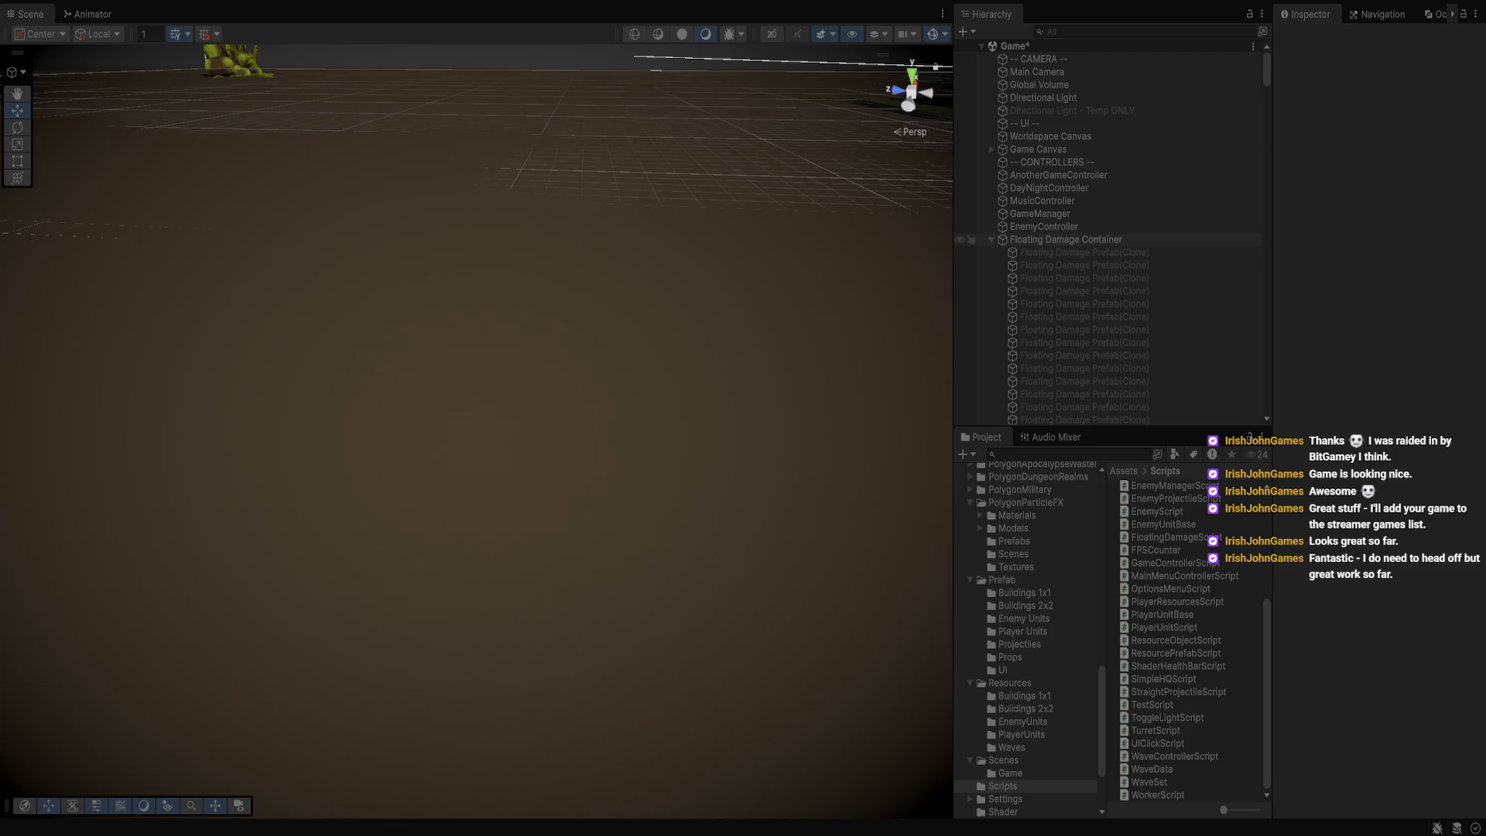
Collapse the Floating Damage Container's clone list in the Hierarchy
click(1065, 239)
click(992, 240)
scroll(1084, 379, down, 5)
scroll(1107, 233, down, 3)
Frame Enemy Unit, drag it back to Z -3.97, and stop play mode
double_click(1034, 186)
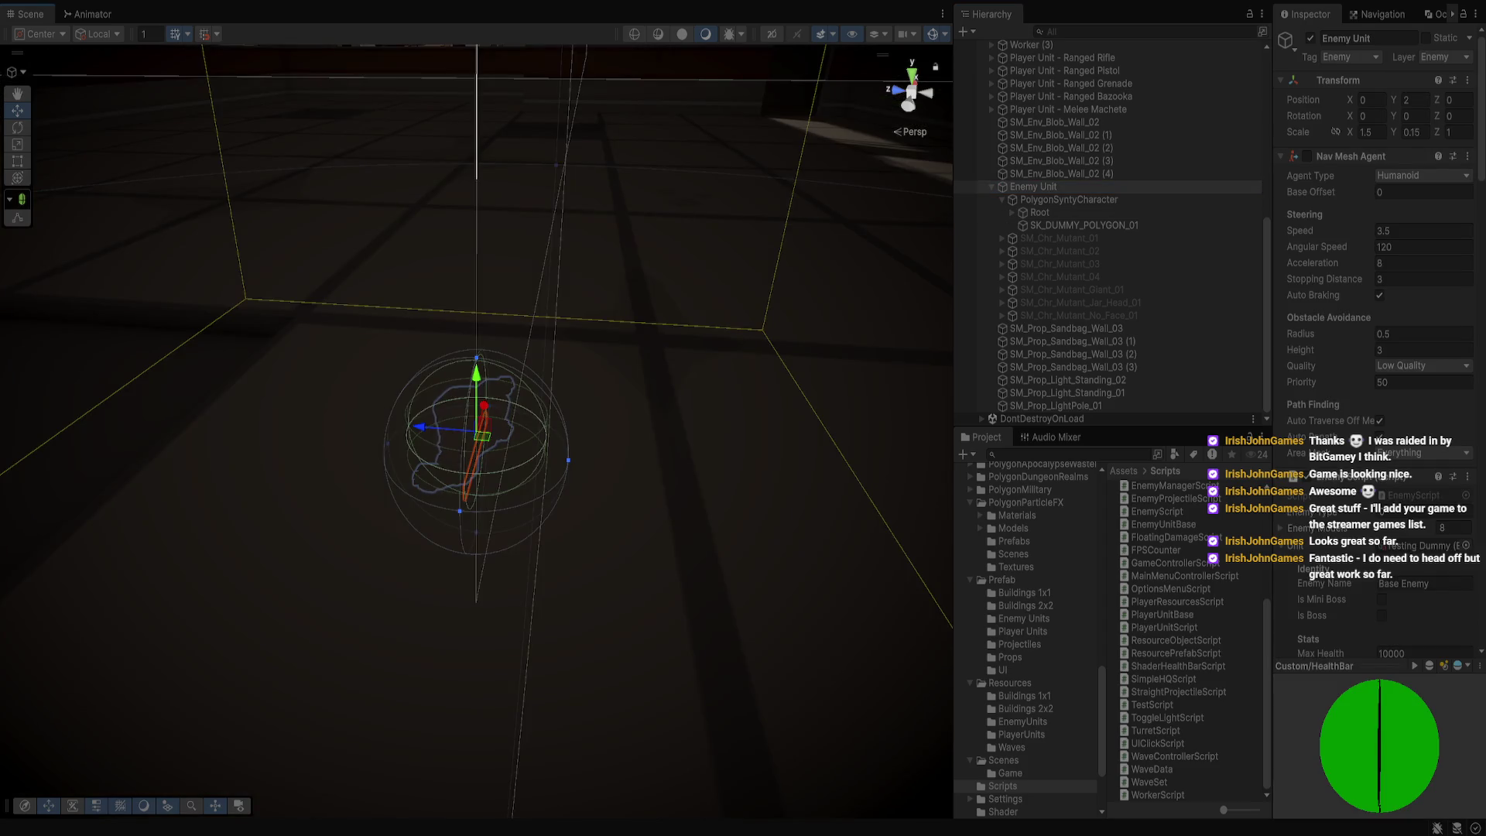
mouse_move(619, 387)
mouse_down()
mouse_move(503, 376)
mouse_move(472, 438)
mouse_up()
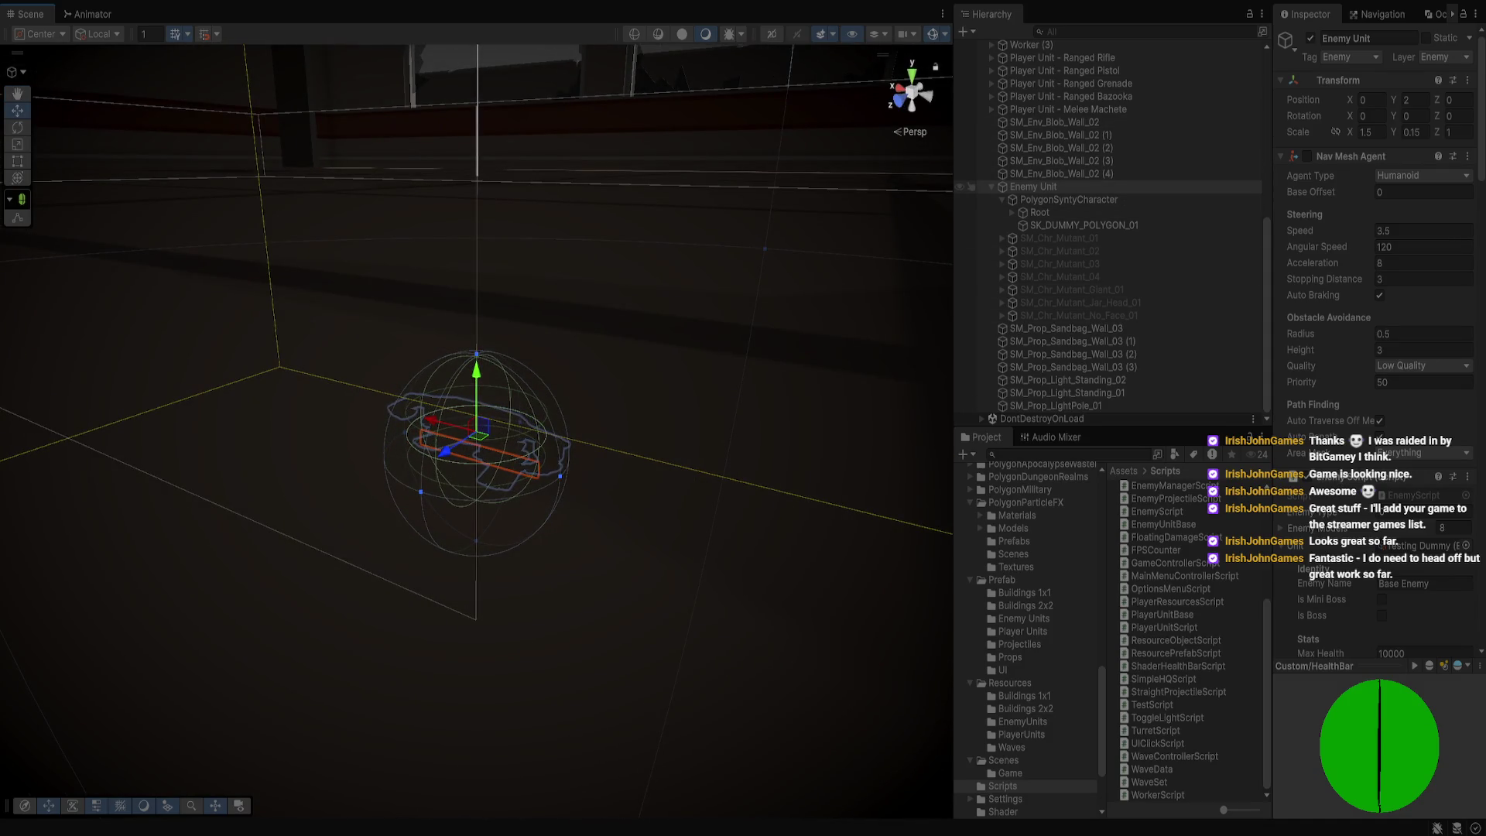
mouse_move(445, 451)
mouse_down()
mouse_move(550, 368)
mouse_move(697, 387)
mouse_move(573, 376)
mouse_up()
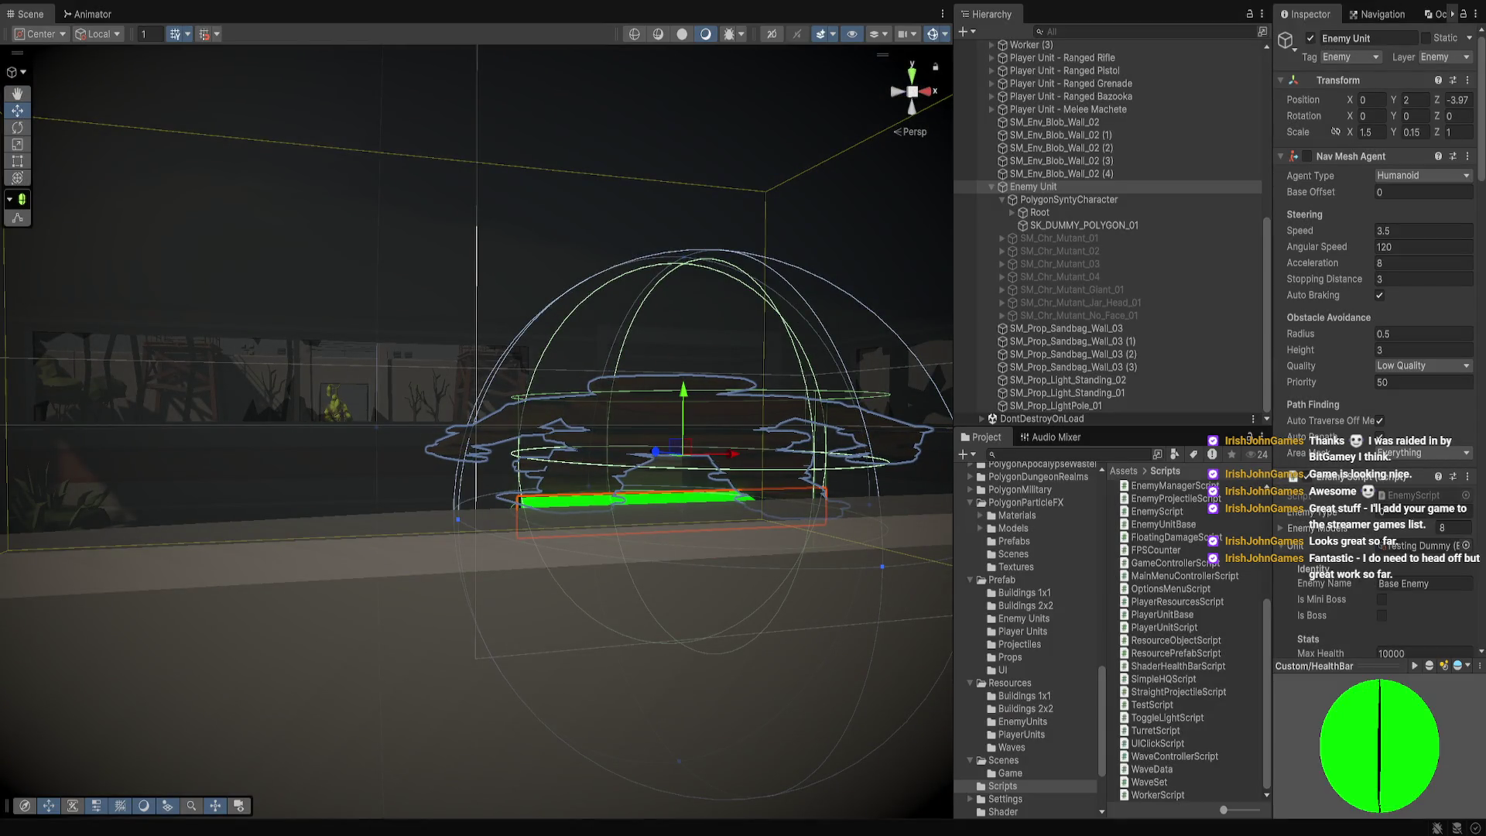
key(ctrl+p)
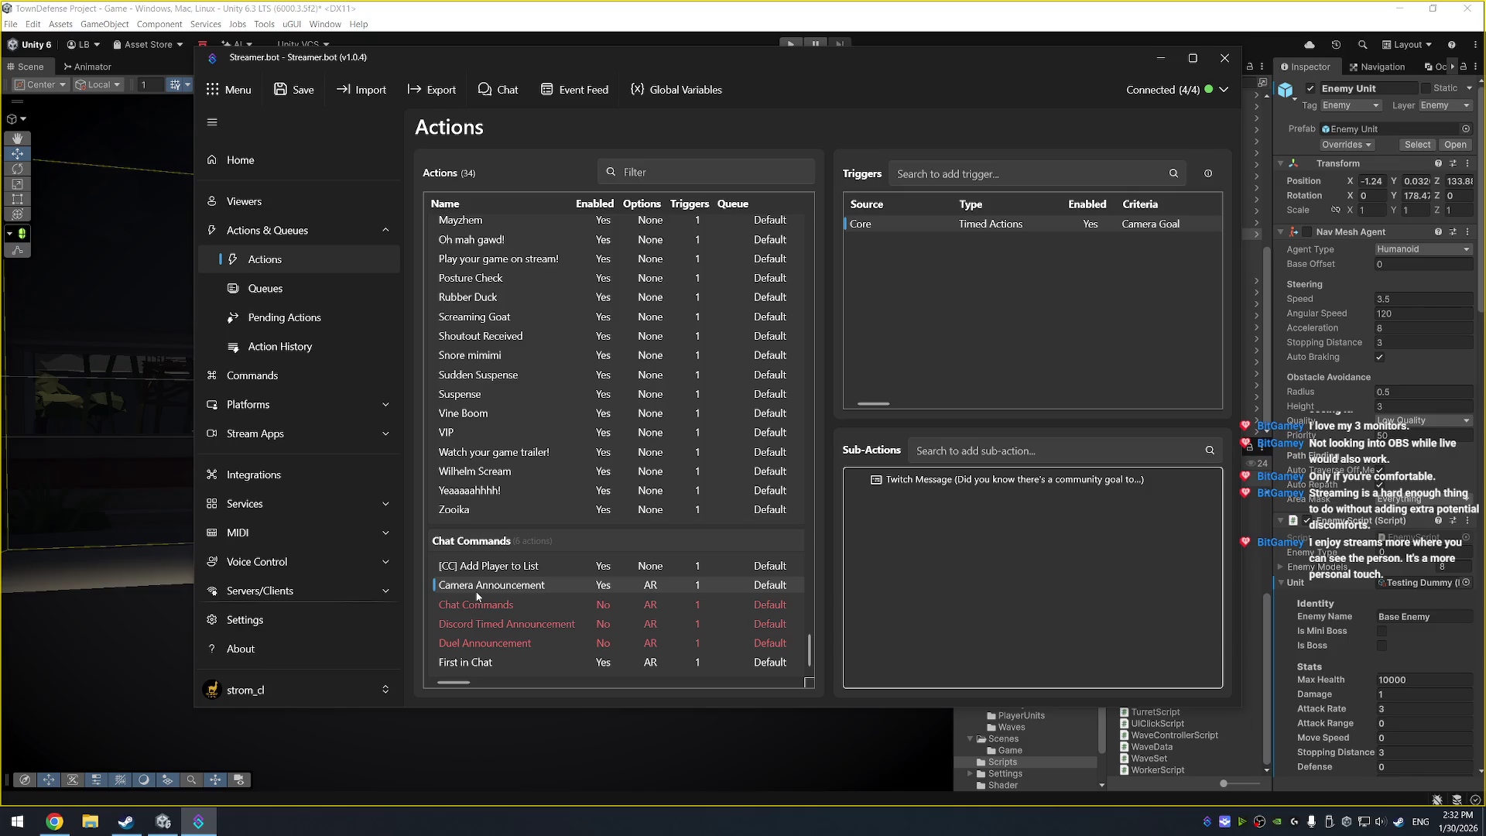
Show the Shoutout Received action's trigger and sub-actions
scroll(553, 563, up, 1)
scroll(554, 563, down, 1)
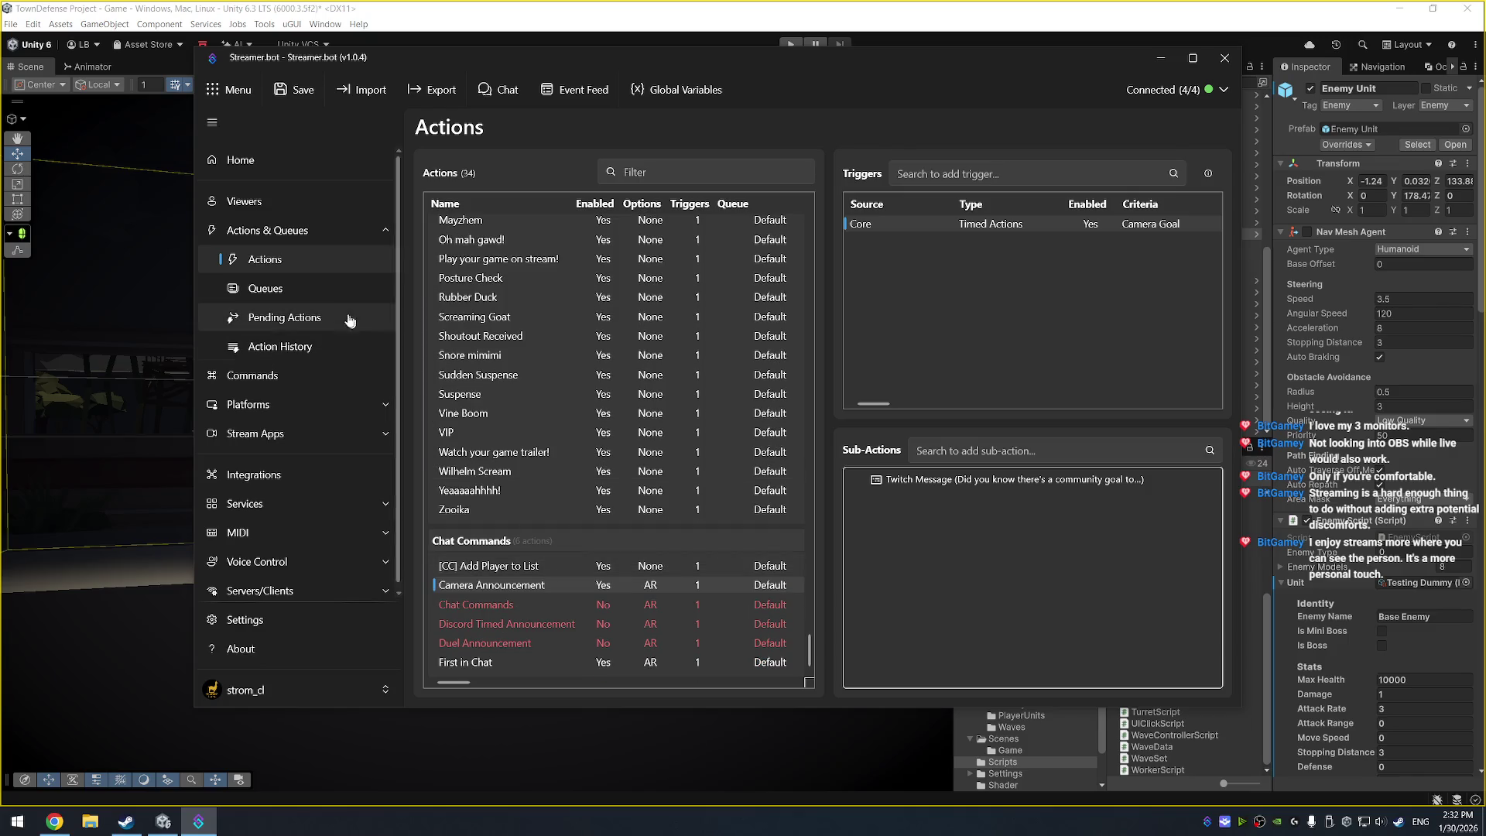
scroll(504, 433, up, 4)
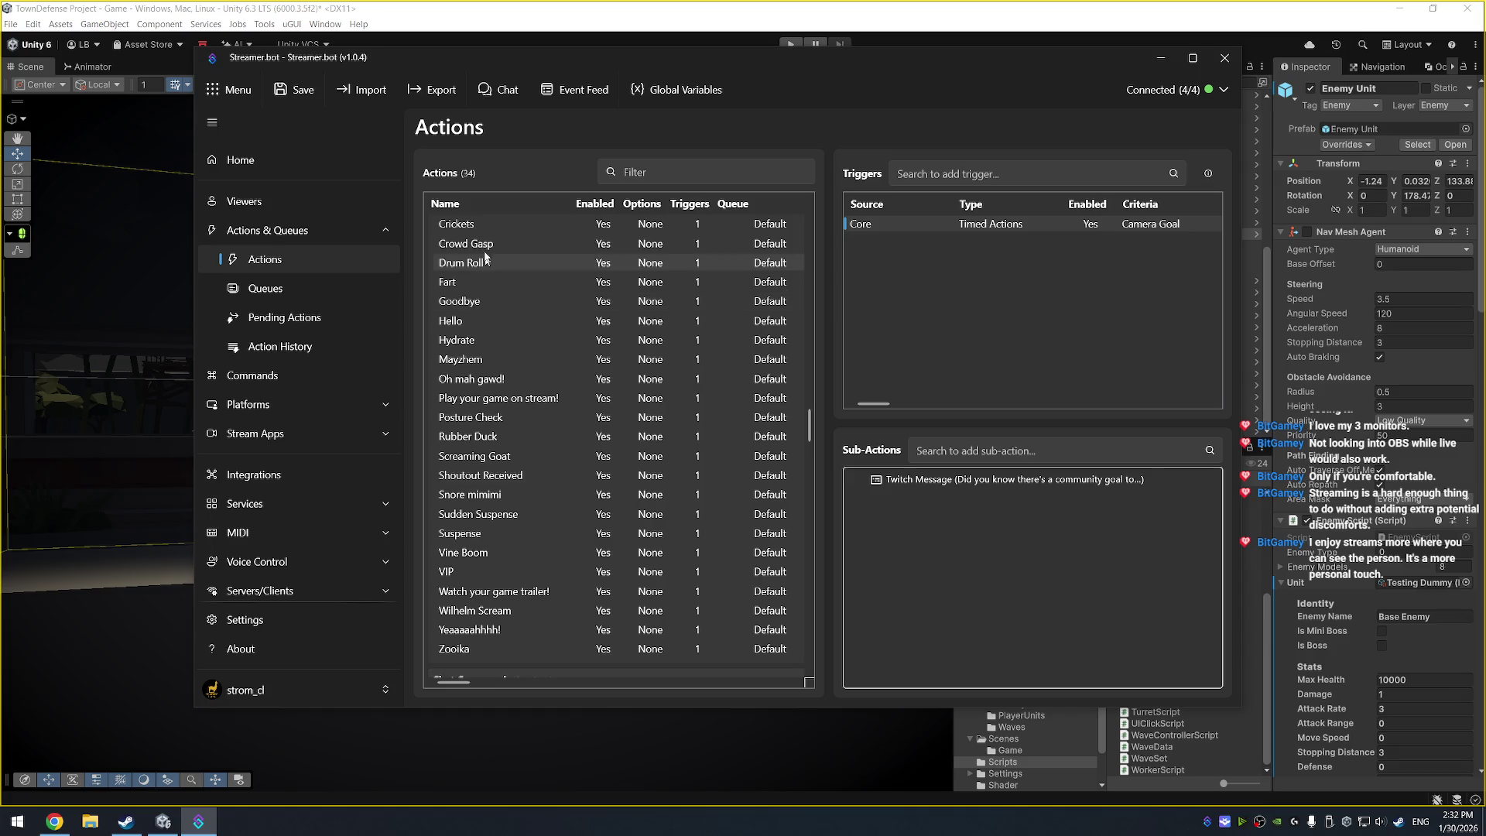
click(498, 475)
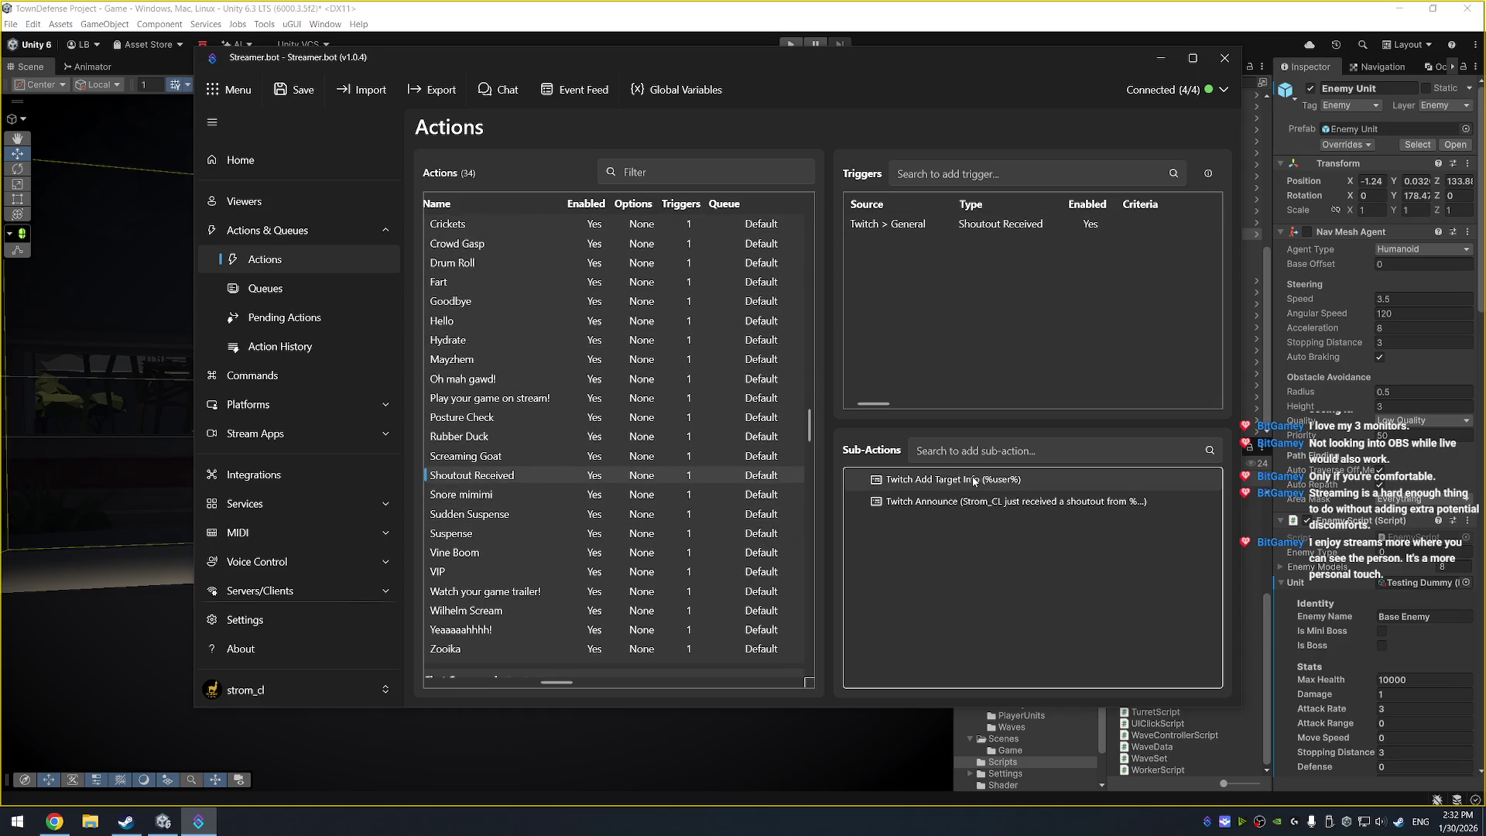
Inspect the Twitch Announce sub-action's message, then cancel without saving
click(957, 502)
double_click(957, 502)
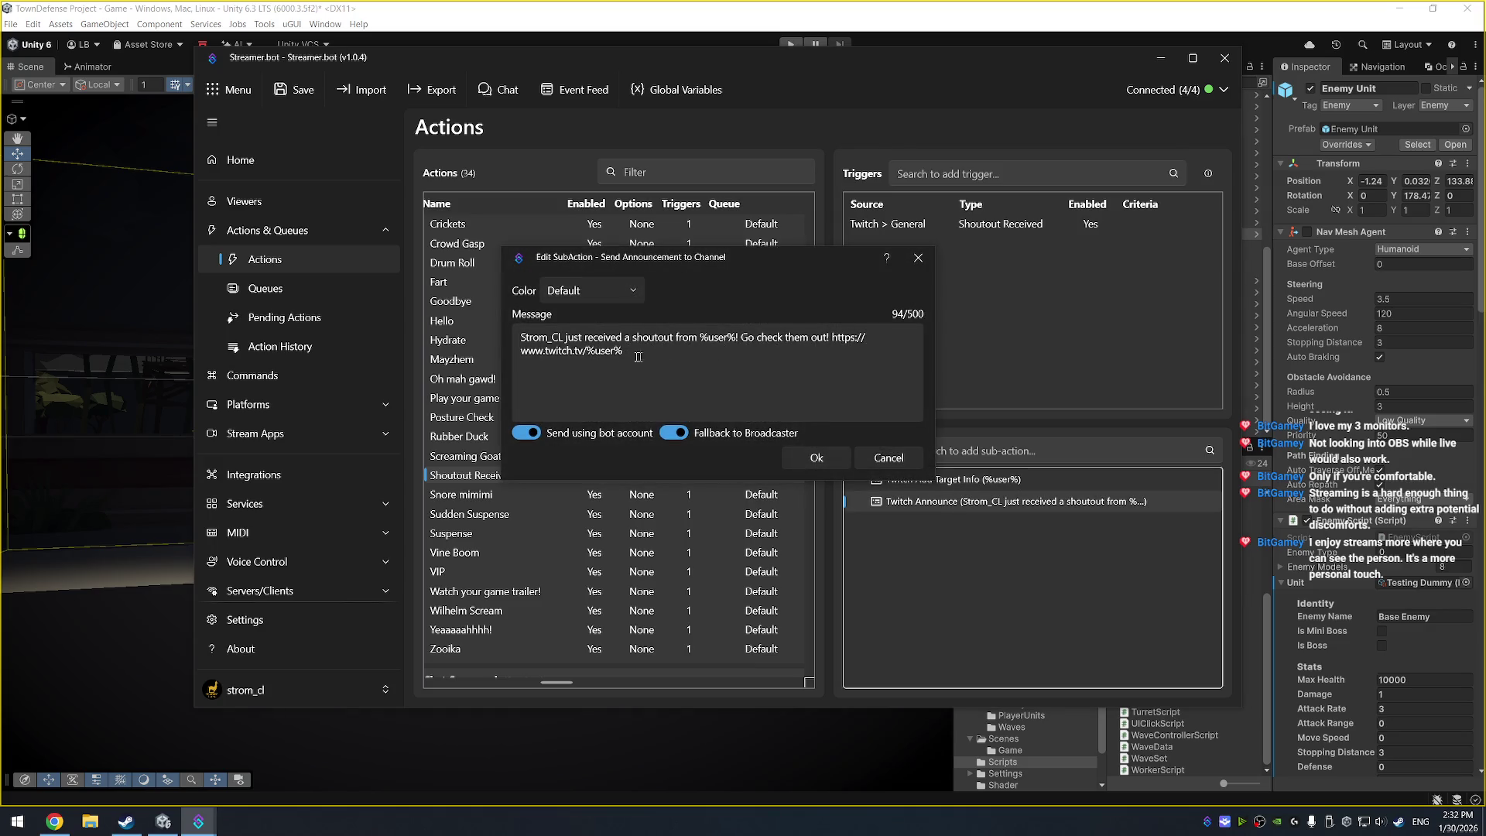
click(890, 459)
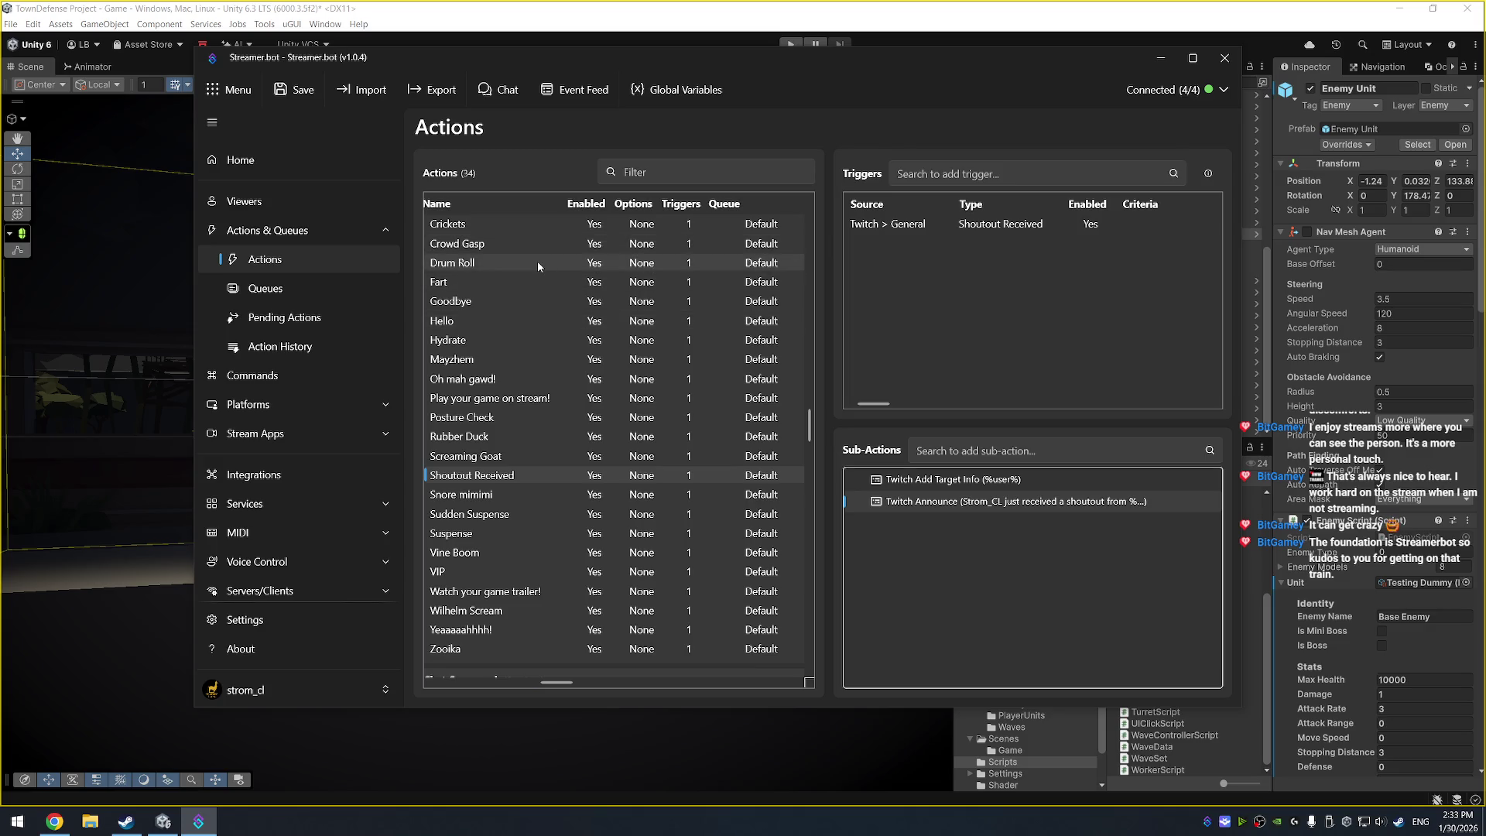
scroll(643, 328, up, 4)
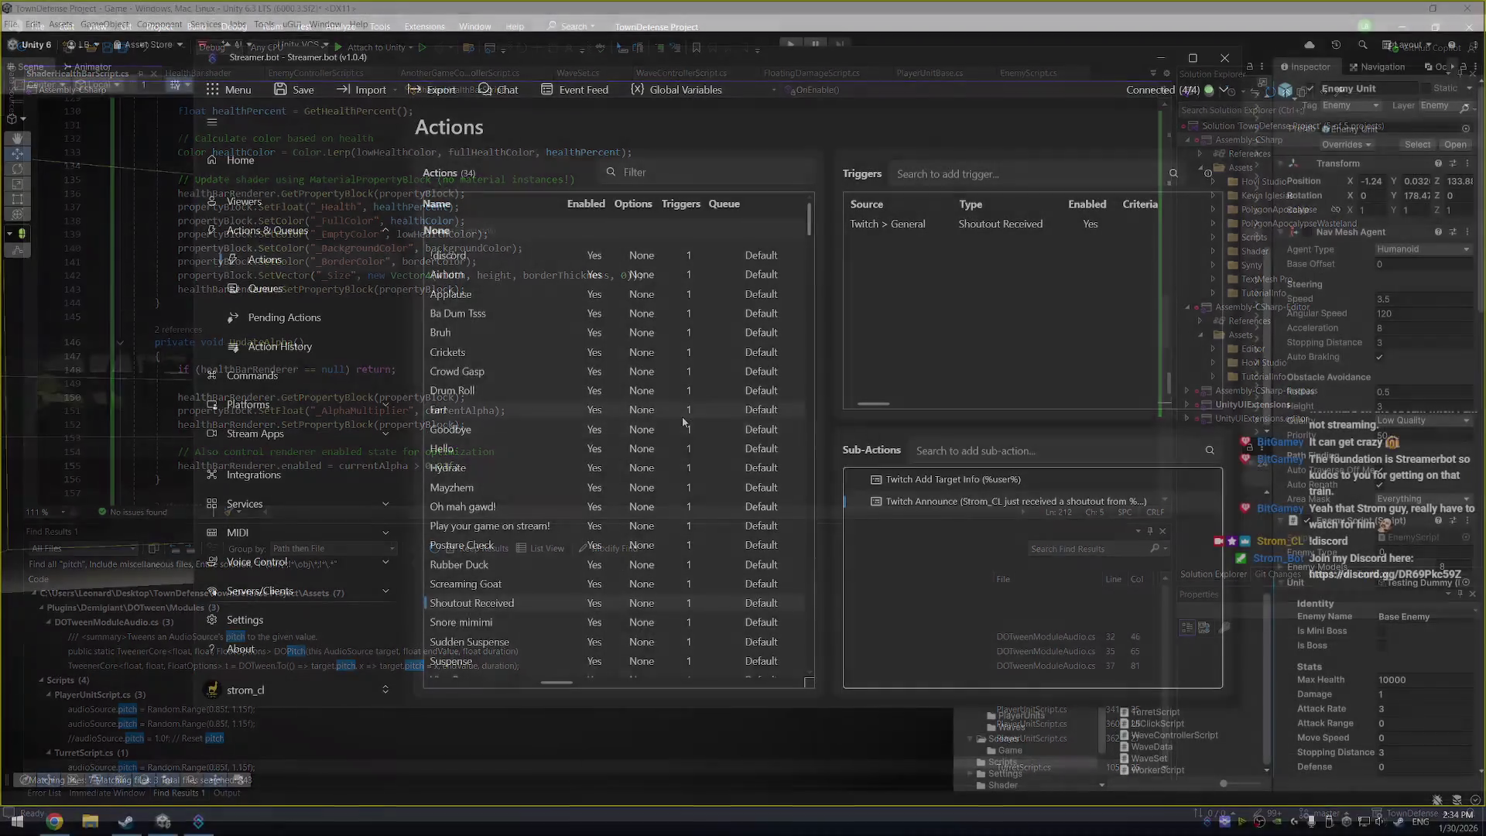
Show the First in Chat action, then shift the Streamer.bot window left and widen it
scroll(643, 452, down, 2)
scroll(643, 451, down, 2)
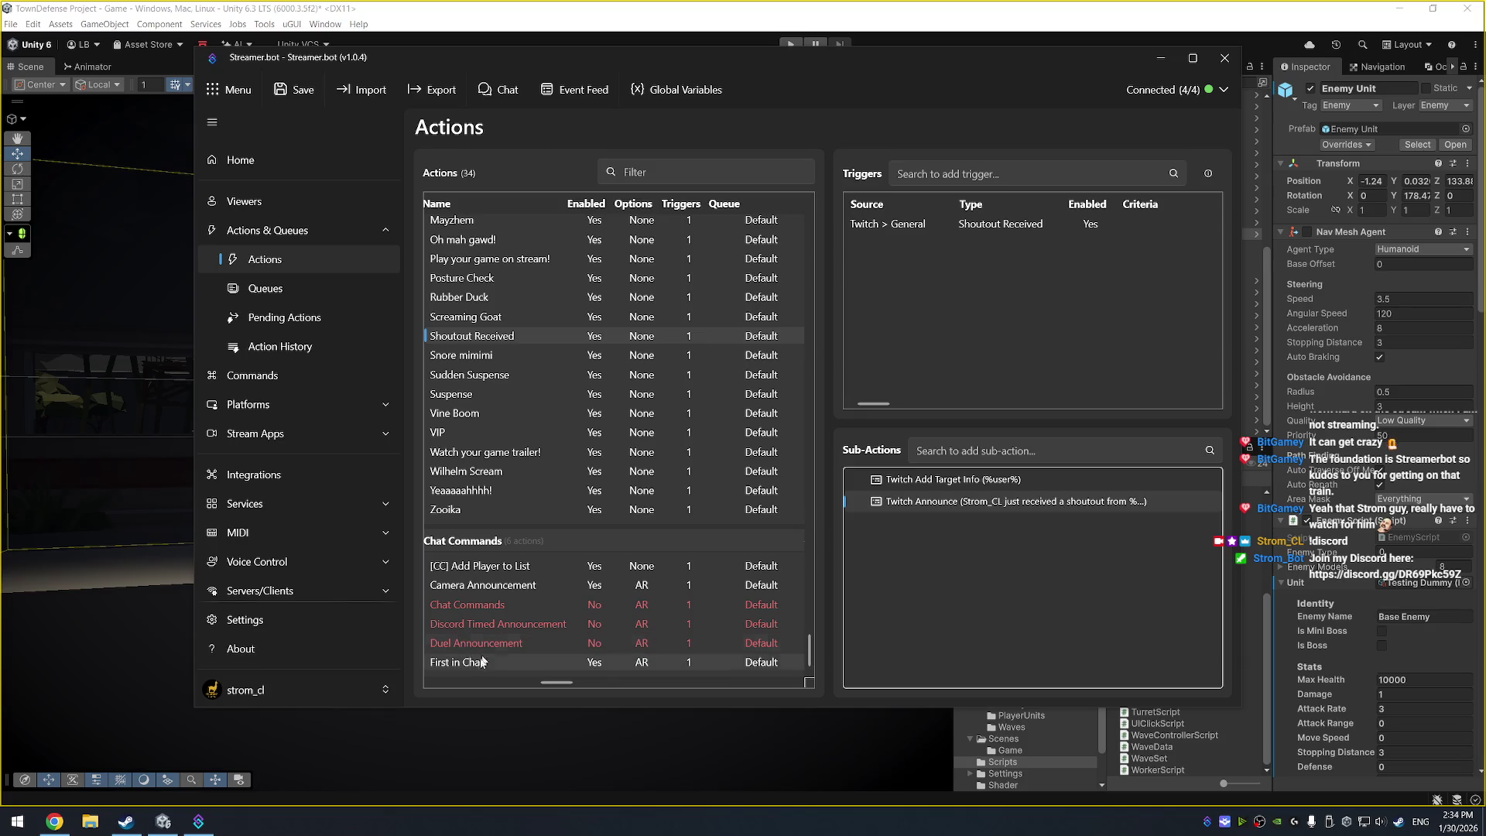
click(469, 662)
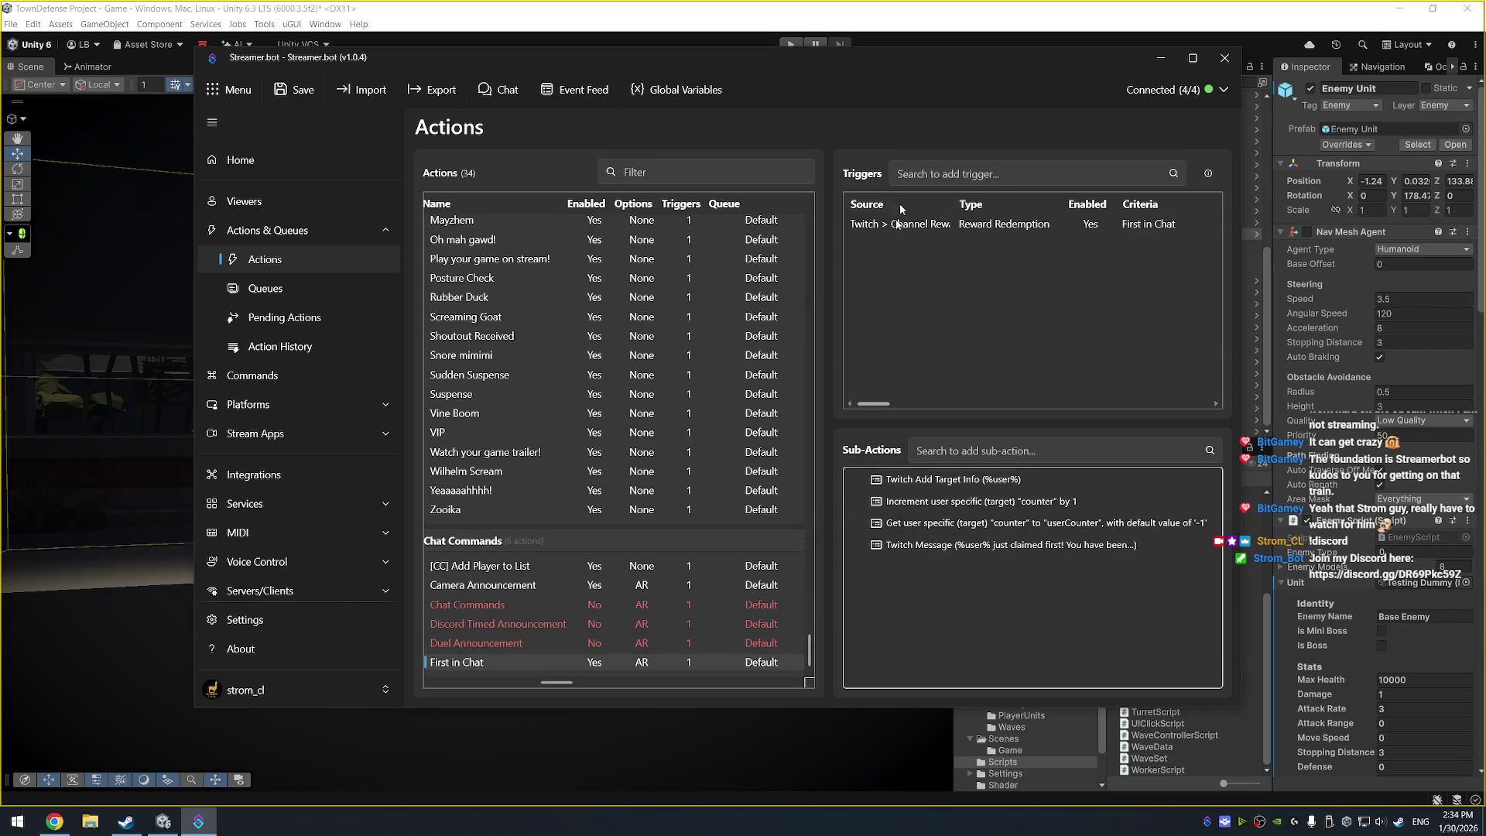
drag(887, 61, 841, 68)
drag(1196, 332, 1237, 333)
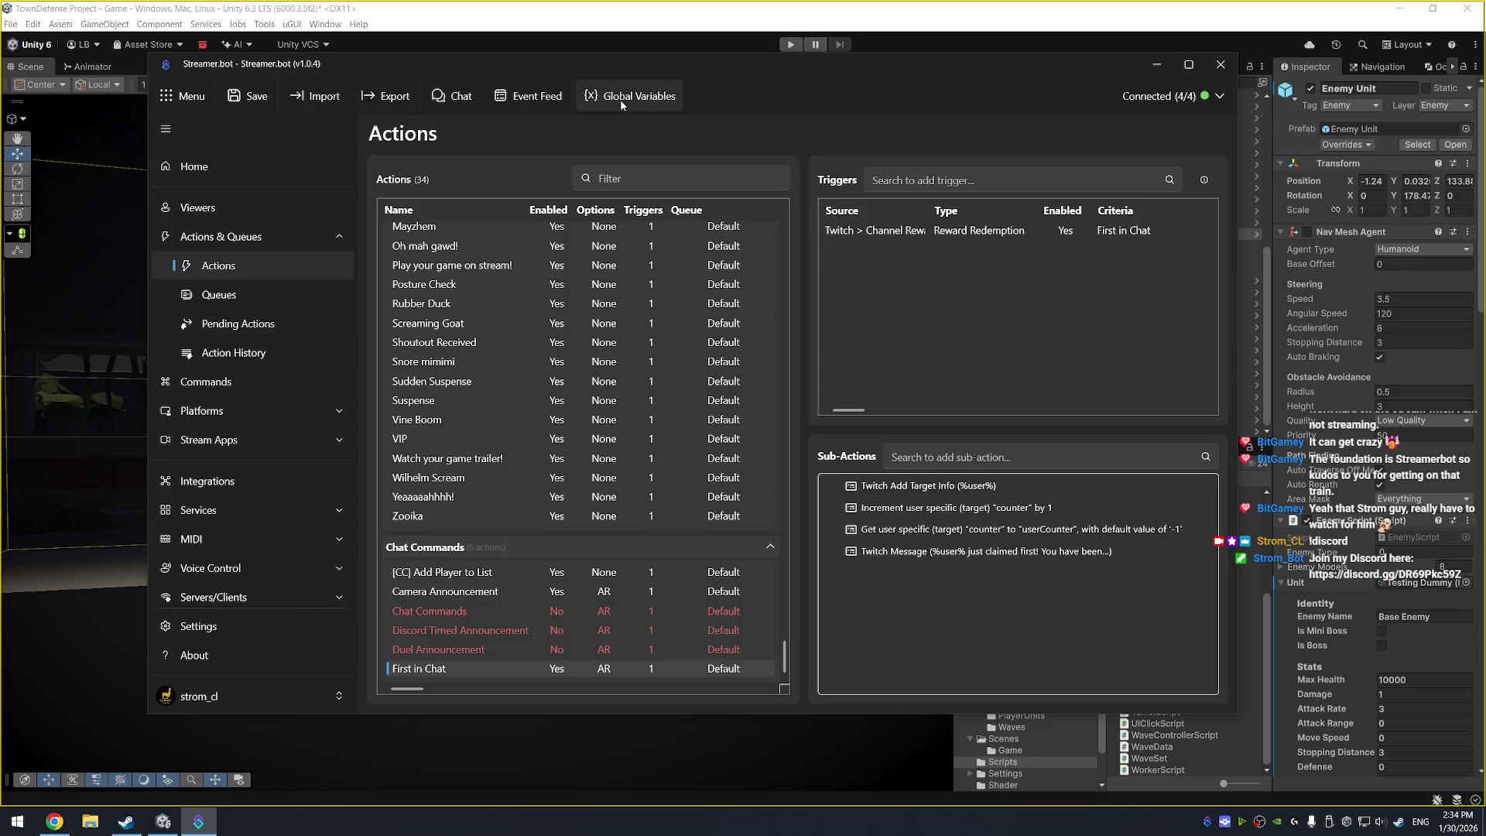
click(621, 99)
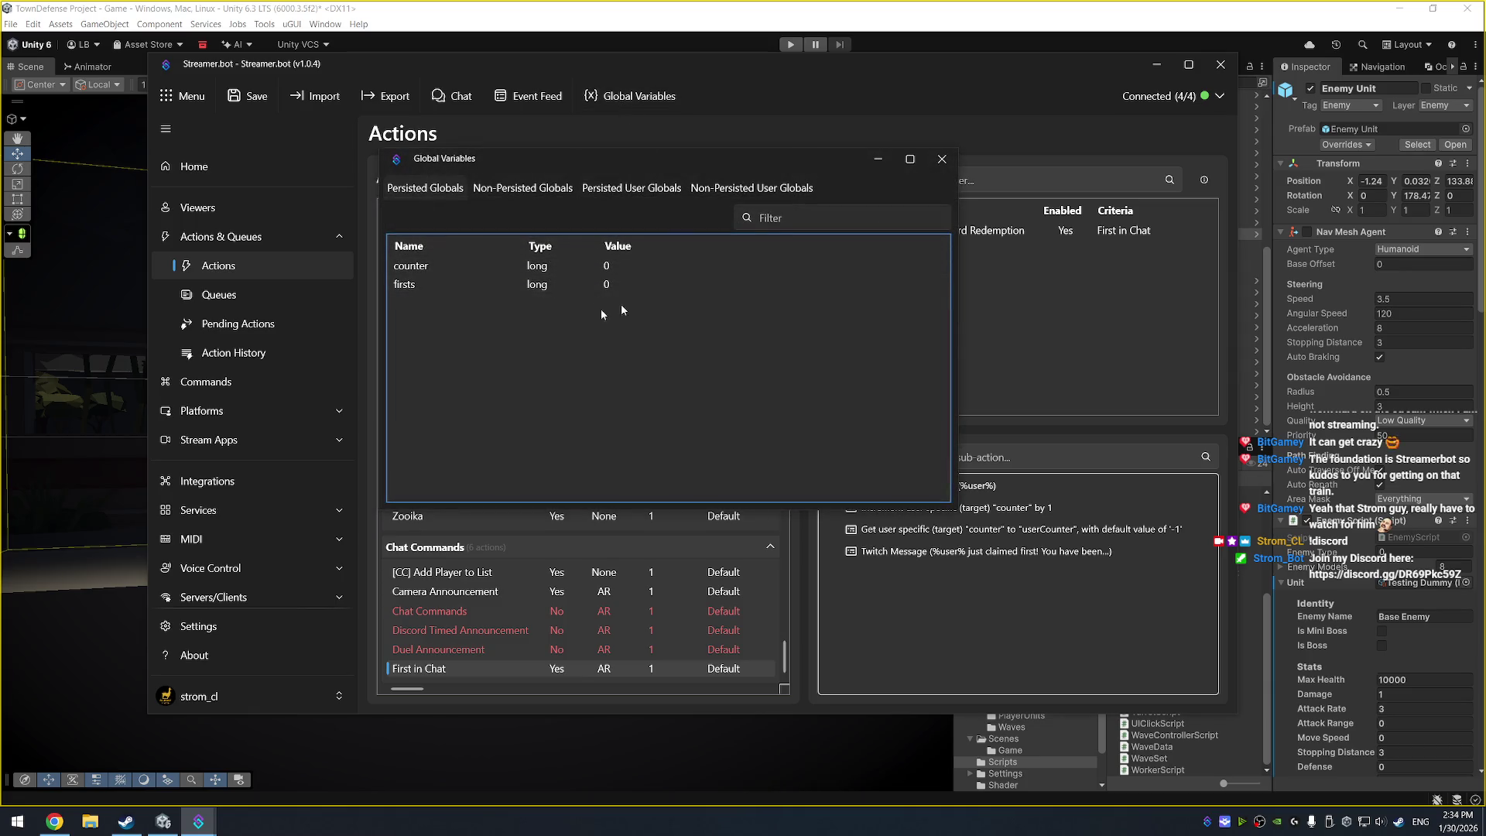
click(631, 188)
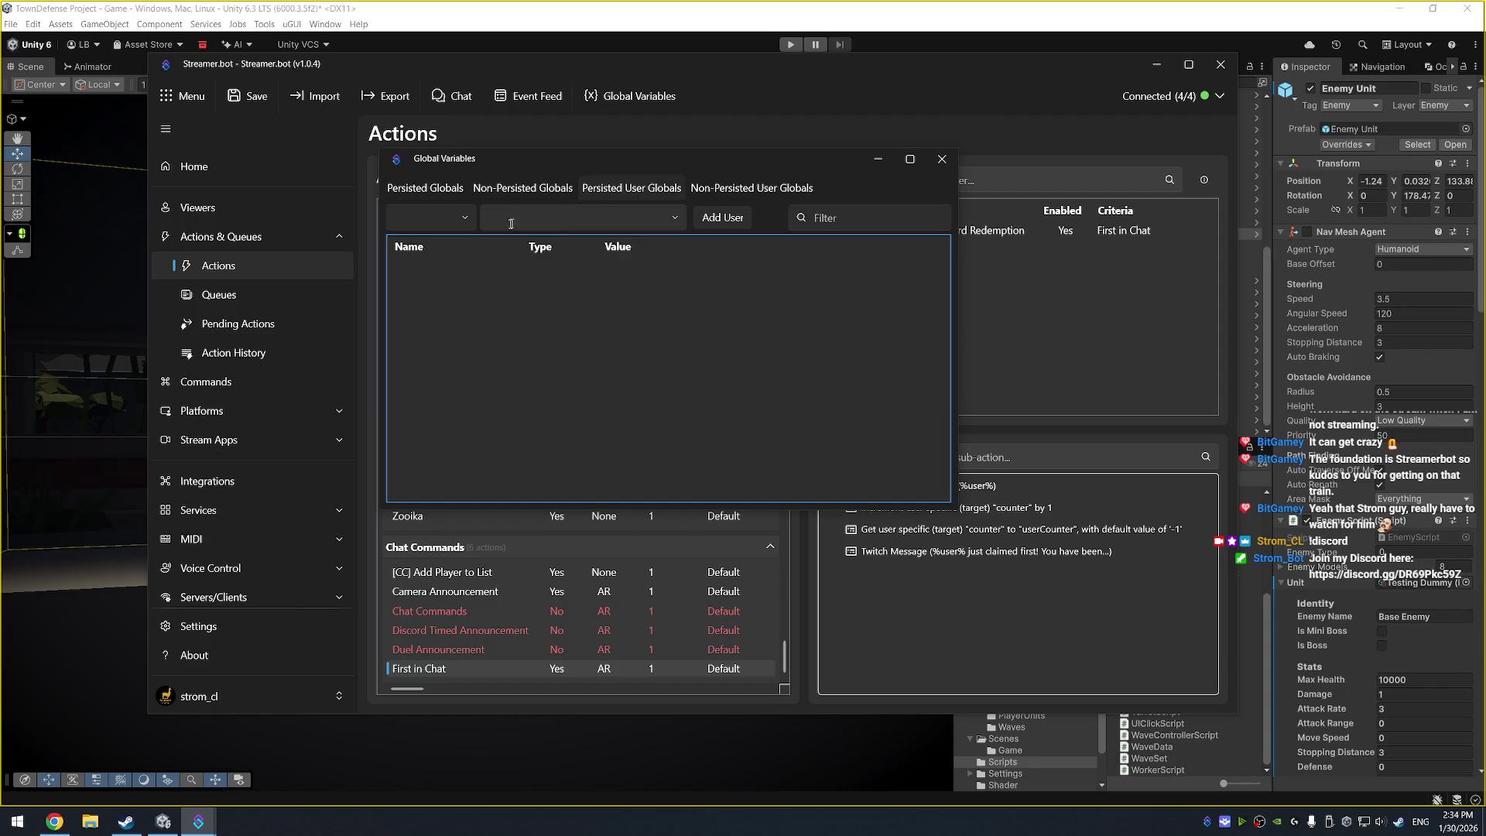
click(577, 219)
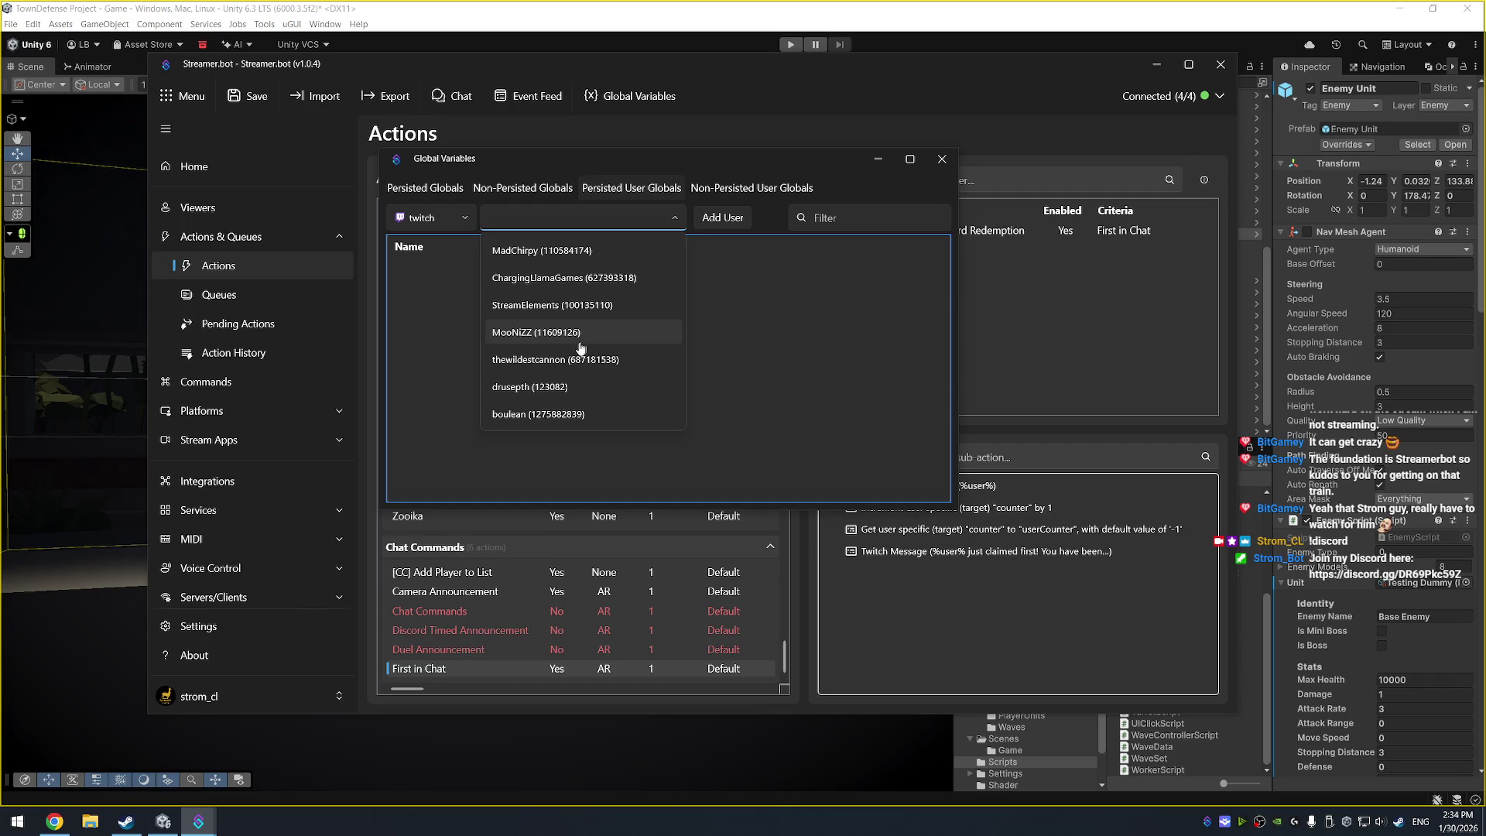
click(585, 412)
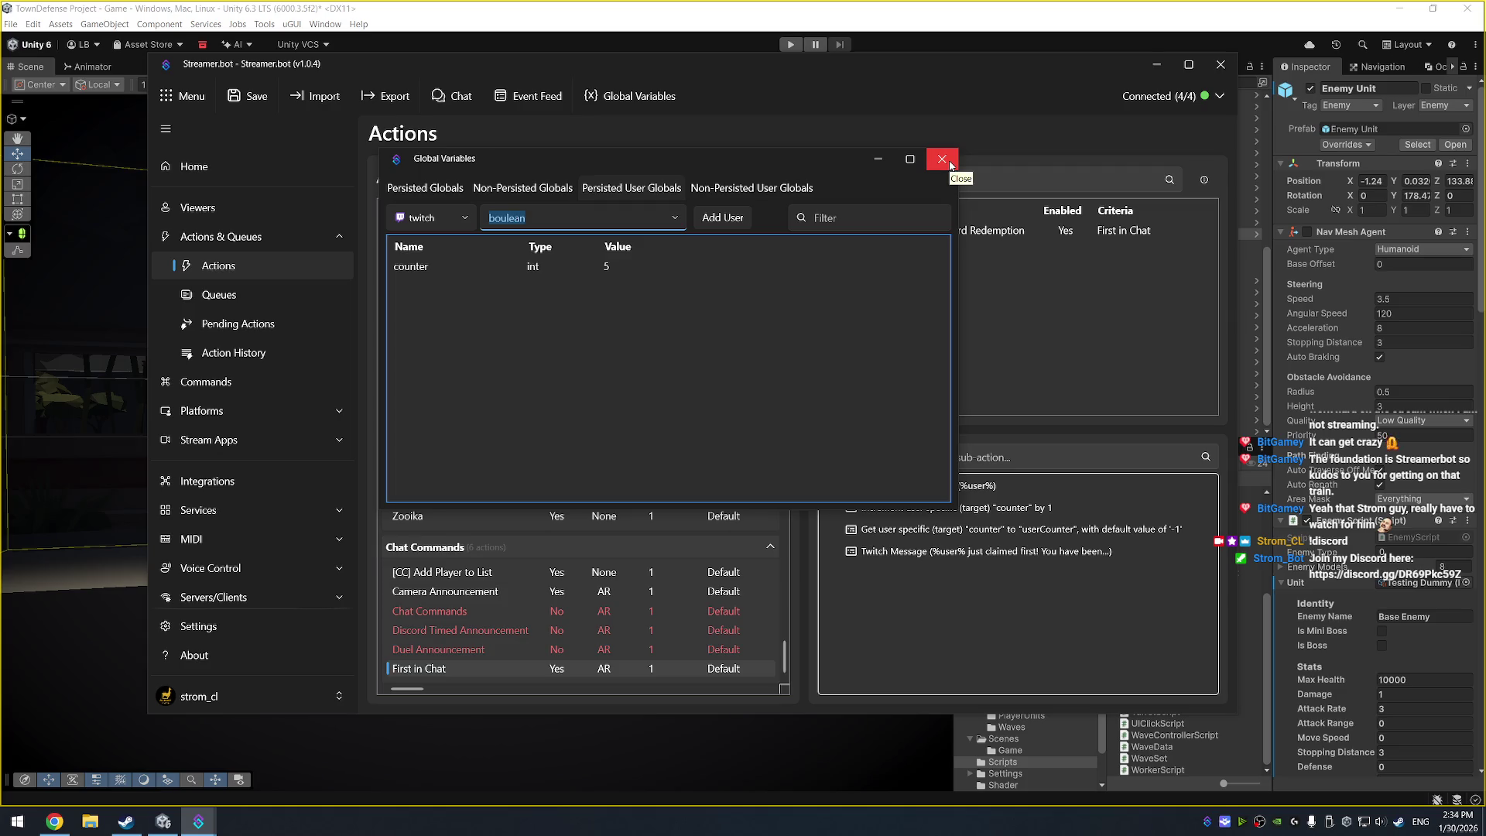
click(941, 161)
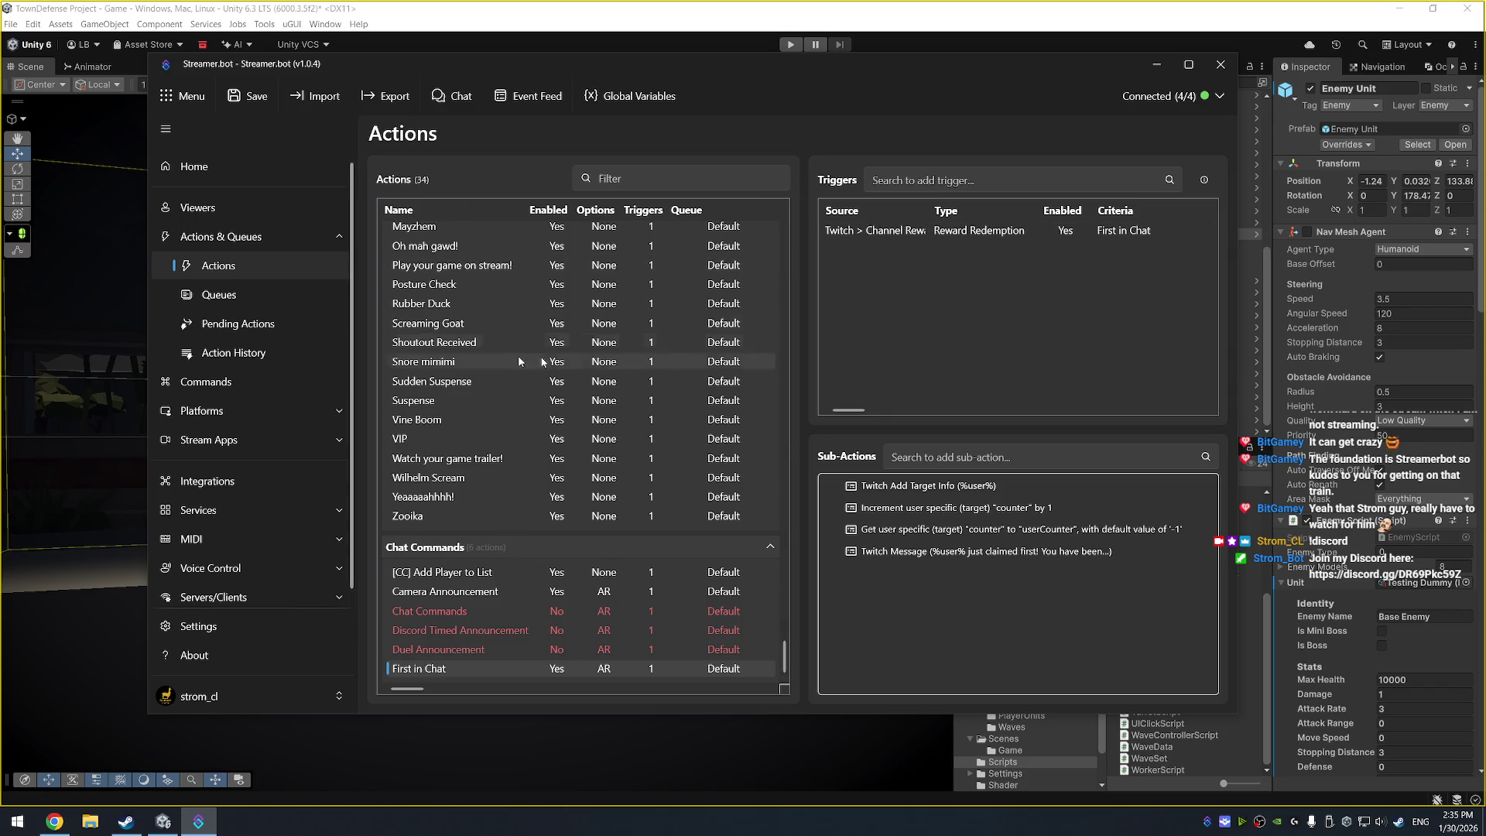
mouse_move(636, 62)
mouse_down()
mouse_move(620, 62)
mouse_move(641, 75)
mouse_up()
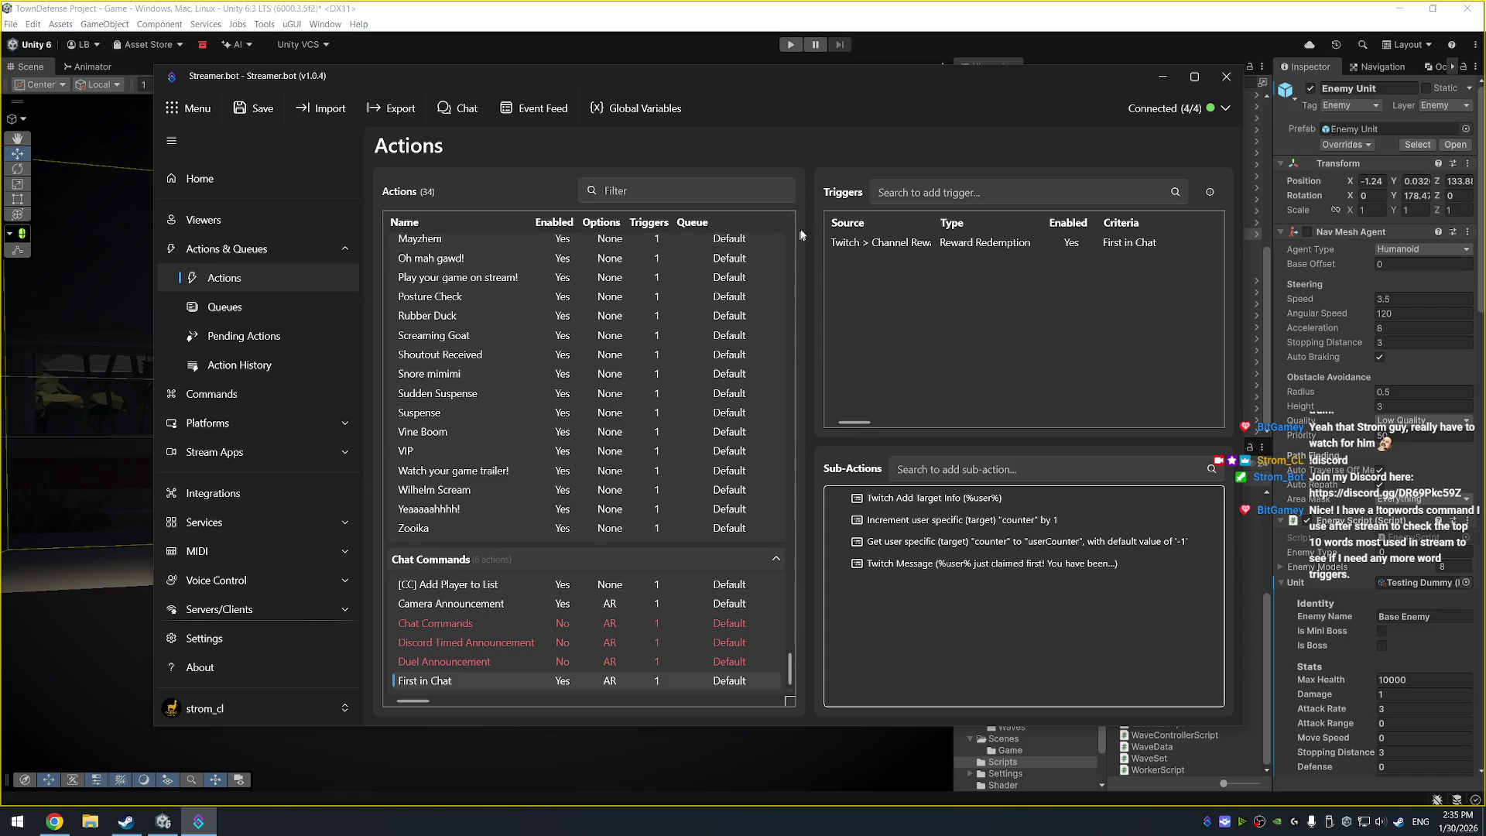
Go from Commands back to Actions, then open the Actions & Queues overview page
drag(760, 79, 784, 80)
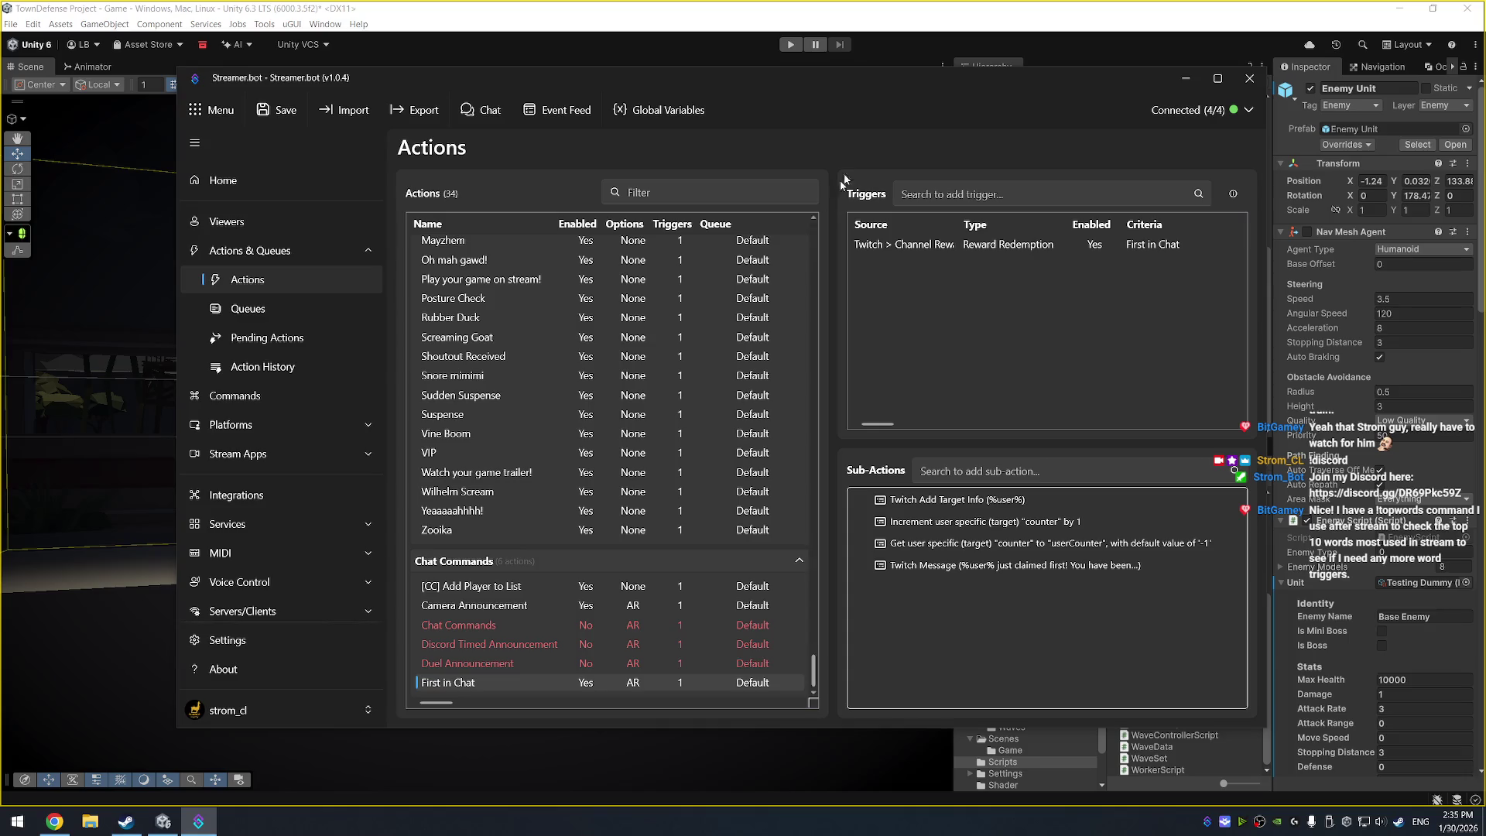
drag(870, 78, 852, 79)
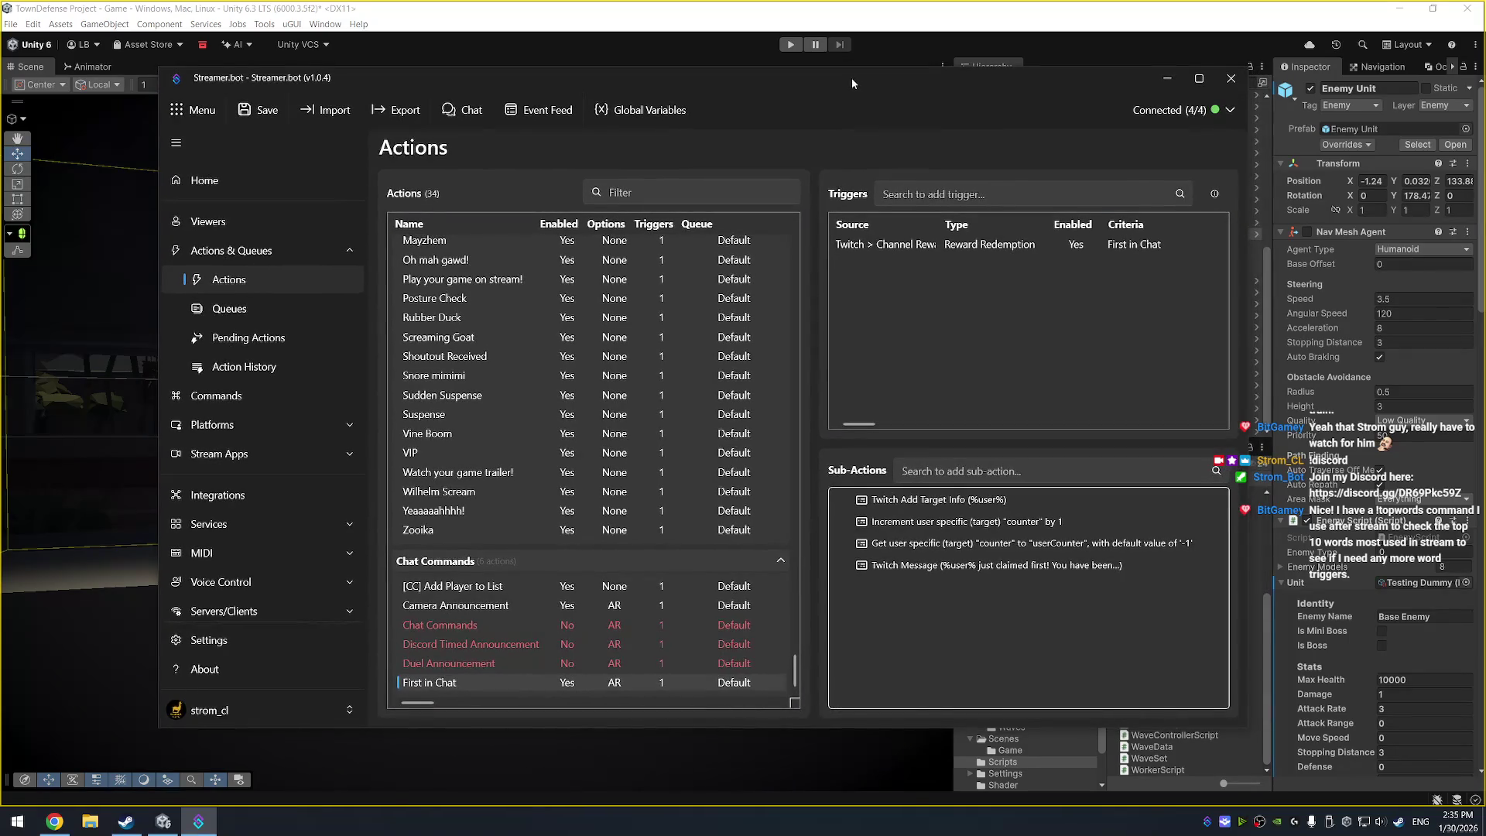
click(344, 398)
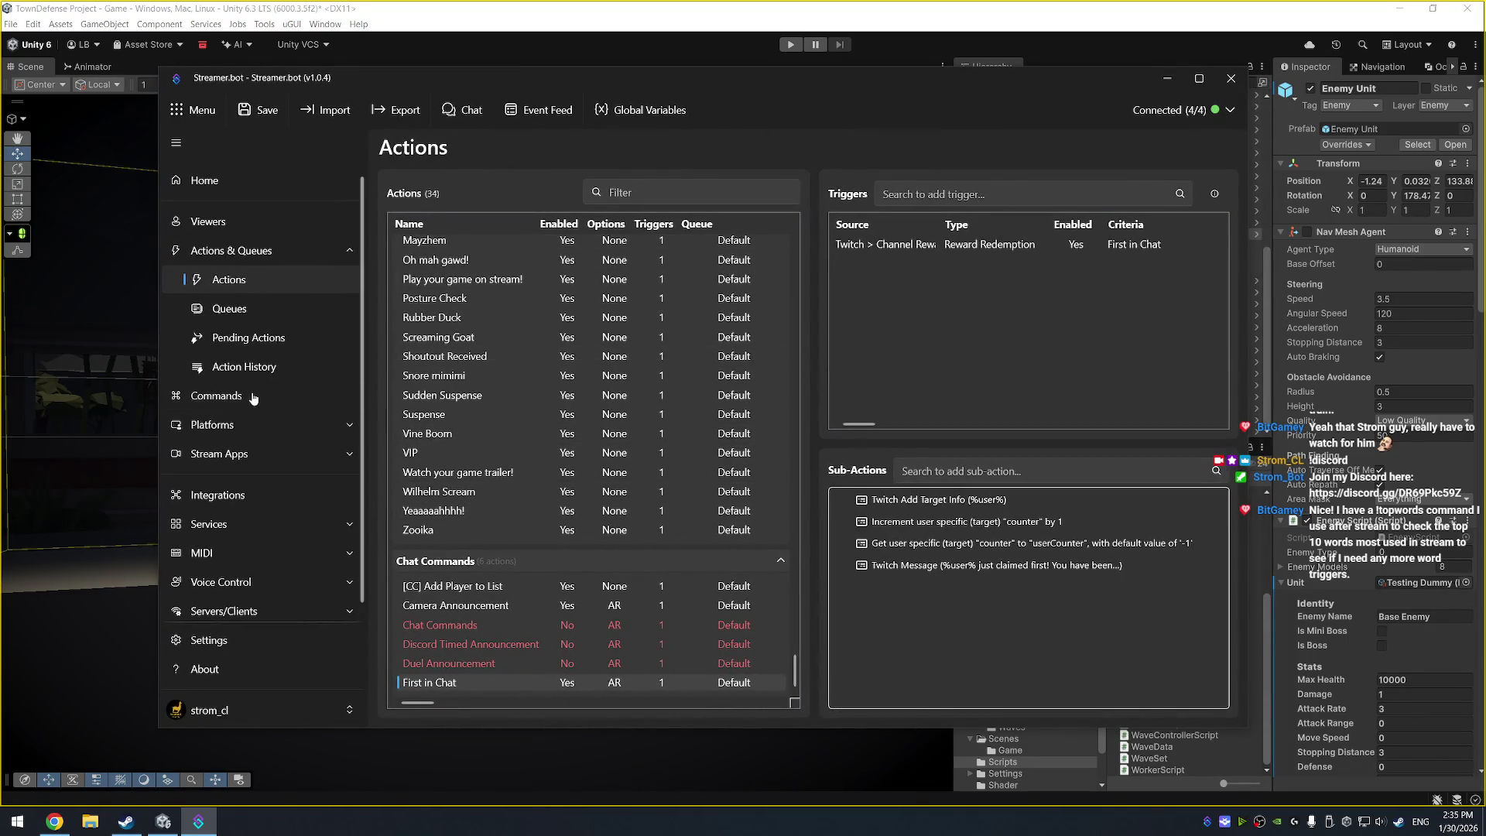
click(267, 278)
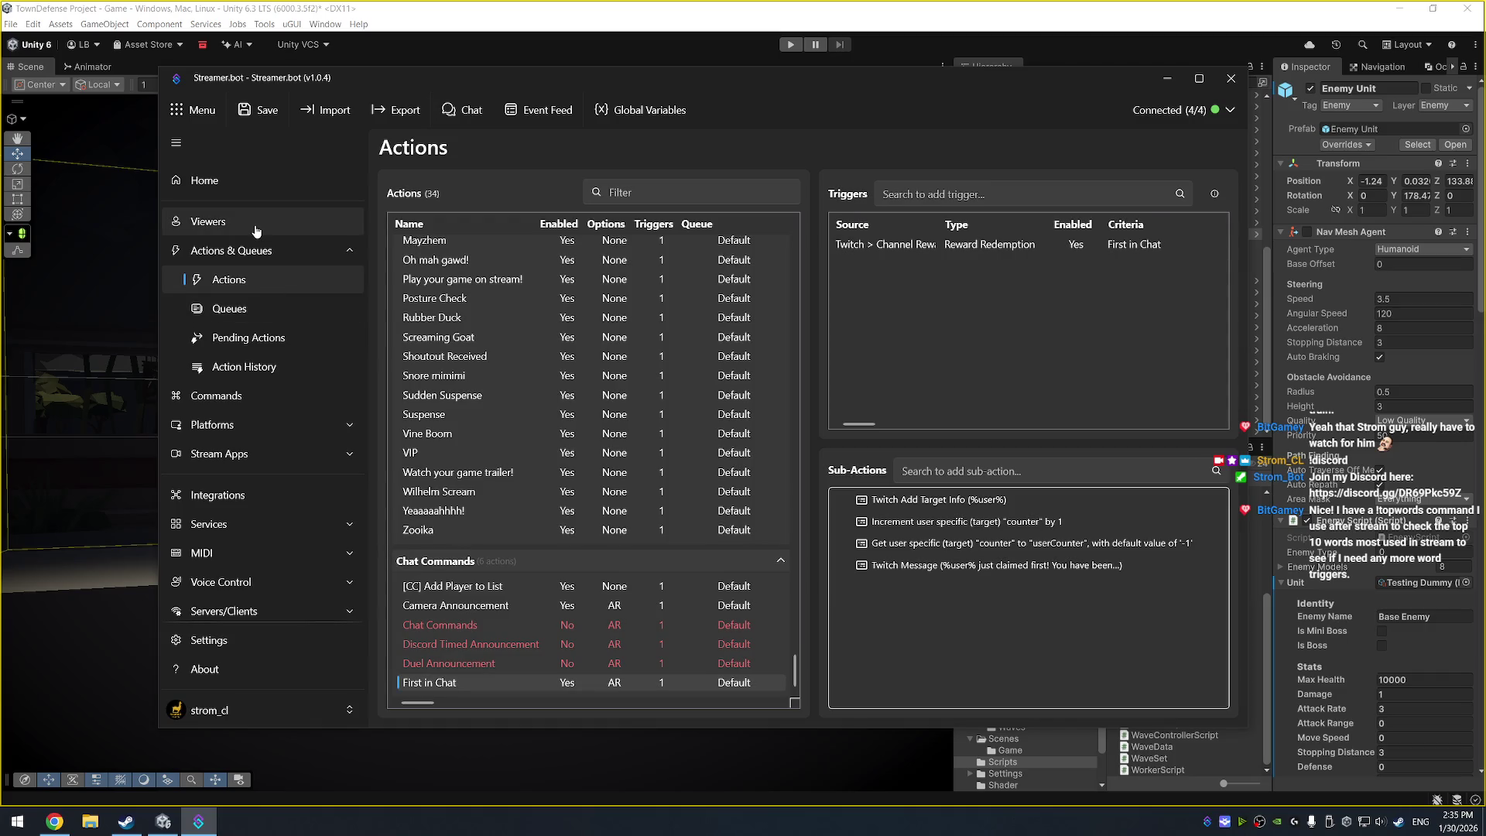
drag(531, 76, 568, 68)
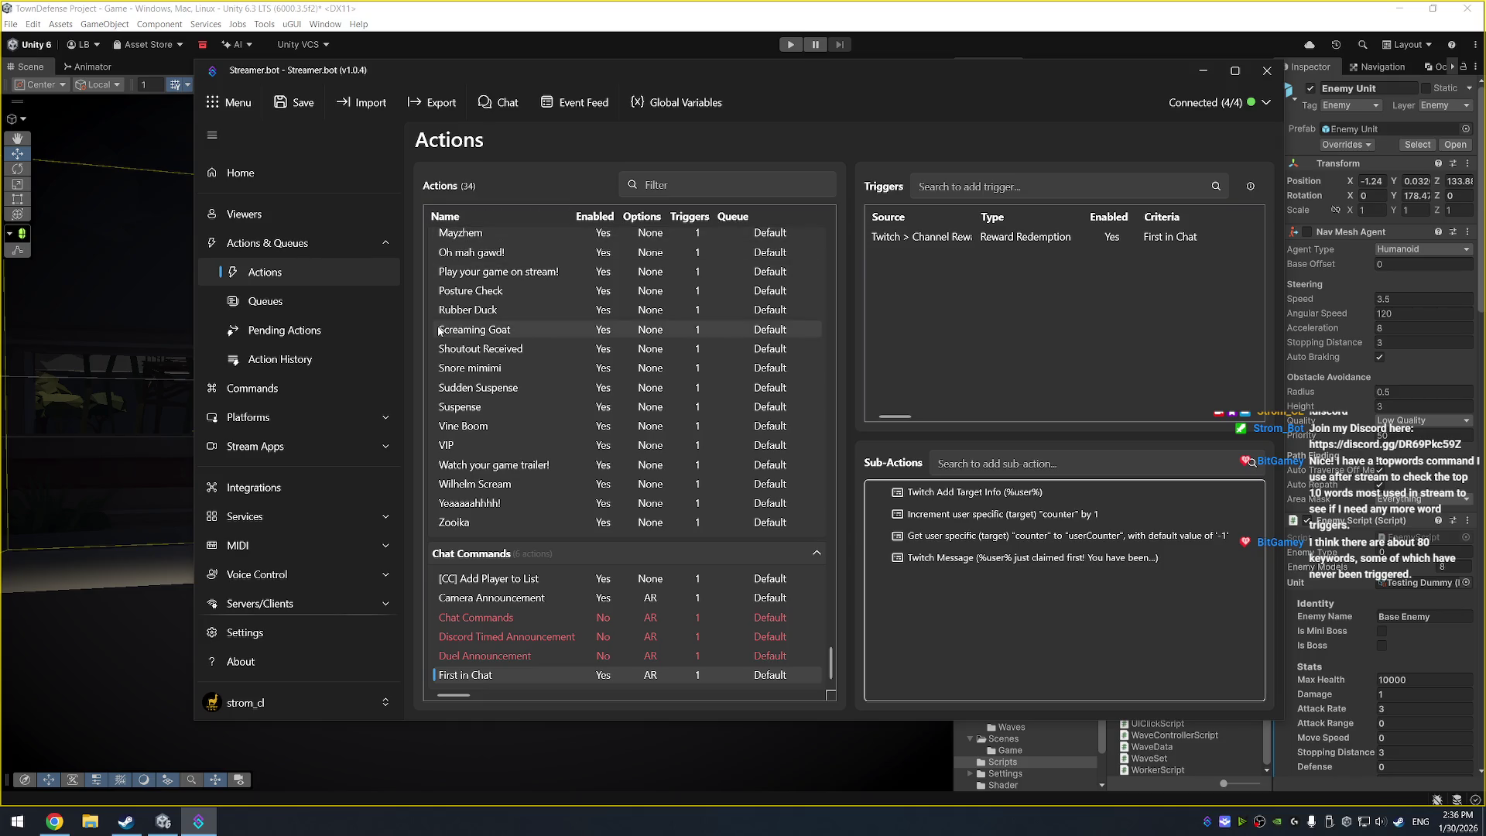
click(292, 245)
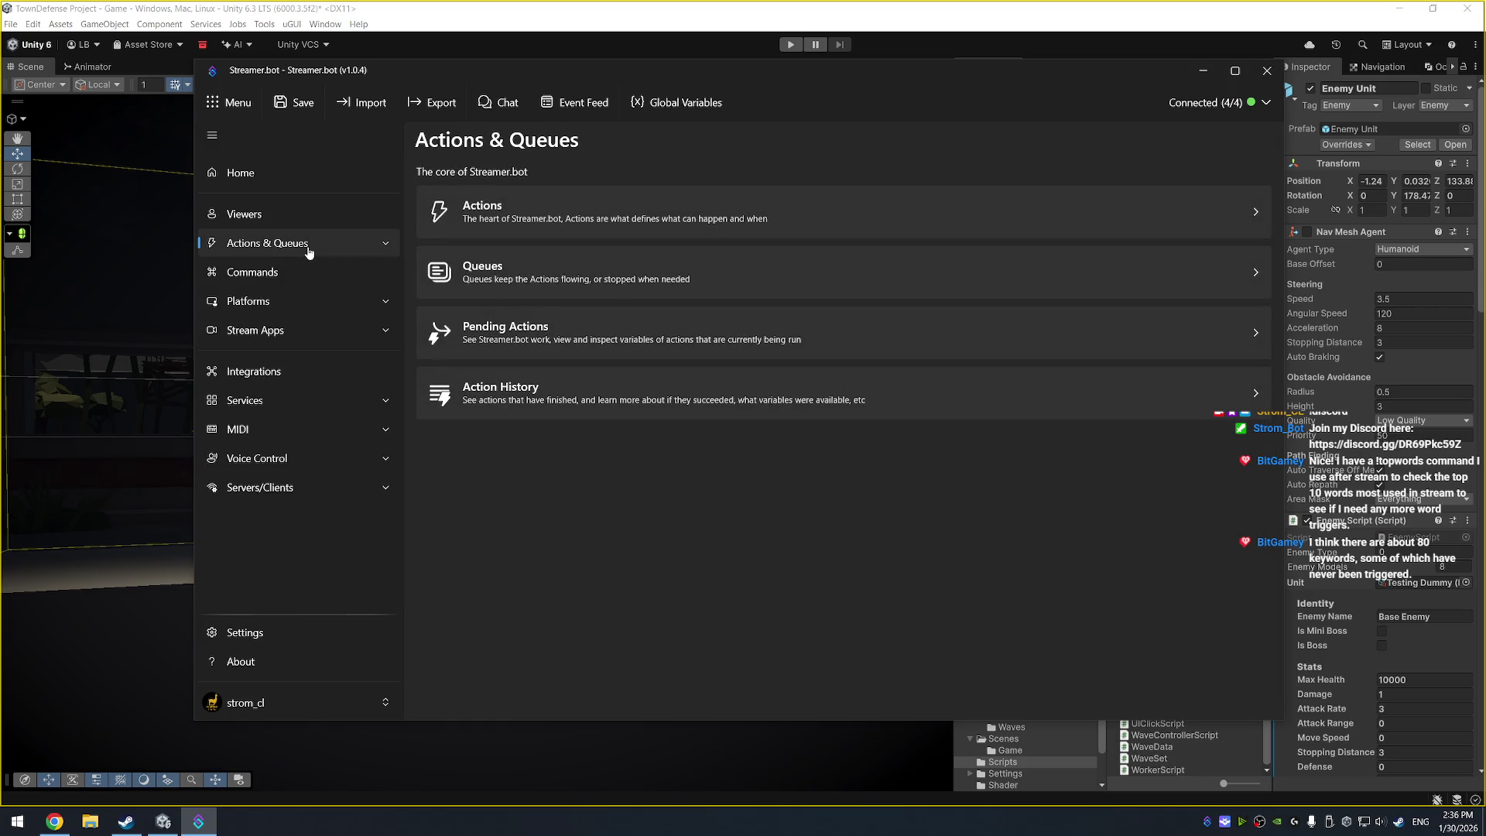
Check the empty Pending Actions page, then bring up the Default queue's options in Queues
click(291, 246)
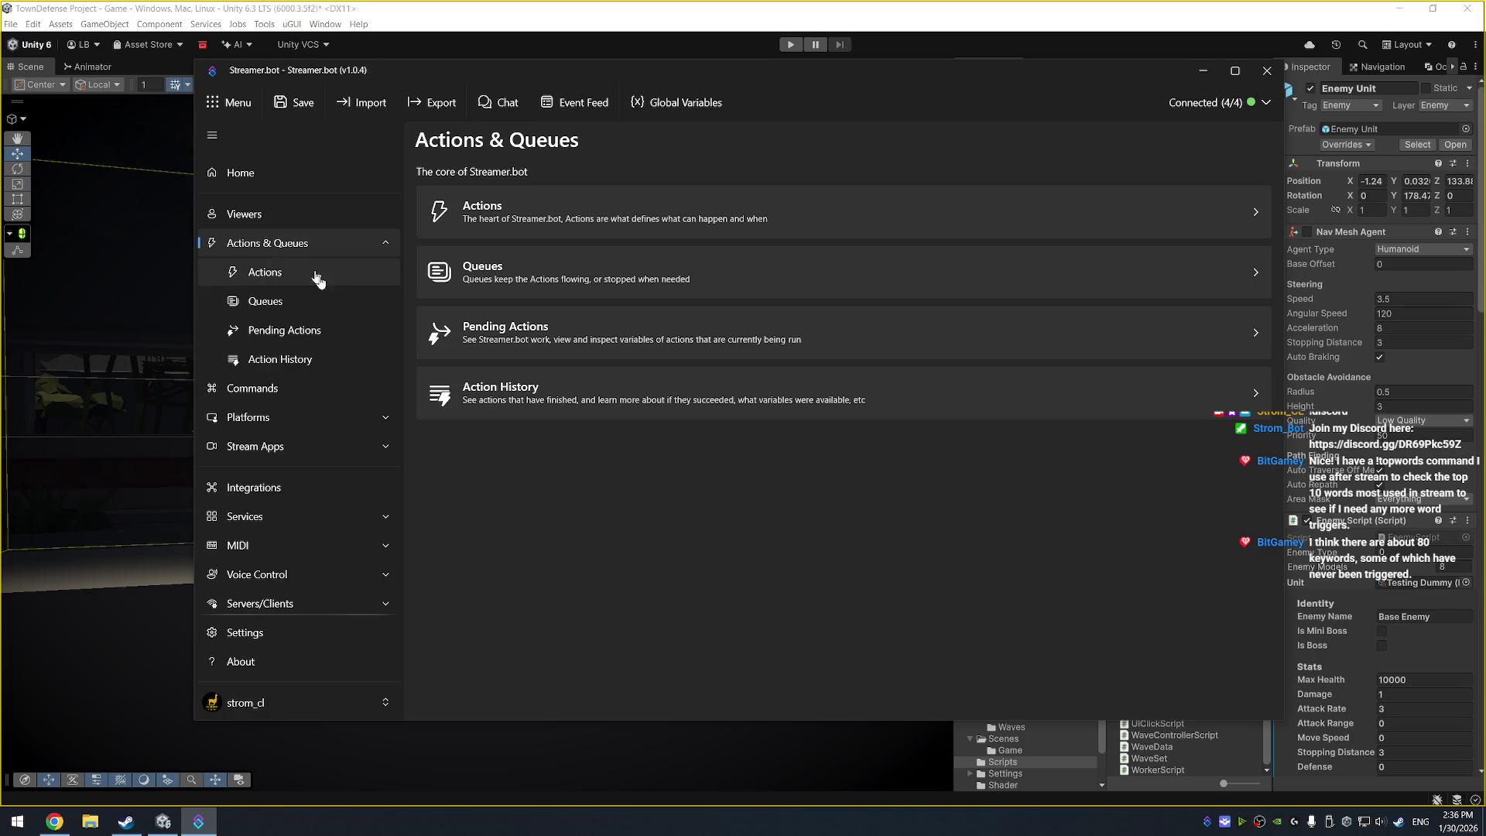
click(312, 334)
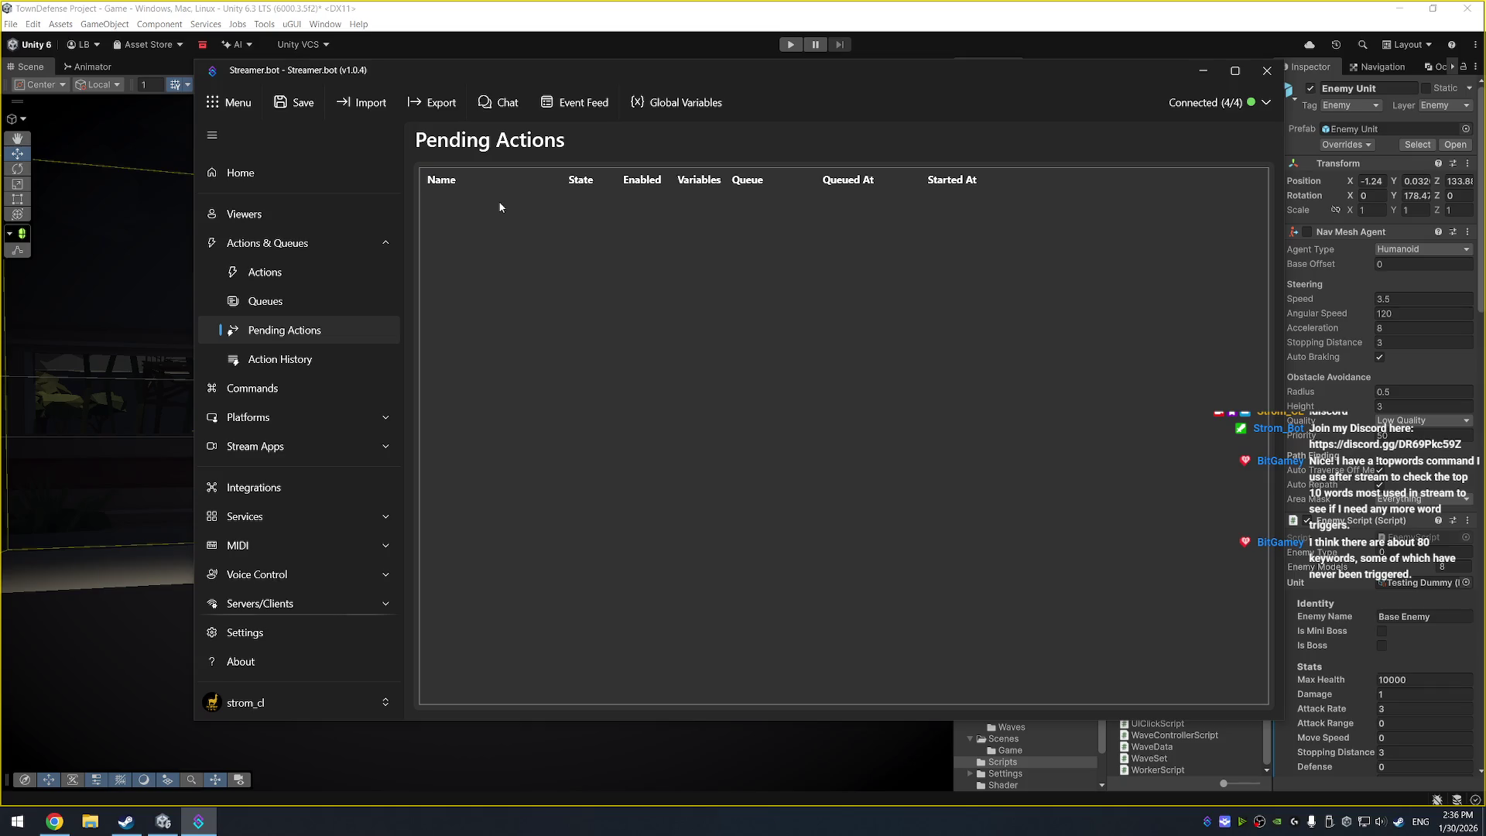
click(299, 307)
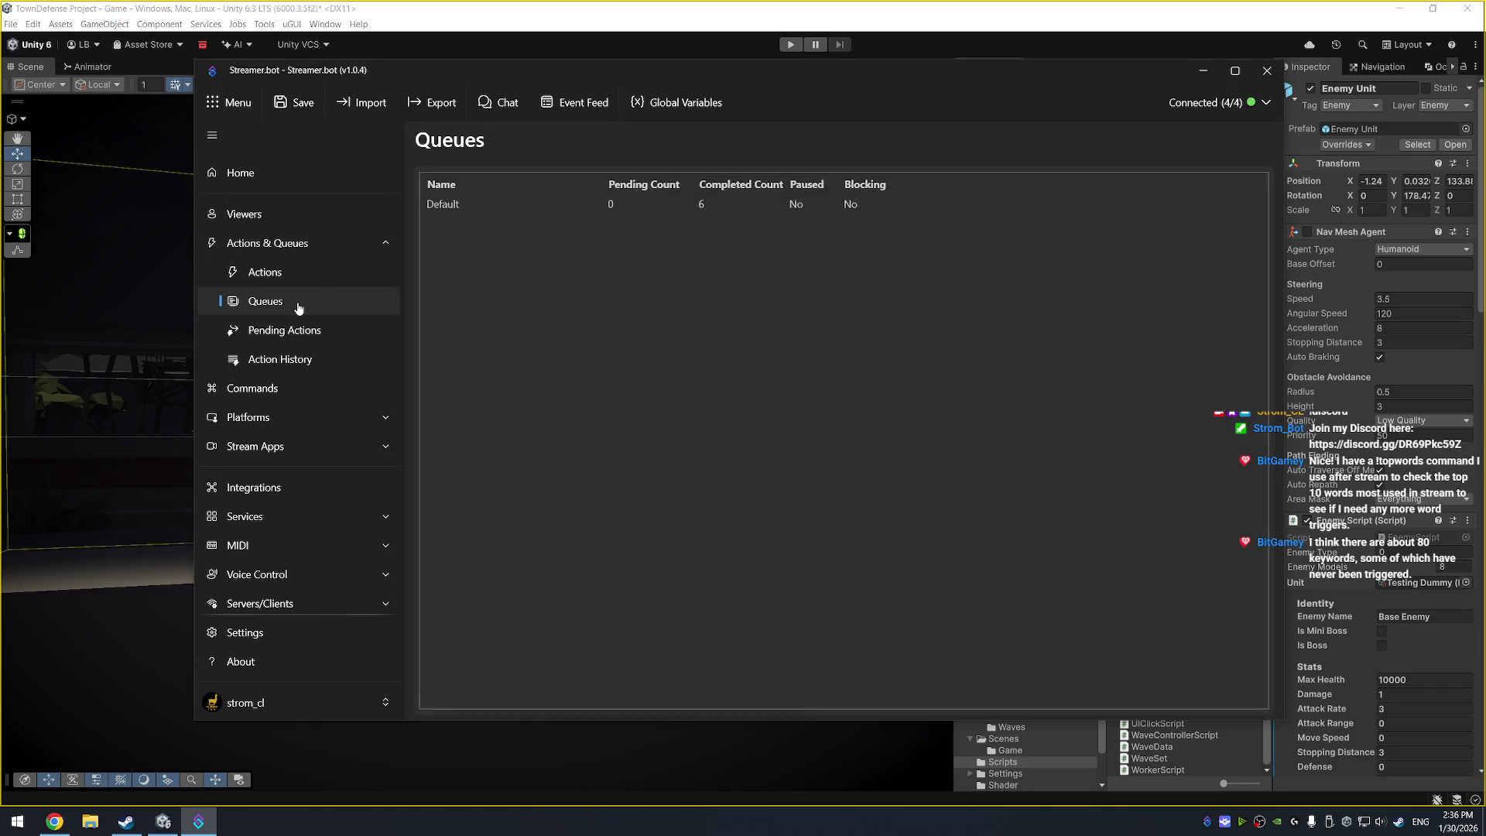
click(561, 203)
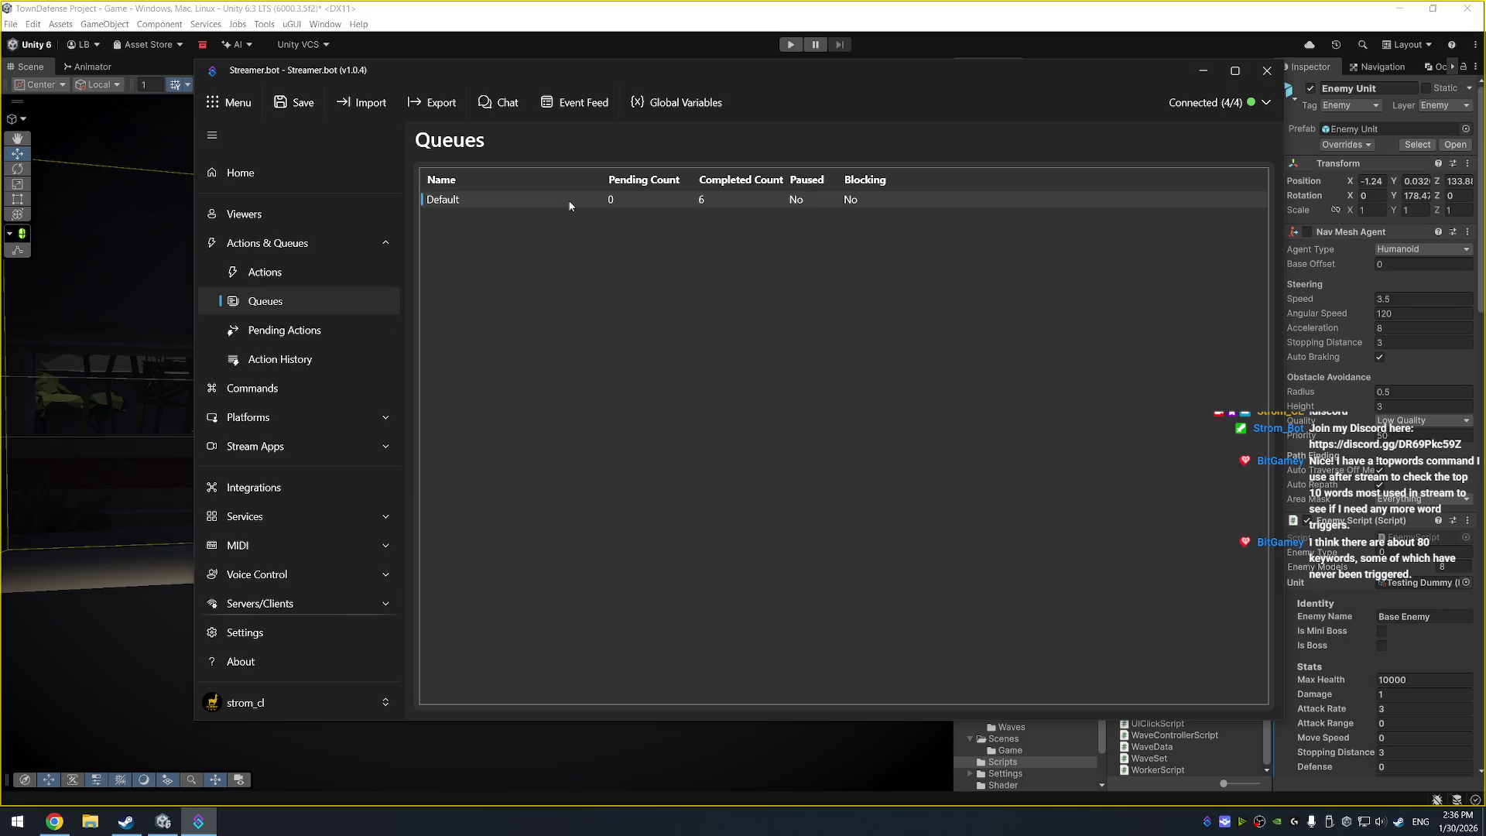
right_click(570, 205)
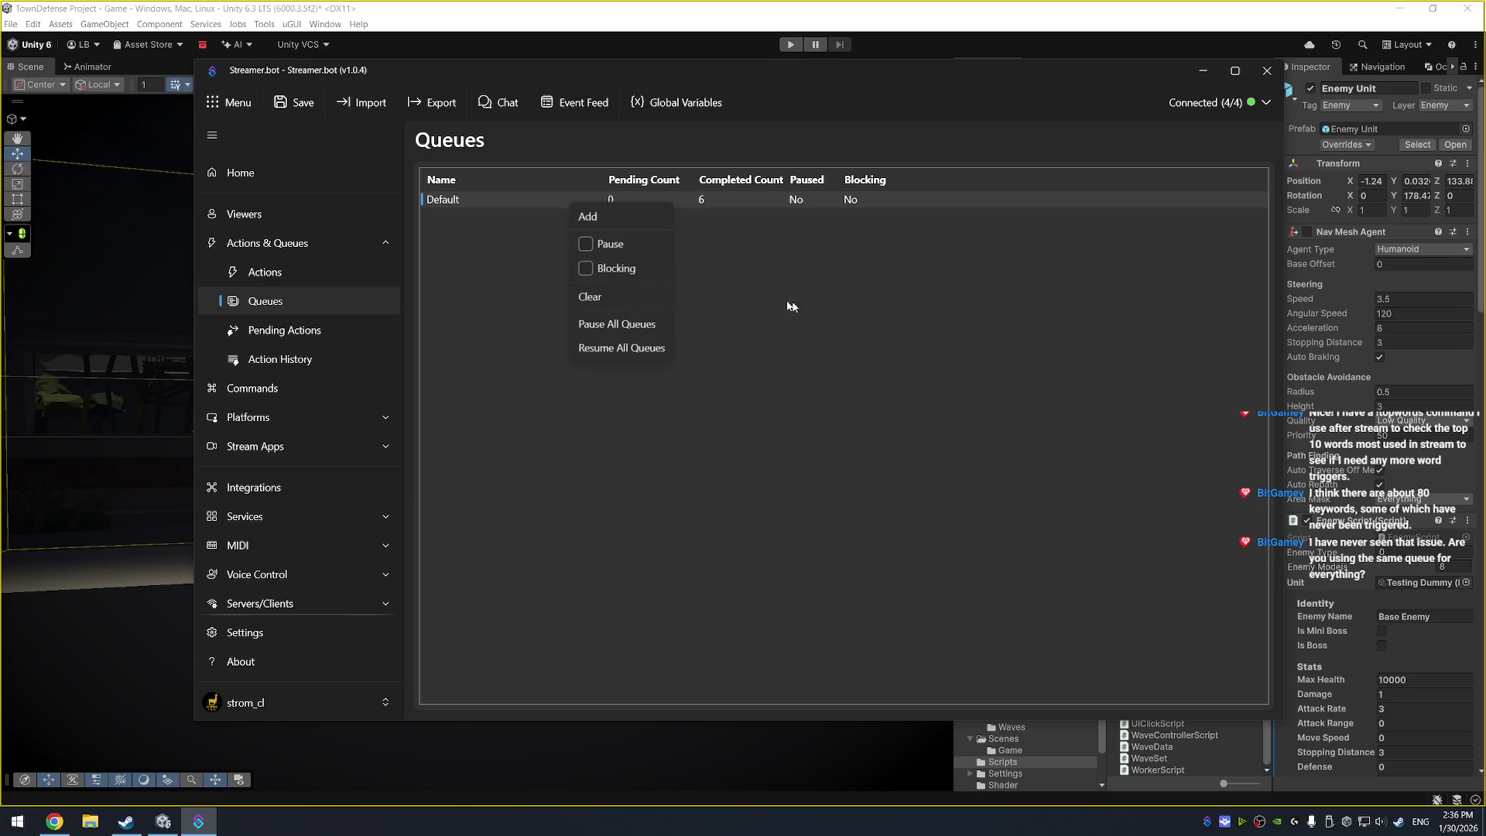
Review and dismiss the Default queue's options, then return to Pending Actions
click(816, 319)
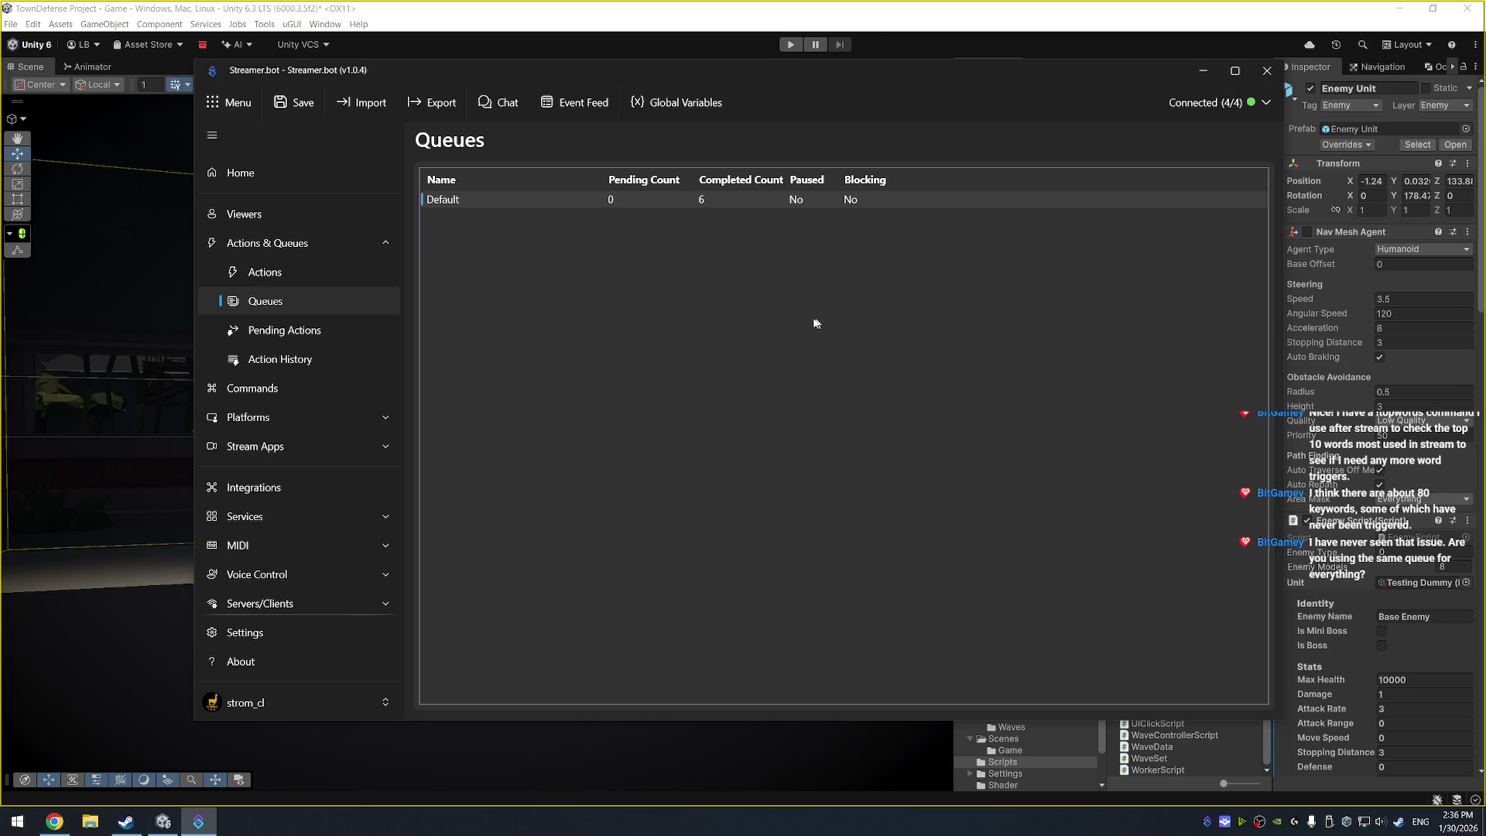
right_click(472, 200)
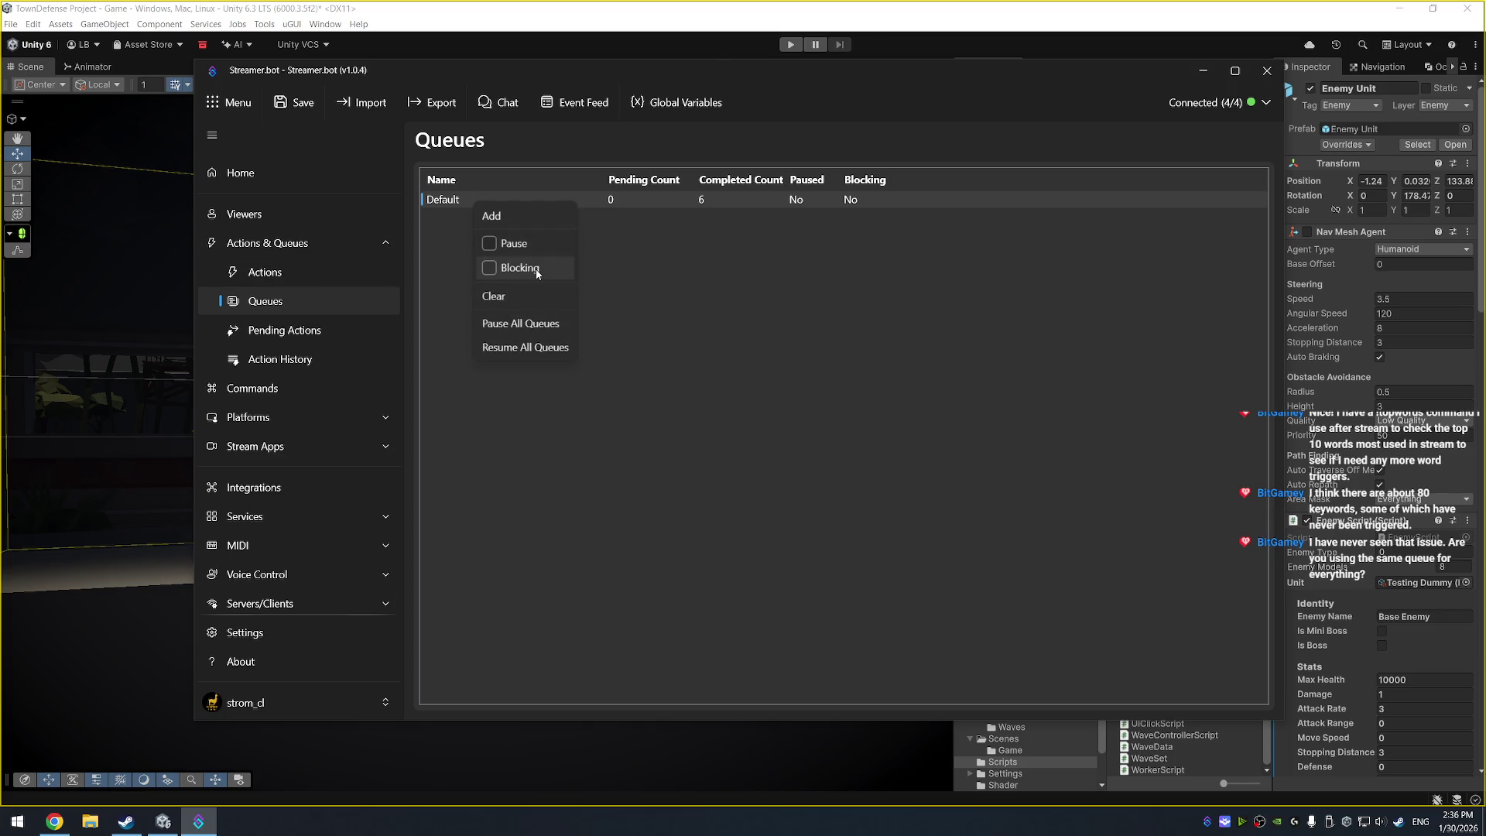
click(531, 295)
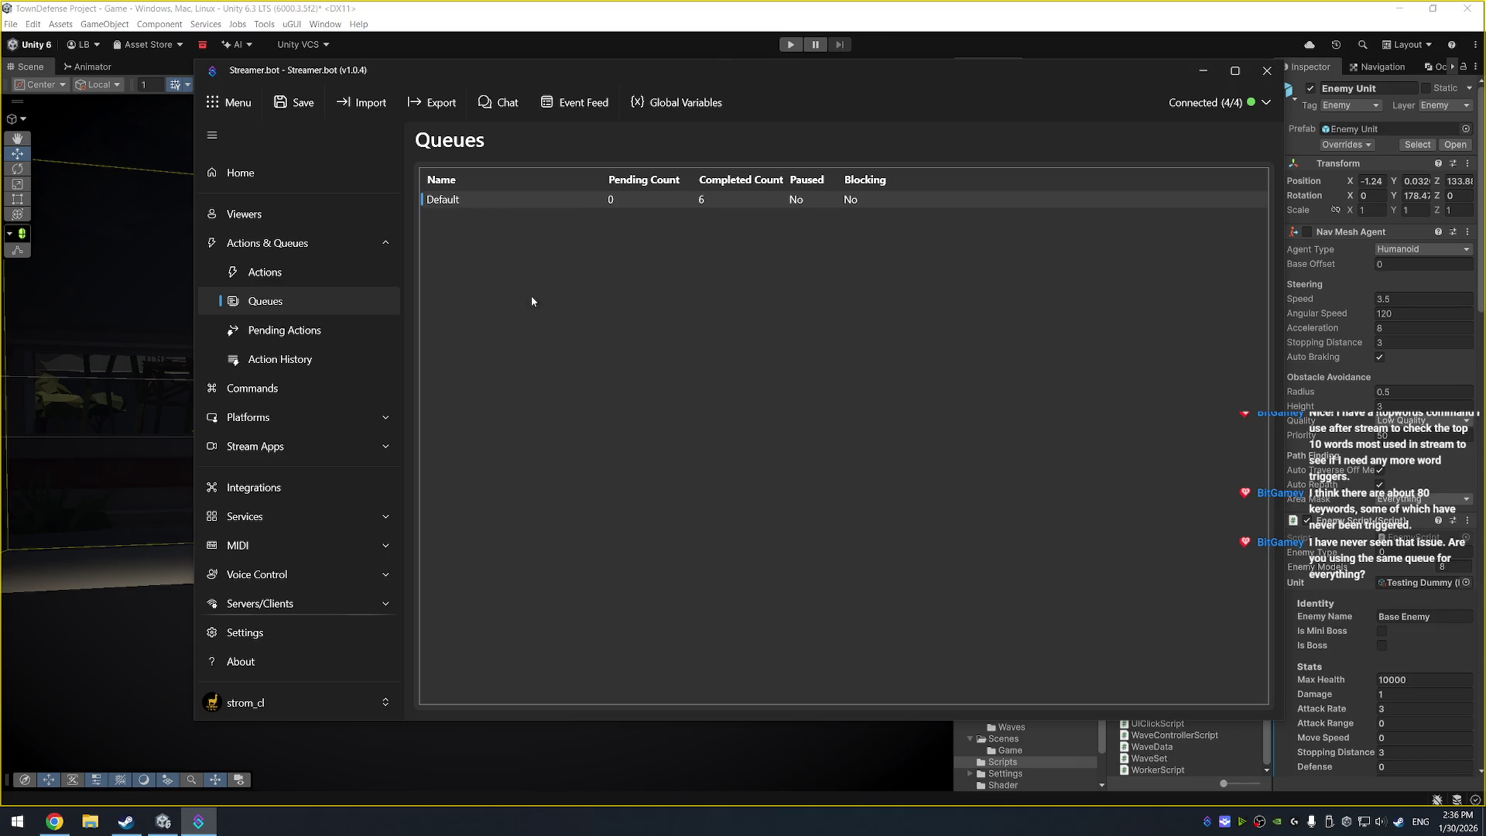
right_click(482, 203)
click(611, 263)
click(333, 334)
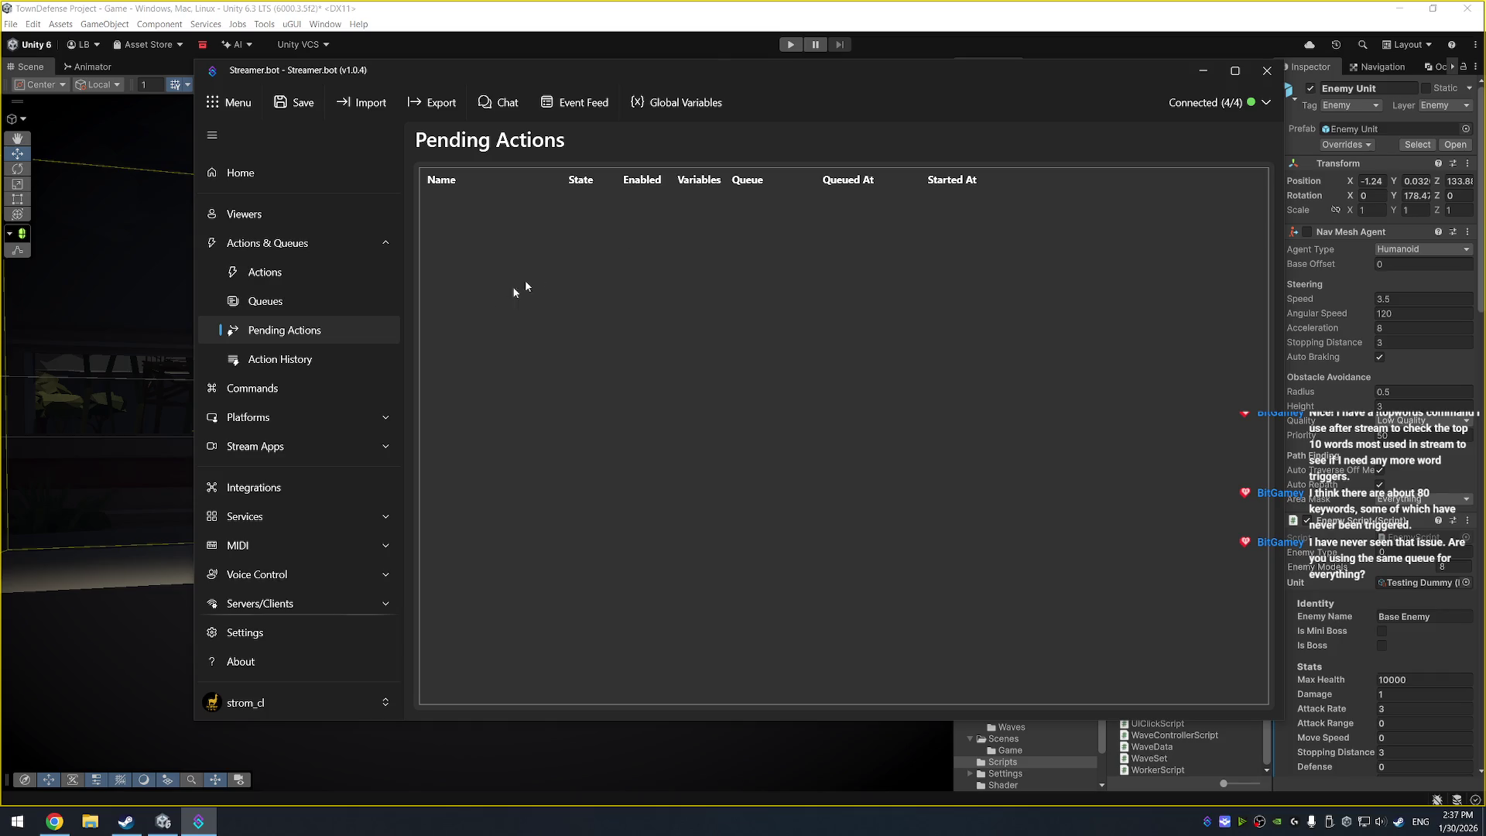
click(311, 362)
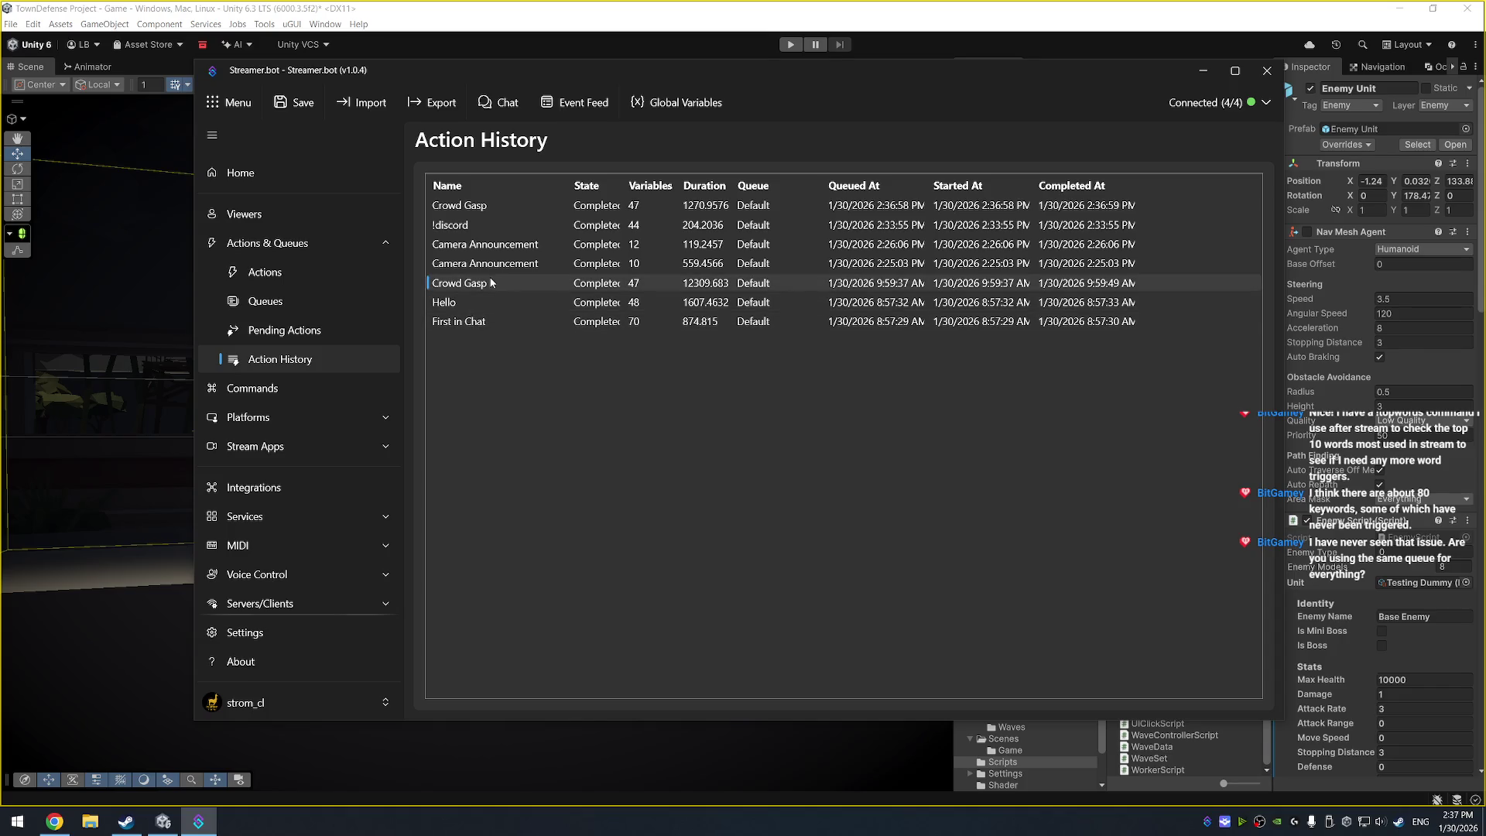
Inspect the Hello run's variables from Action History, then close the Inspect Variables dialog
double_click(478, 306)
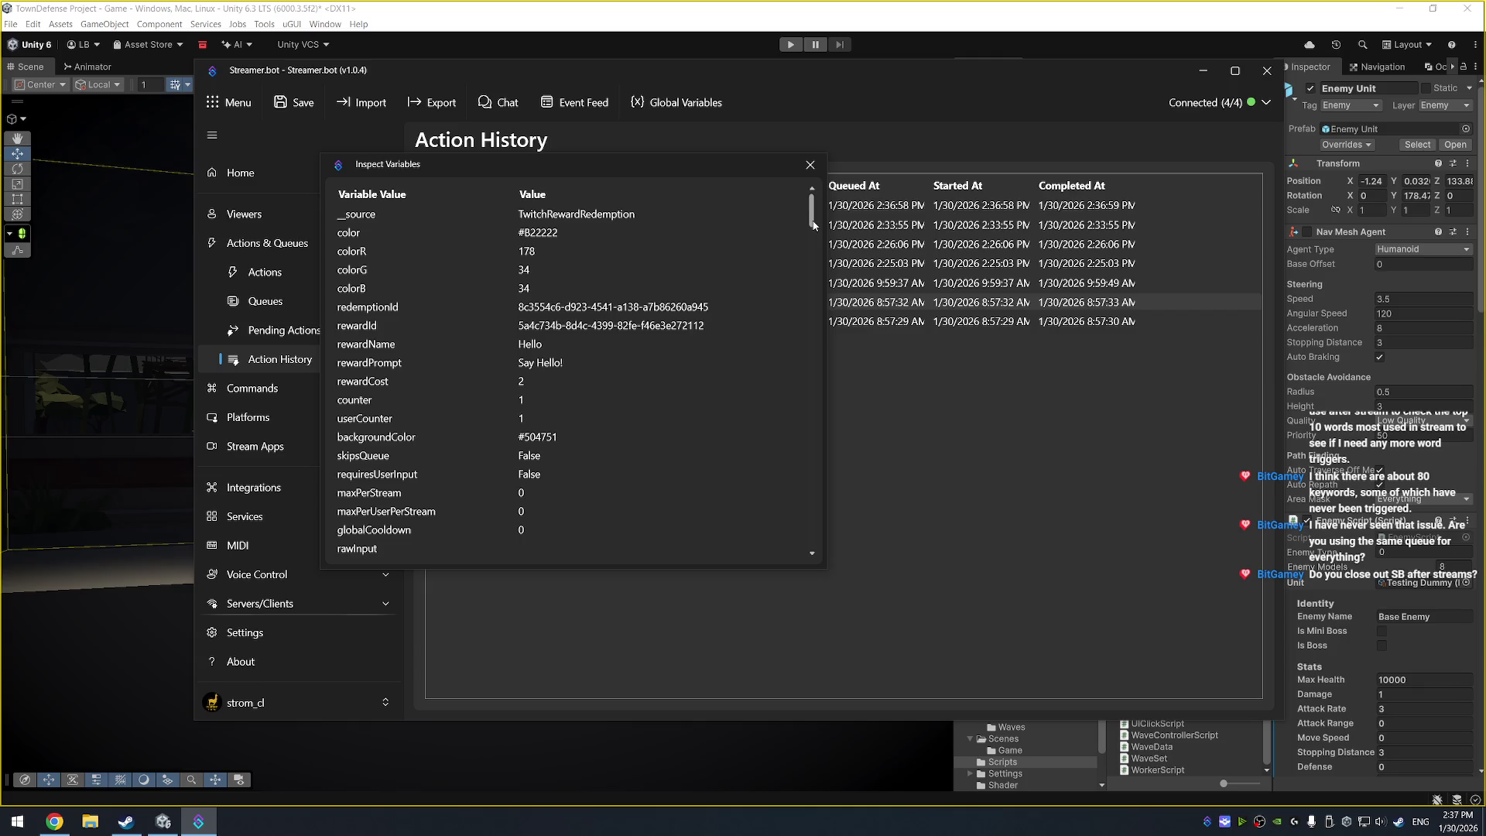
click(810, 165)
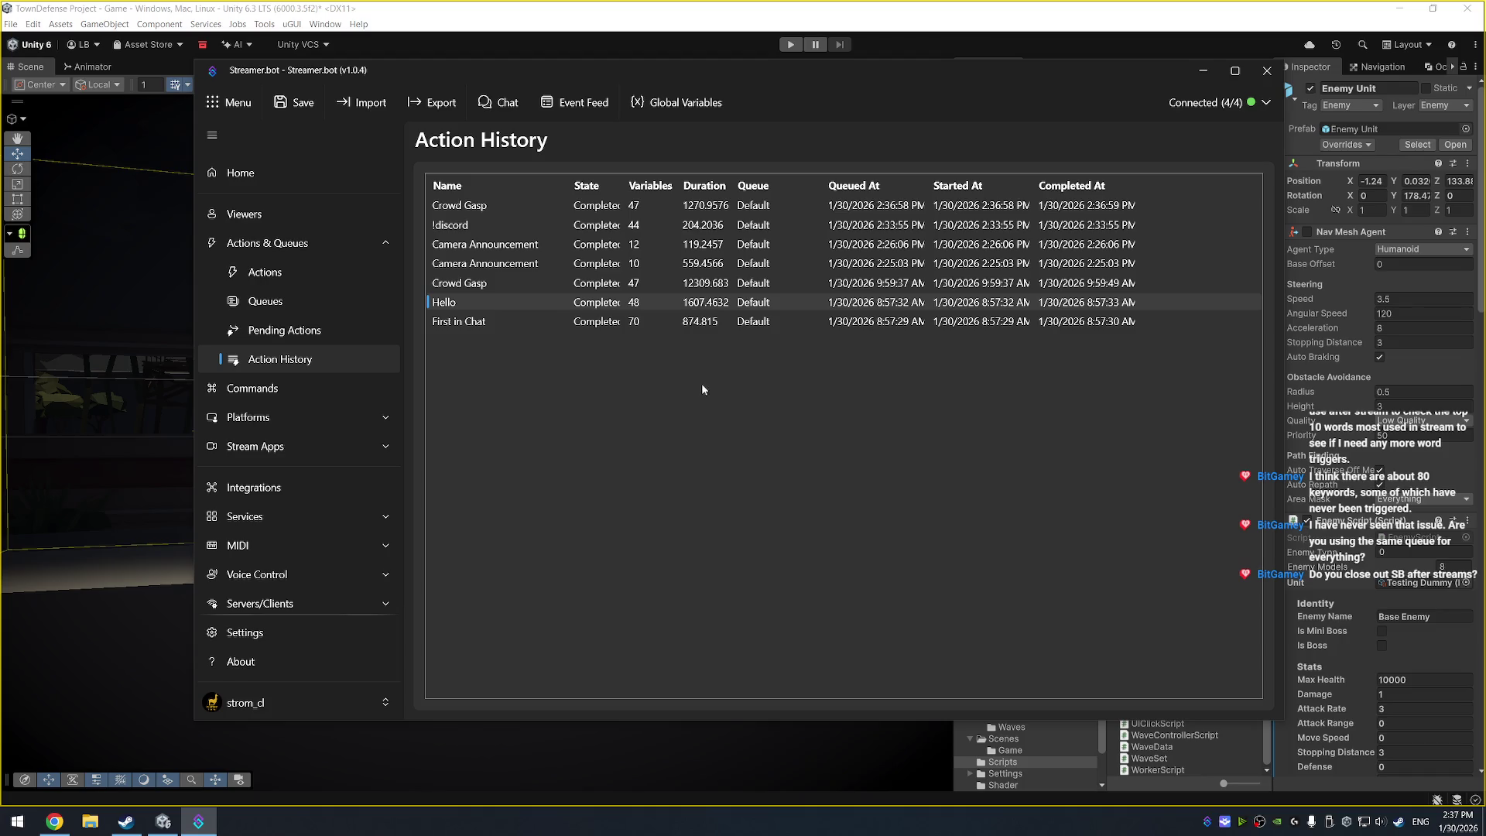
drag(731, 74, 675, 96)
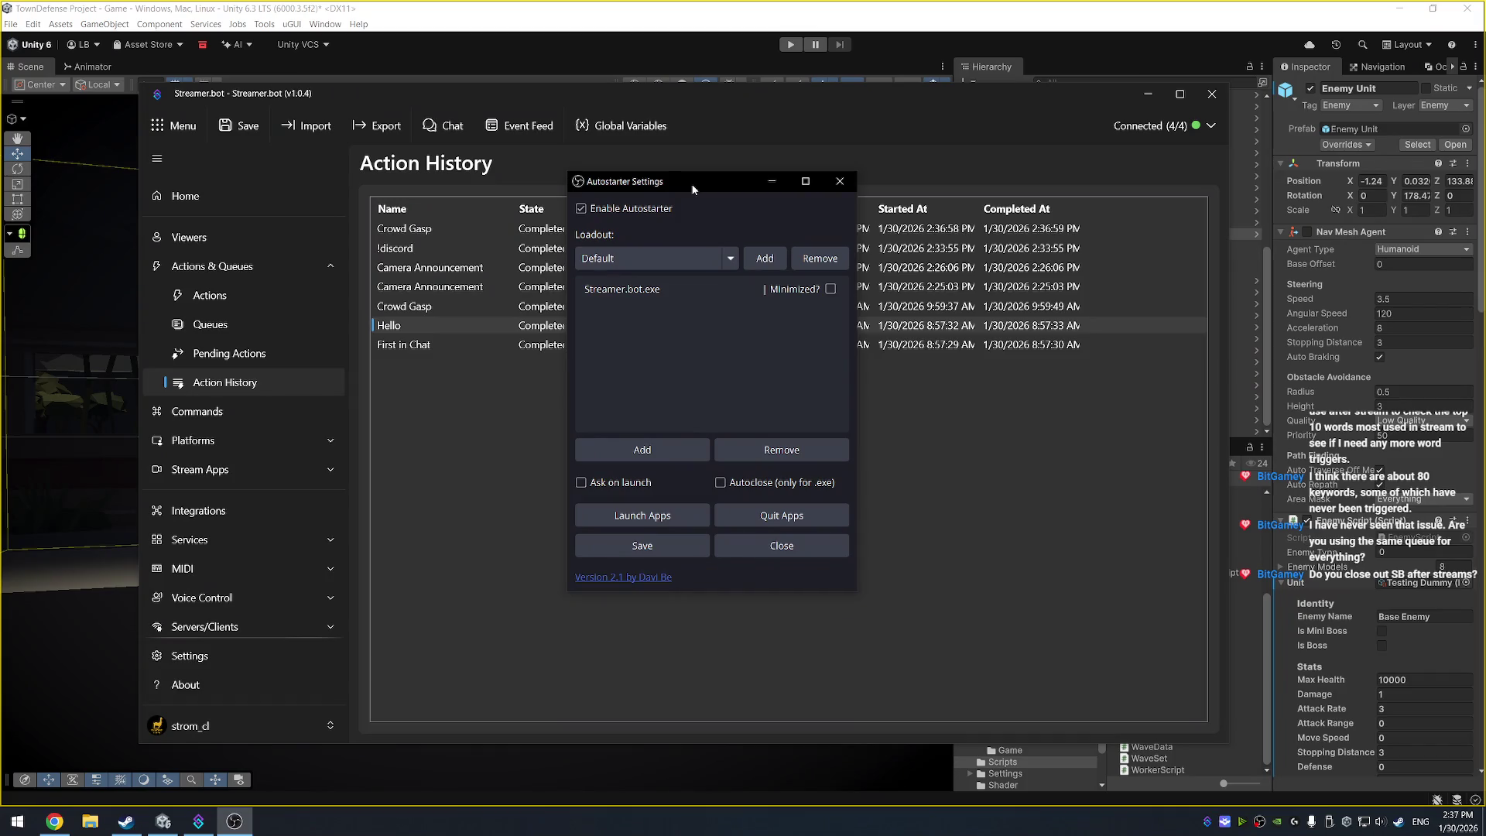
Move the Autostarter Settings window aside and close it
drag(692, 188, 741, 193)
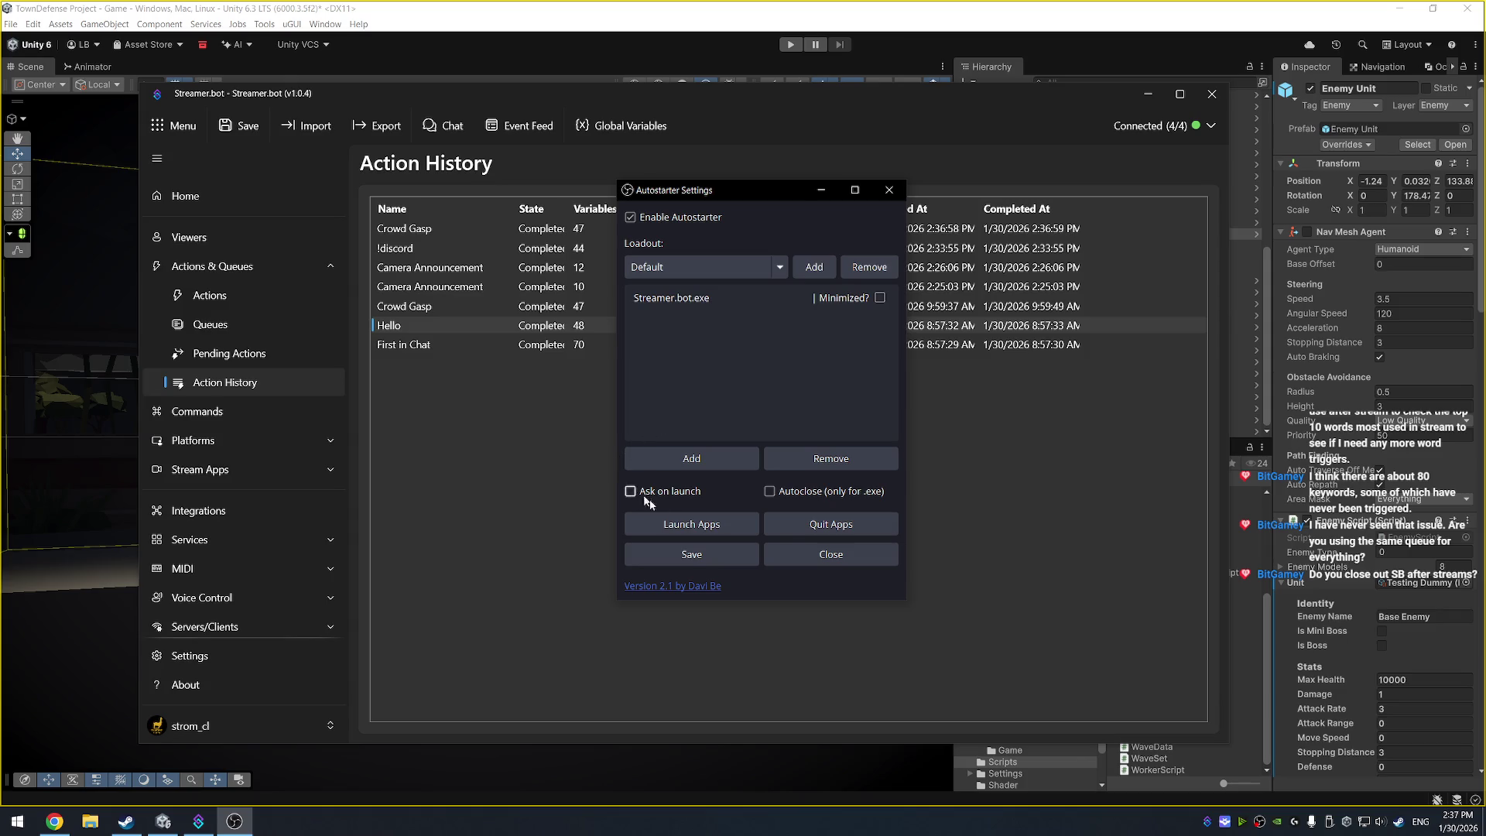
click(890, 193)
click(891, 191)
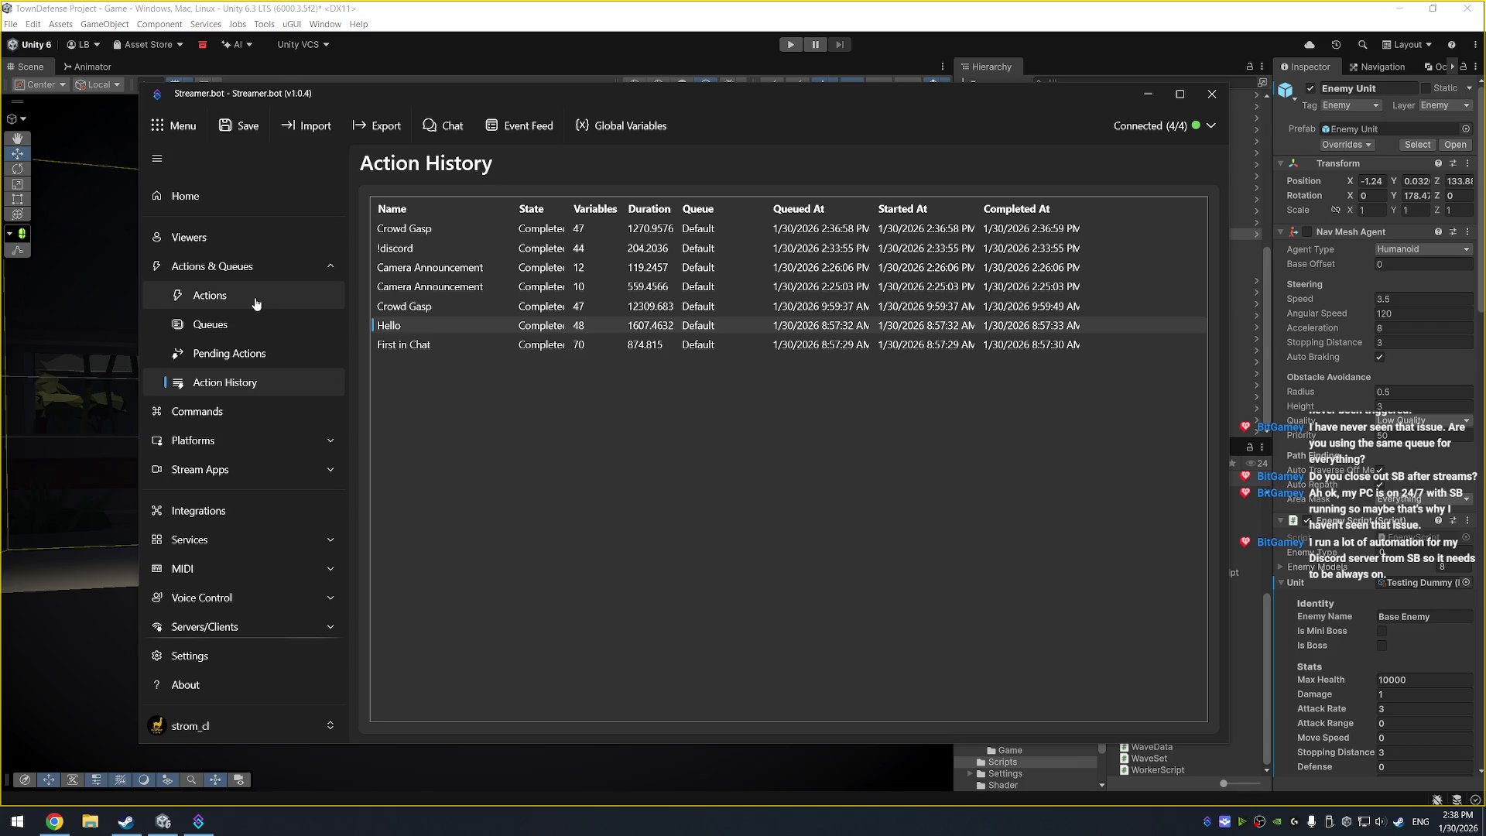
Cycle through Pending Actions, Queues and Actions, back to the Actions & Queues overview
click(239, 357)
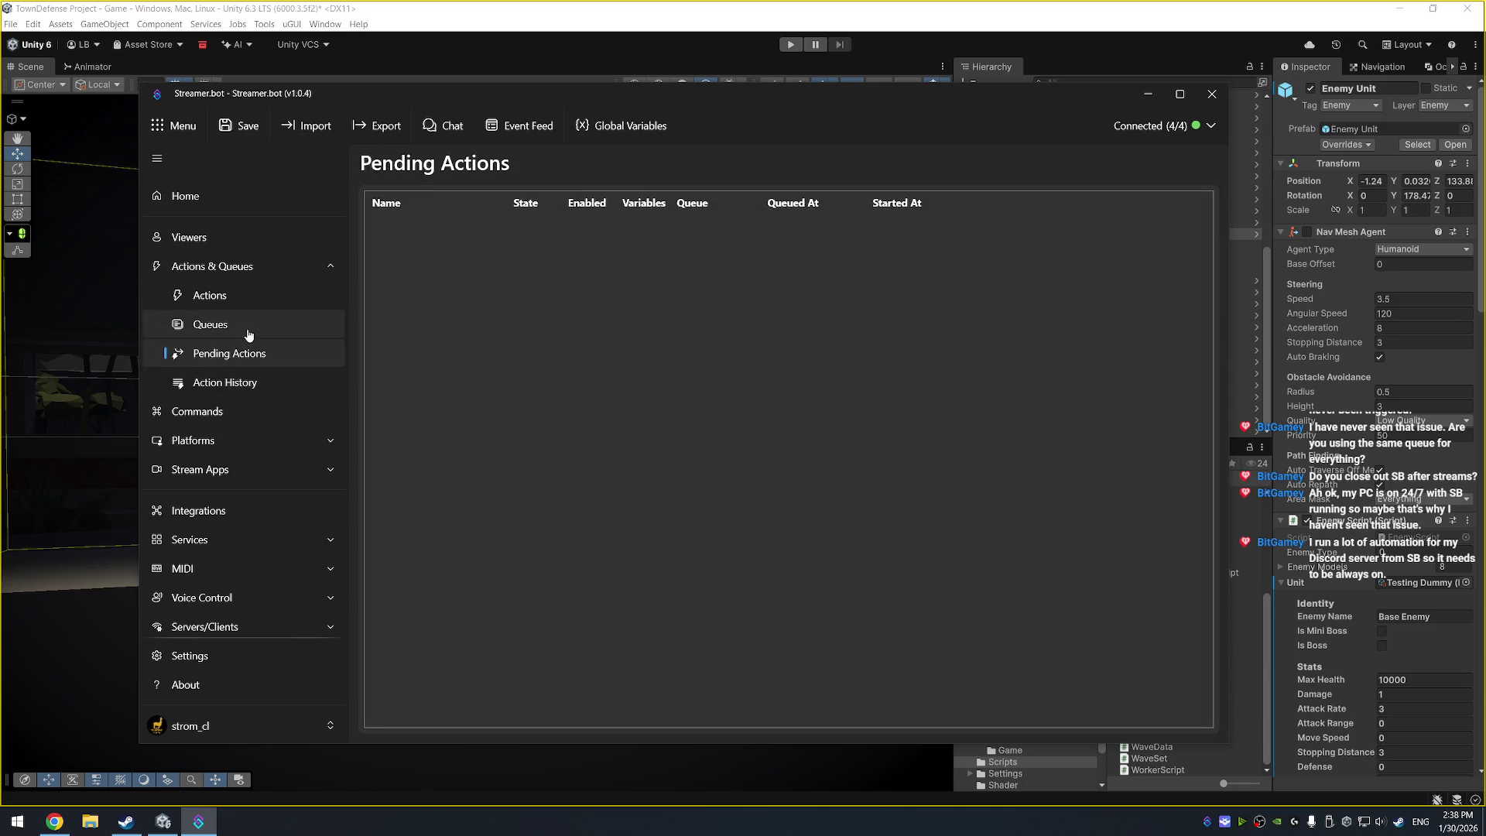
click(249, 329)
click(260, 299)
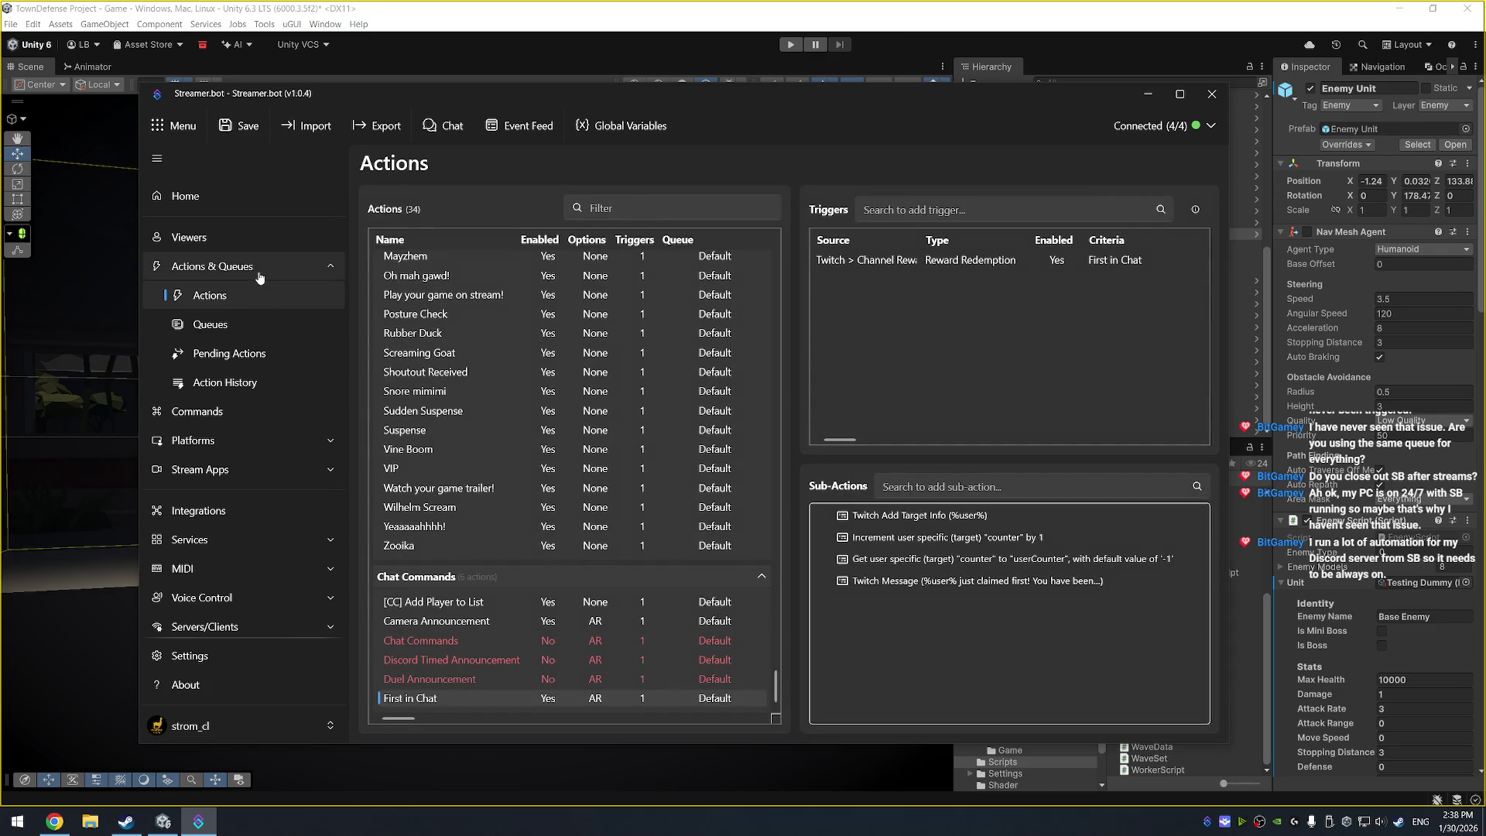
click(260, 277)
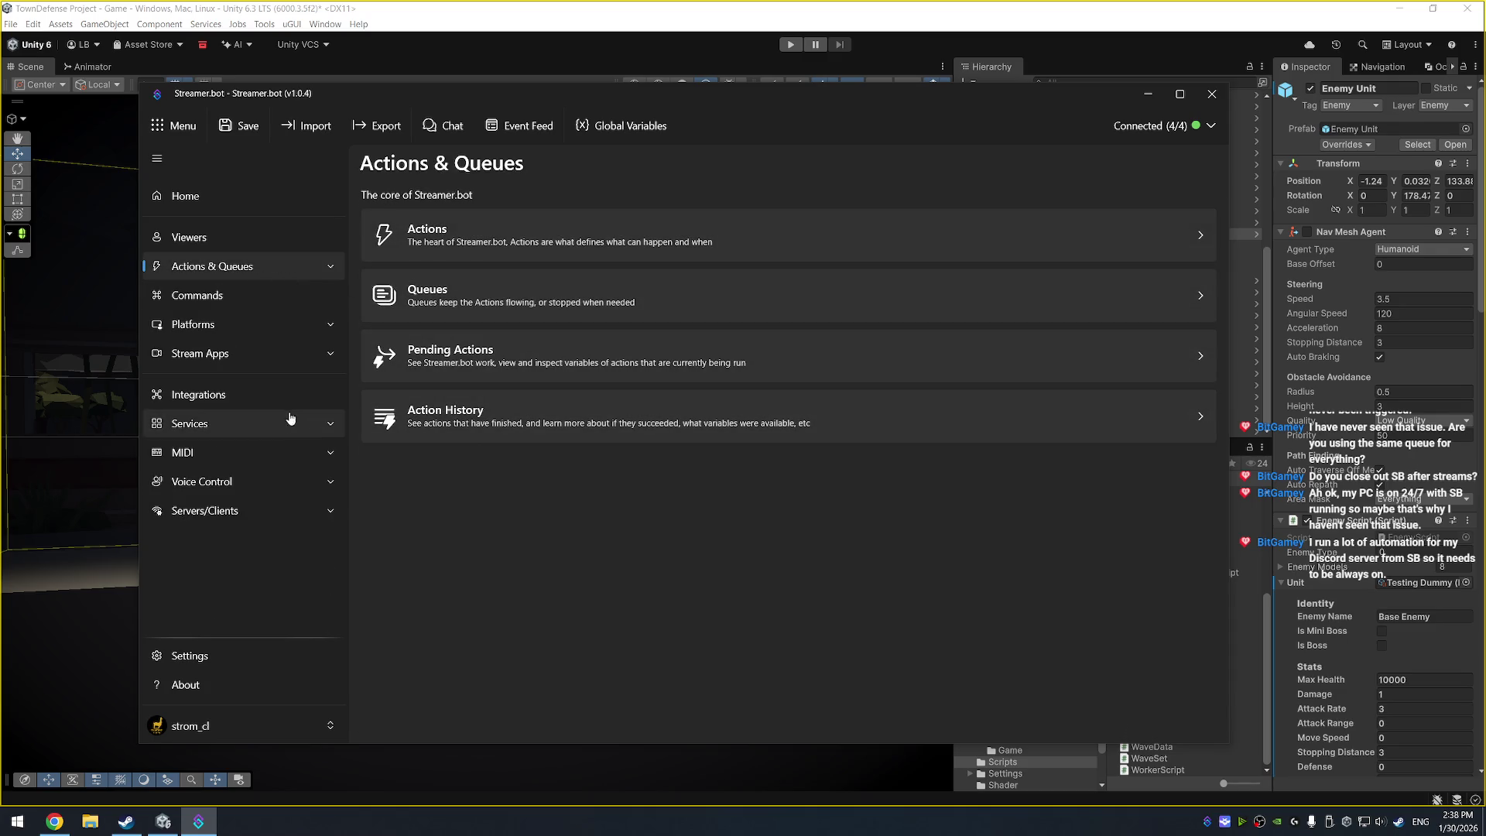
Check the Settings variable masking and Viewers pages, then return to Actions & Queues
click(239, 658)
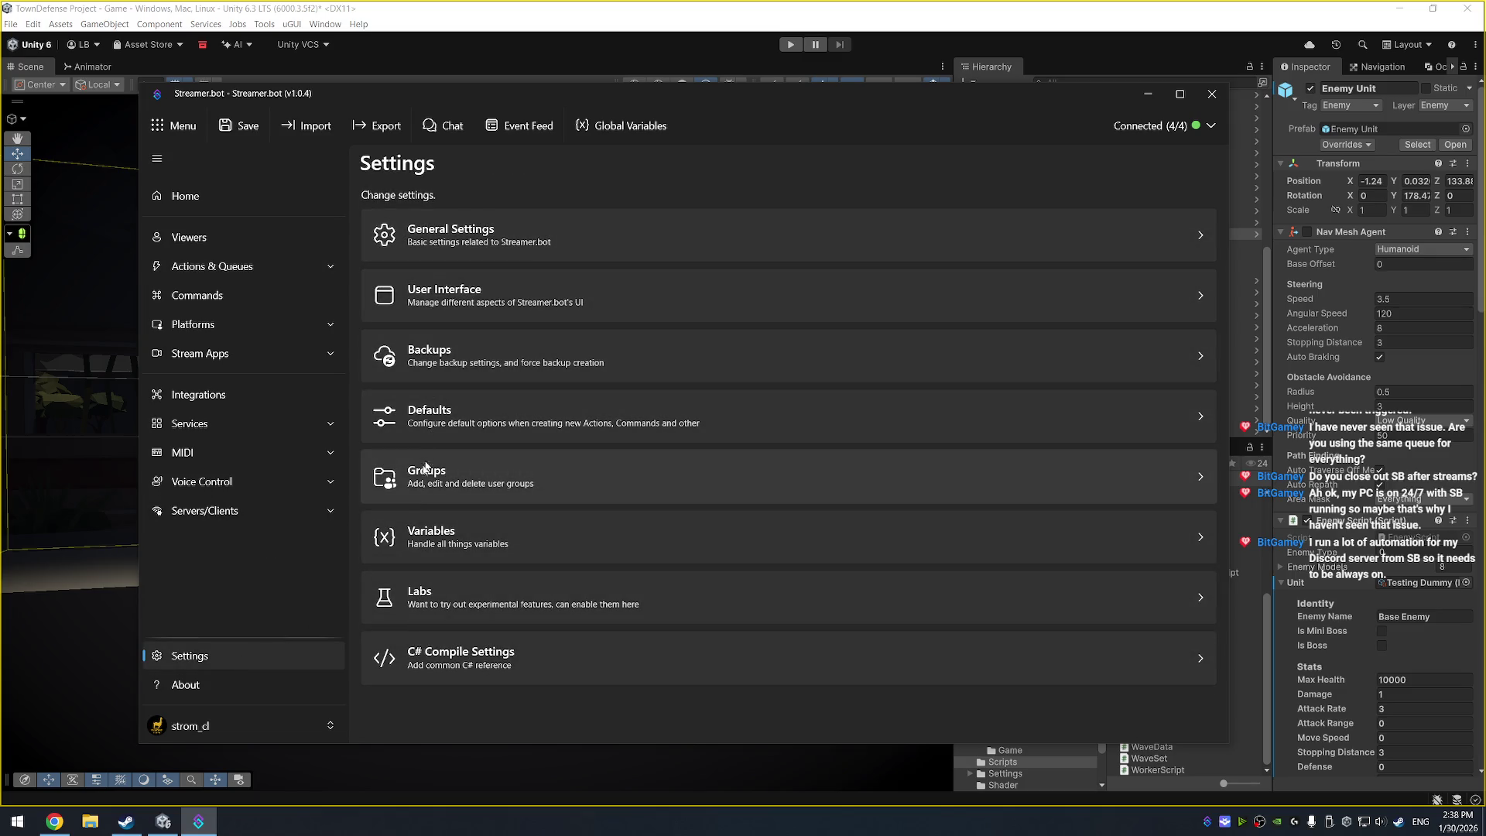
click(462, 522)
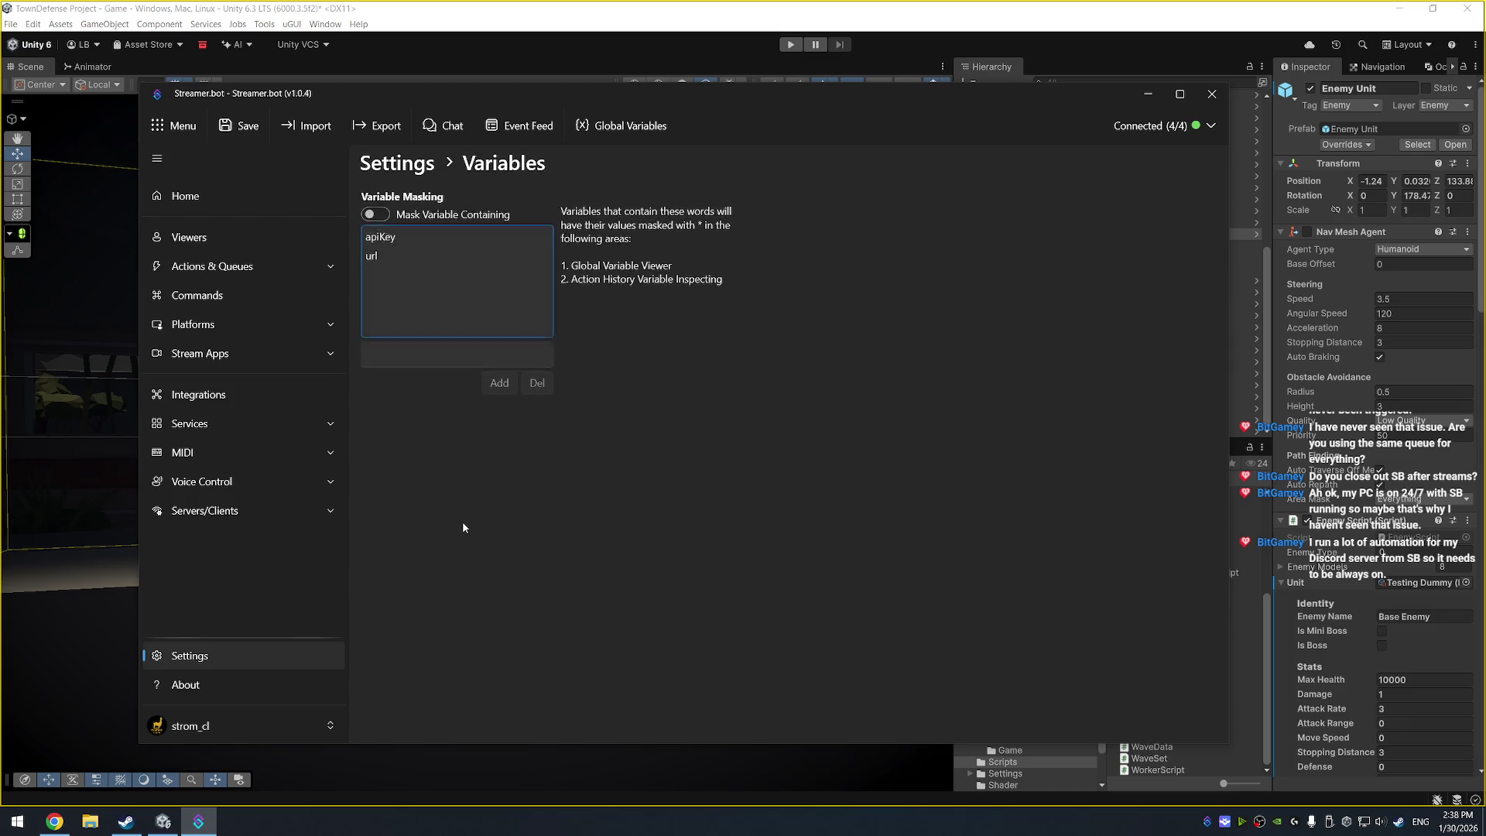
click(256, 237)
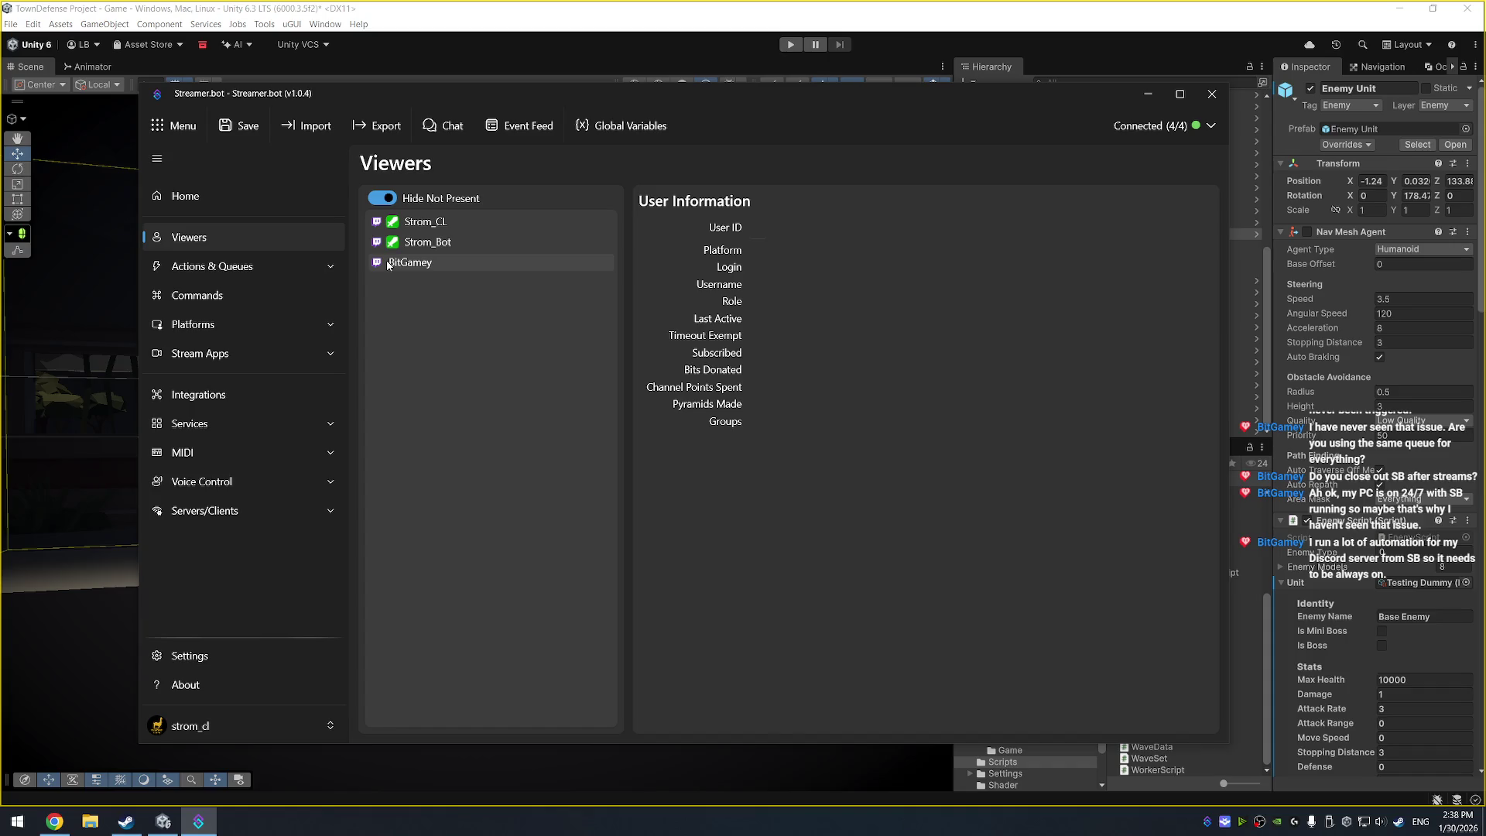
click(258, 271)
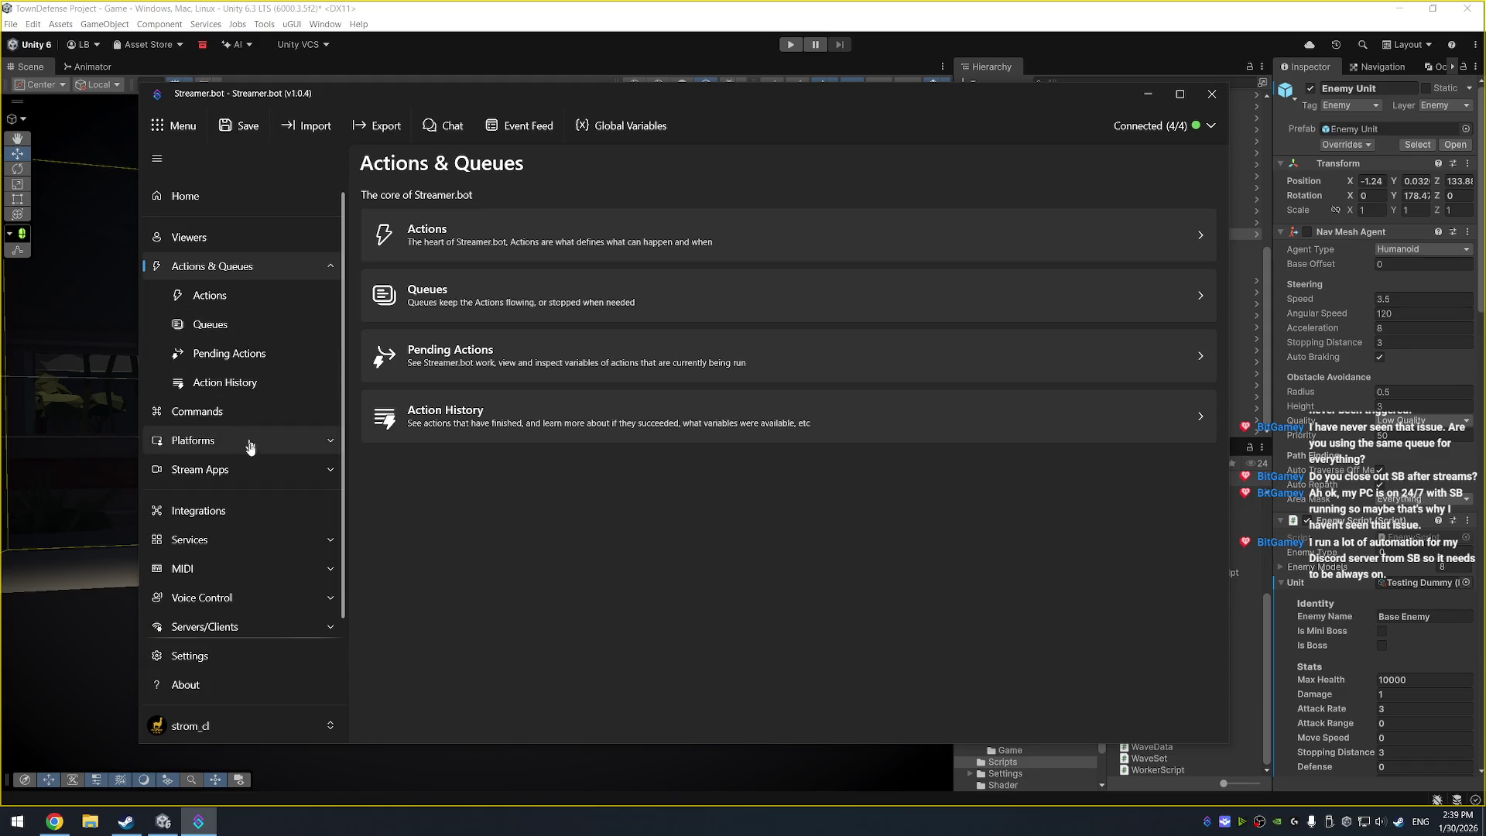
Browse the Stream Apps, Servers/Clients, Voice Control, MIDI and Services pages
click(253, 467)
click(252, 467)
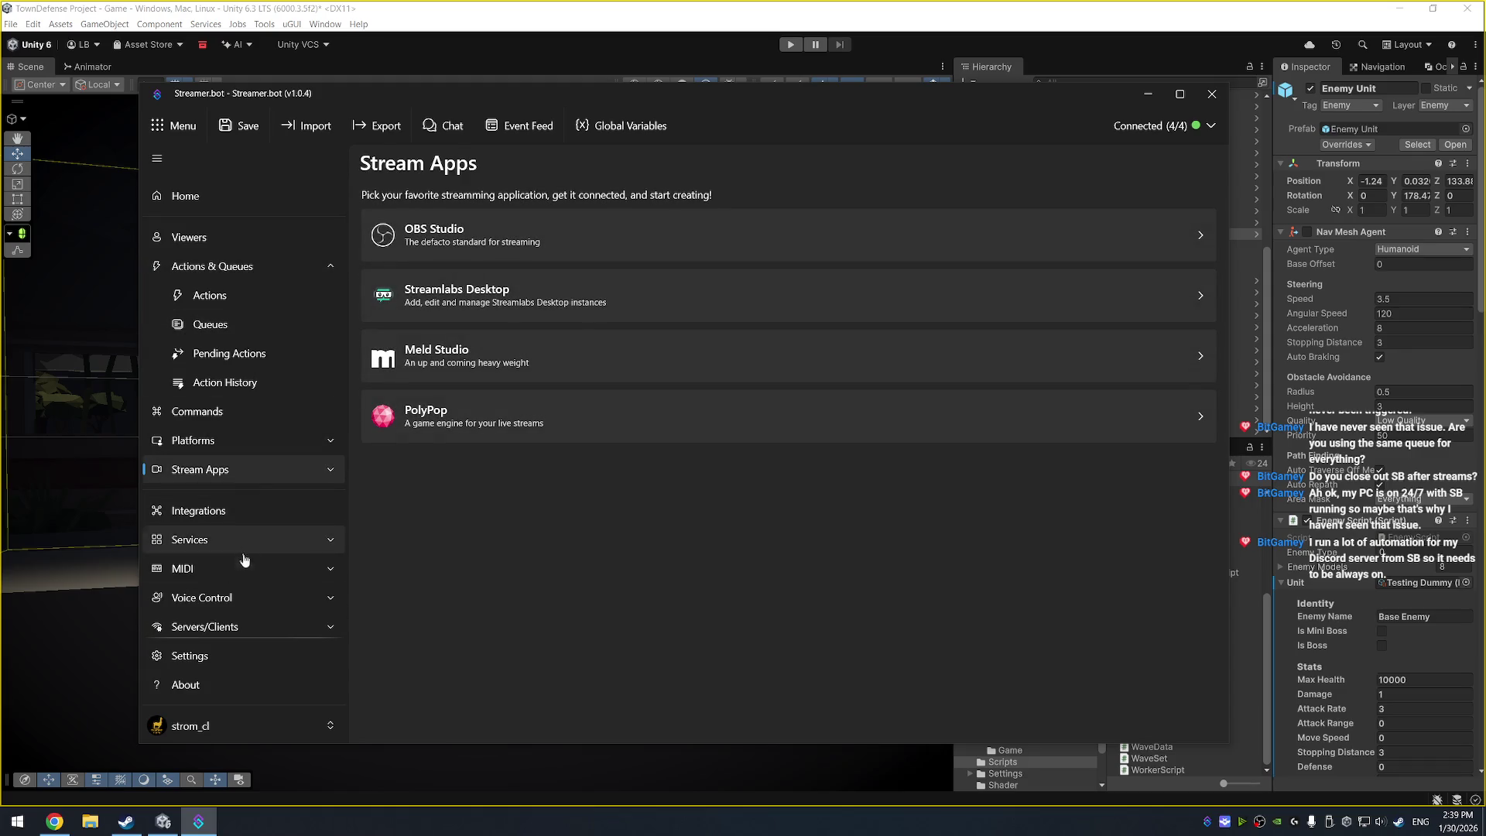
click(249, 628)
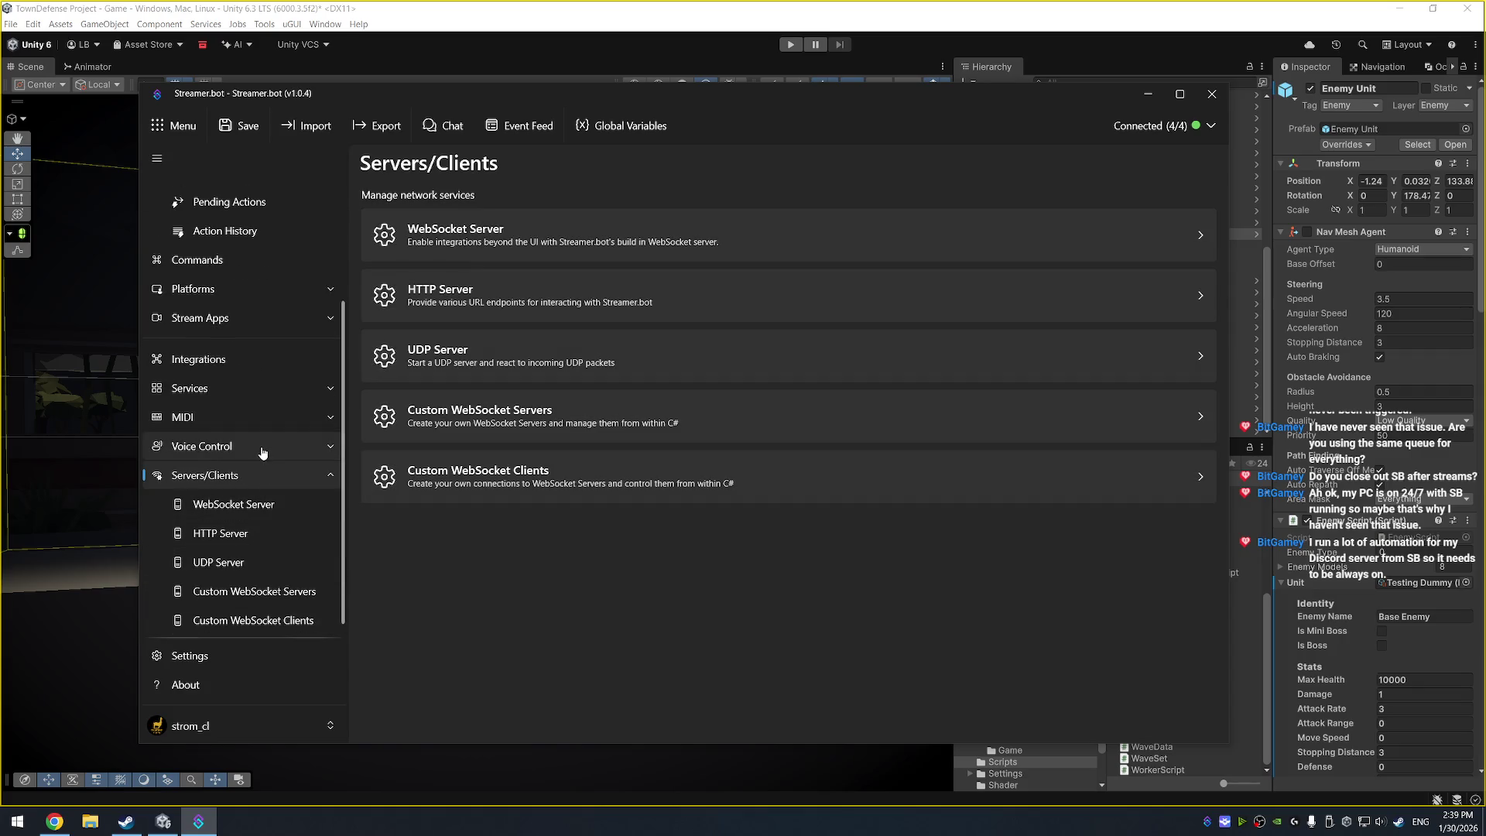
click(262, 449)
click(272, 419)
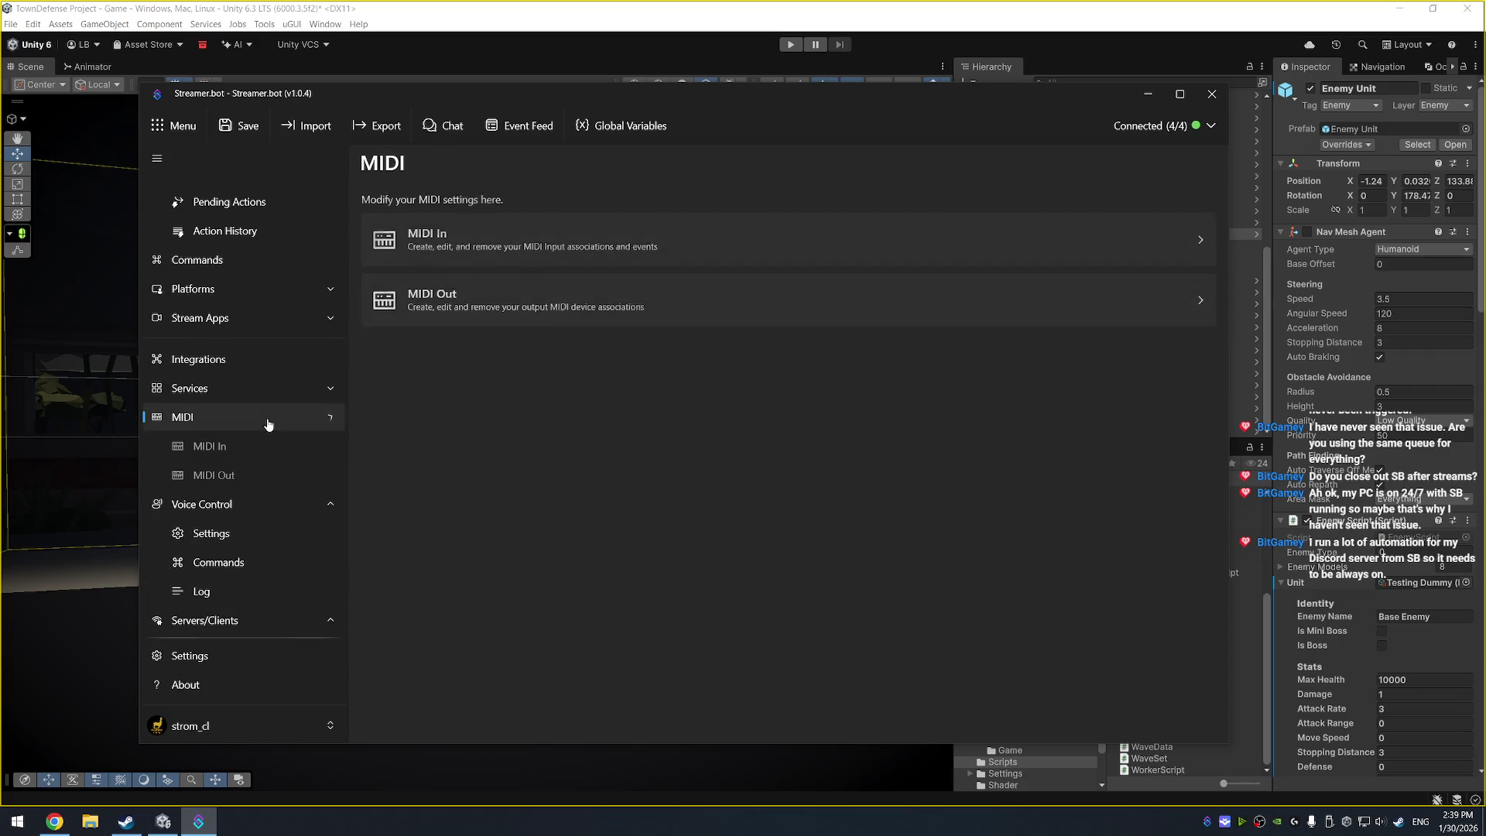
click(295, 388)
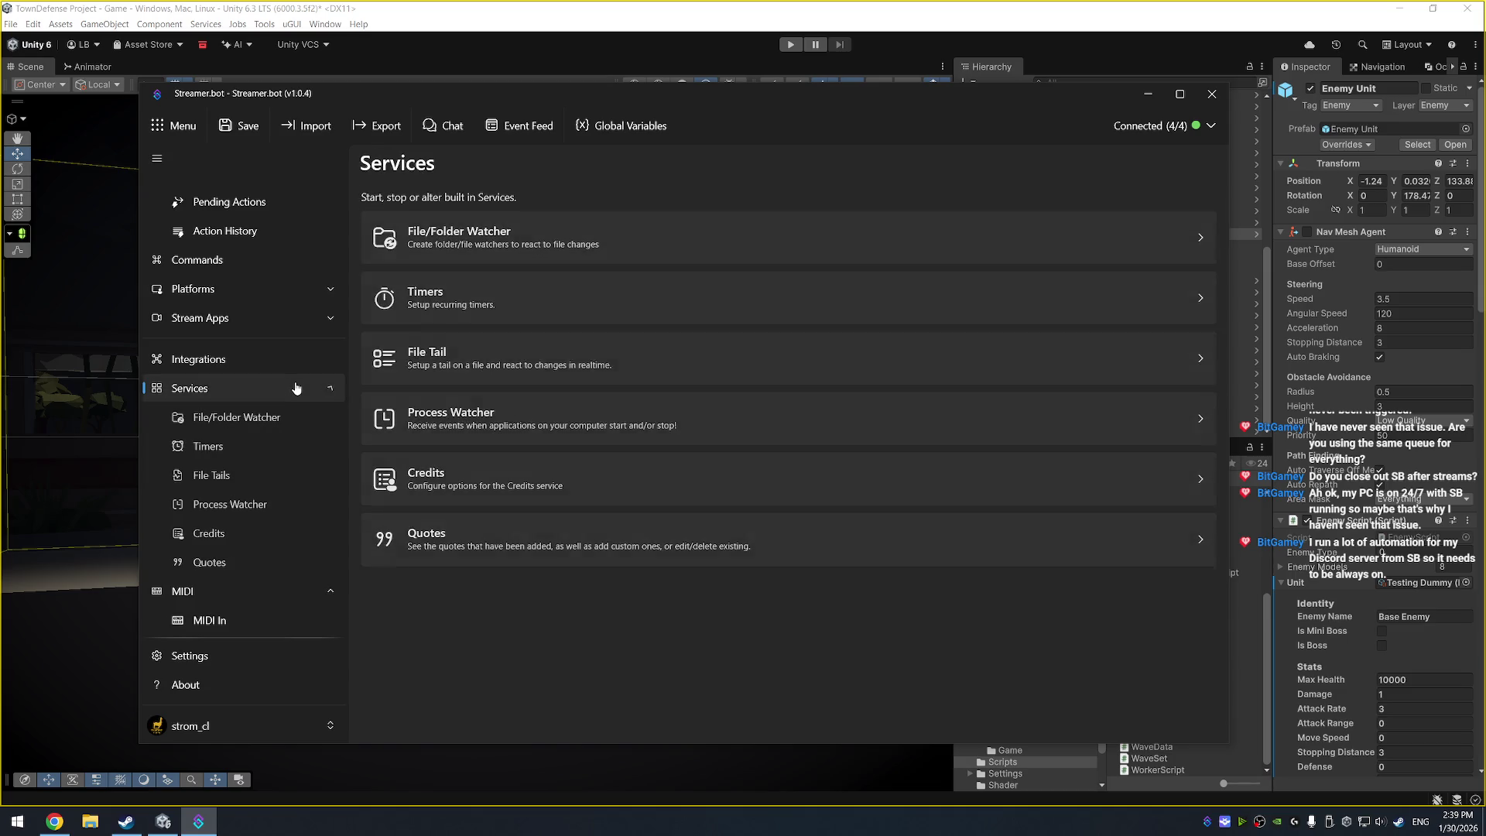
Look through the Timers, Credits, Process Watcher, File Tails and File/Folder Watcher pages
click(258, 446)
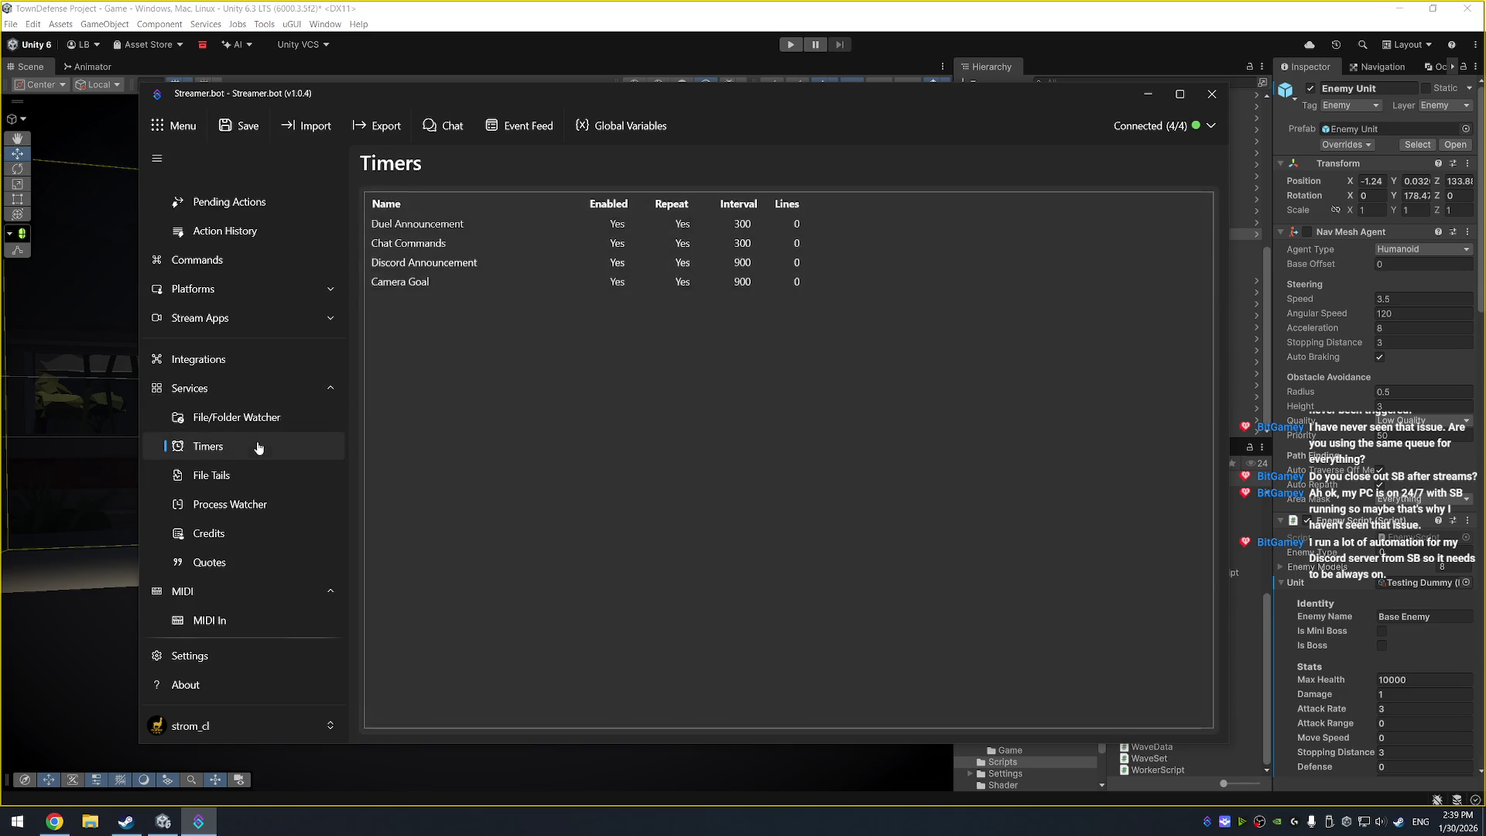
click(292, 541)
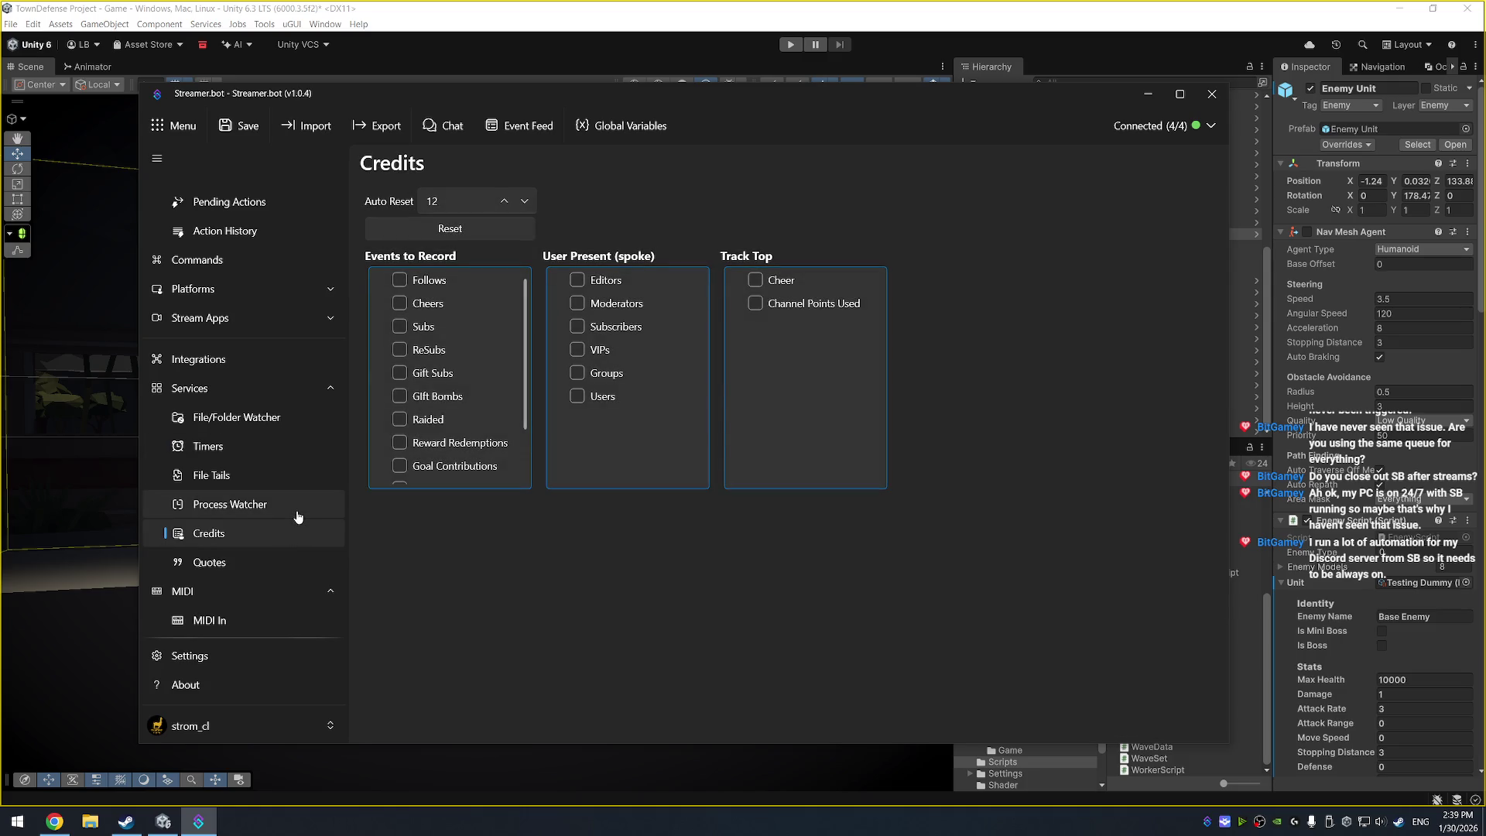
click(298, 516)
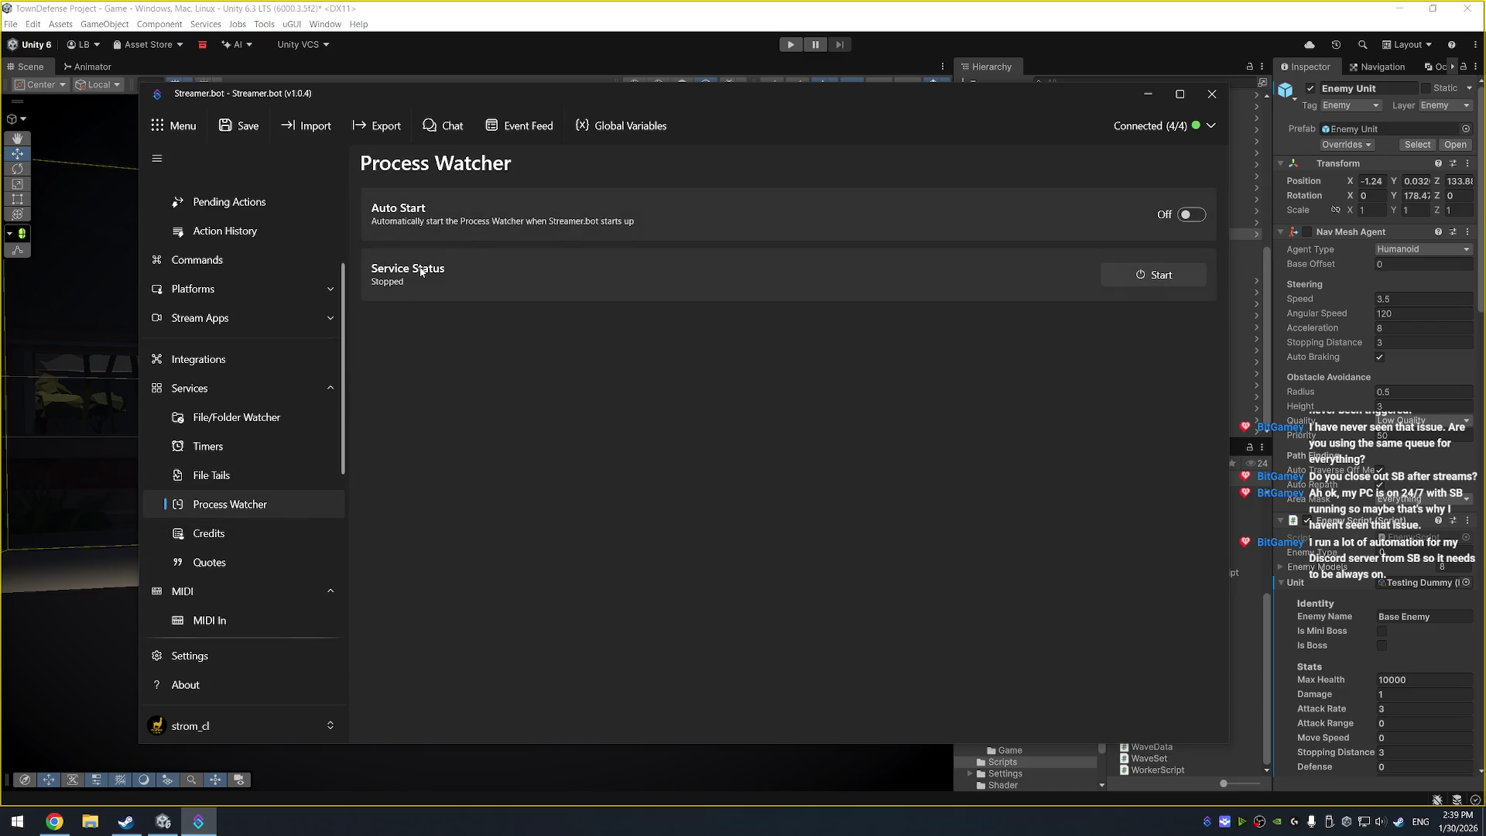
click(233, 475)
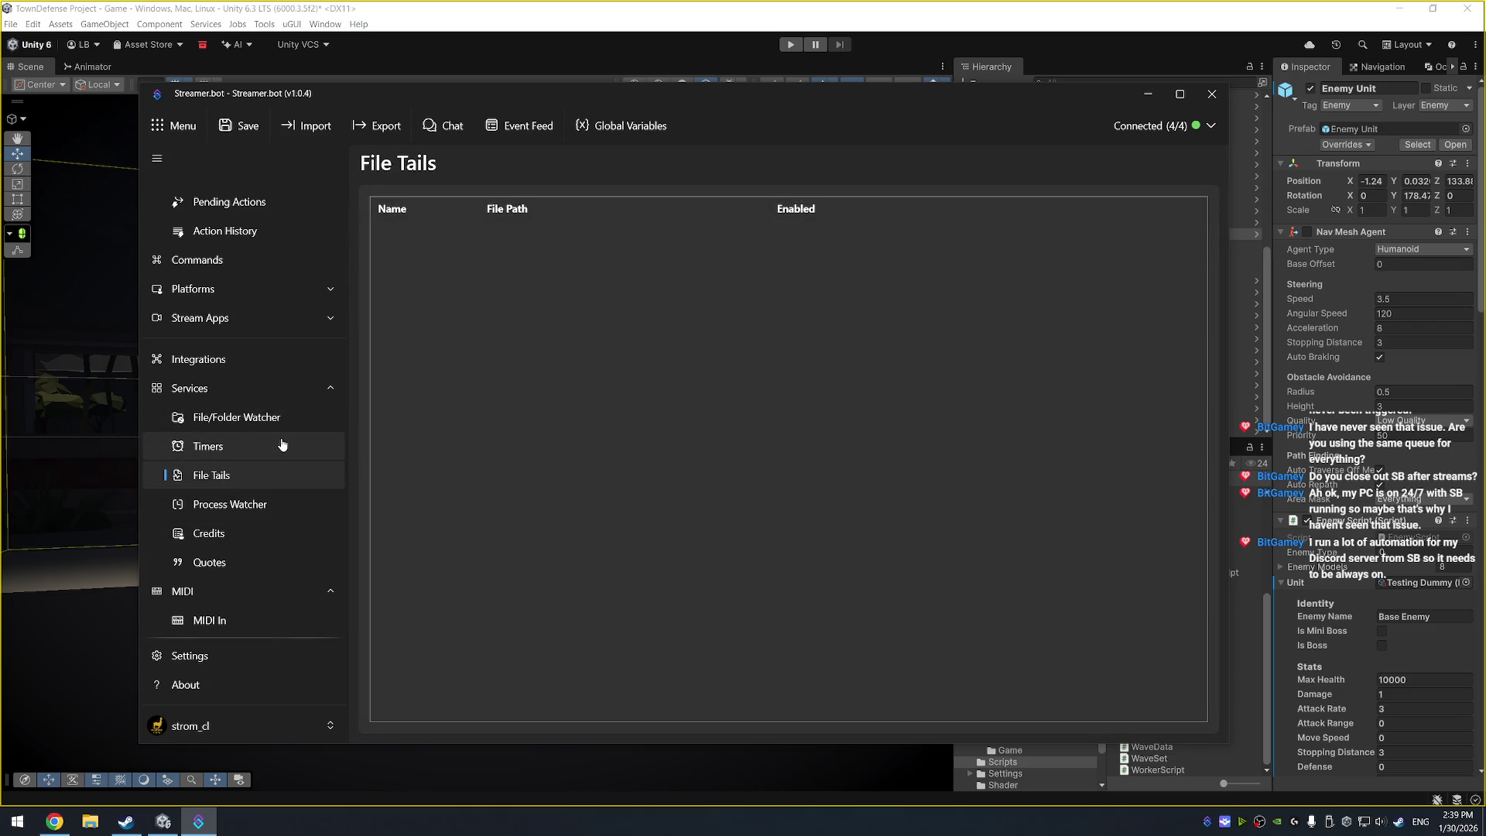
click(237, 448)
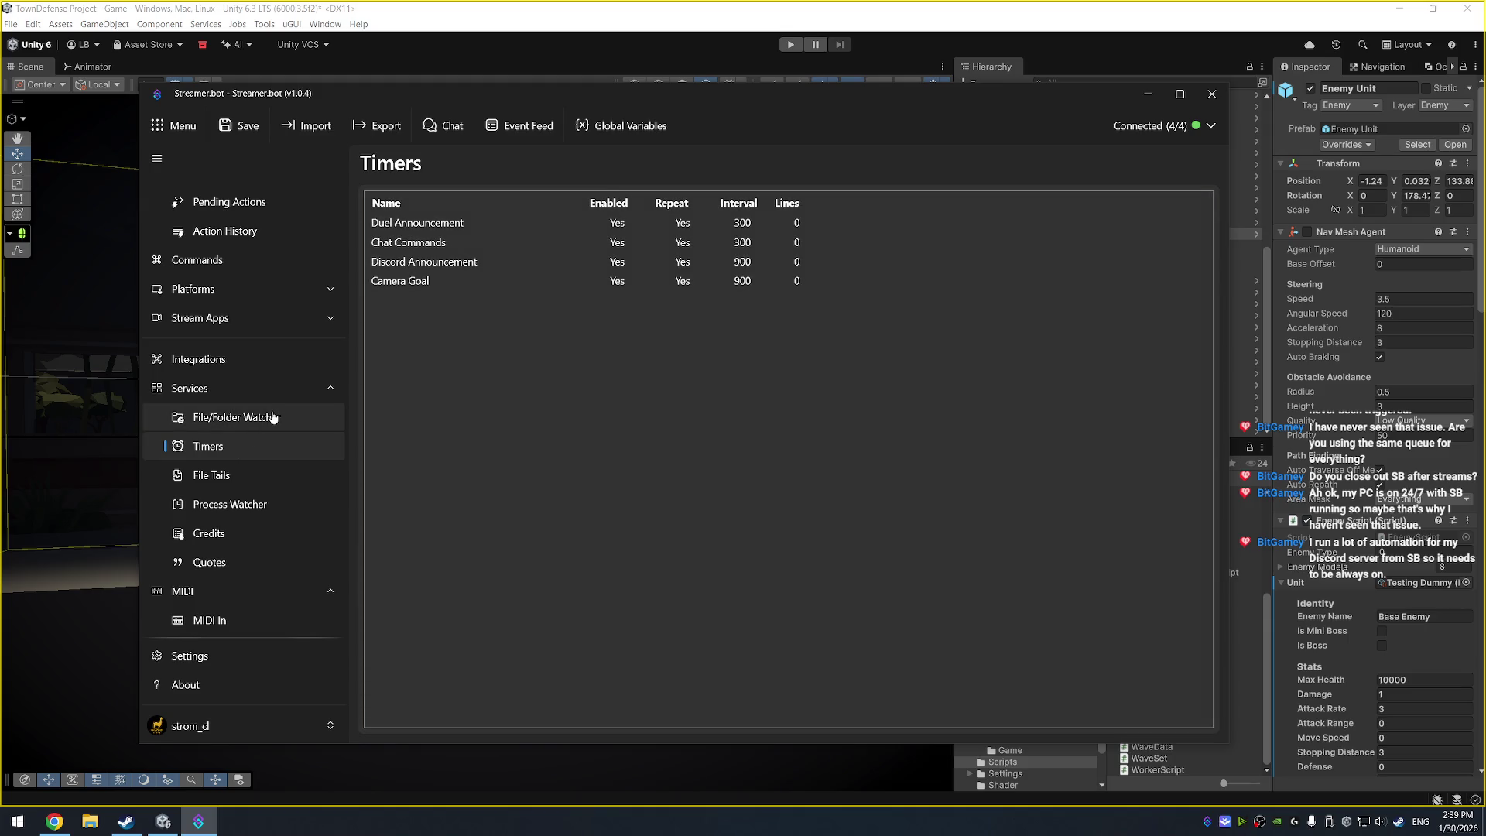
click(274, 418)
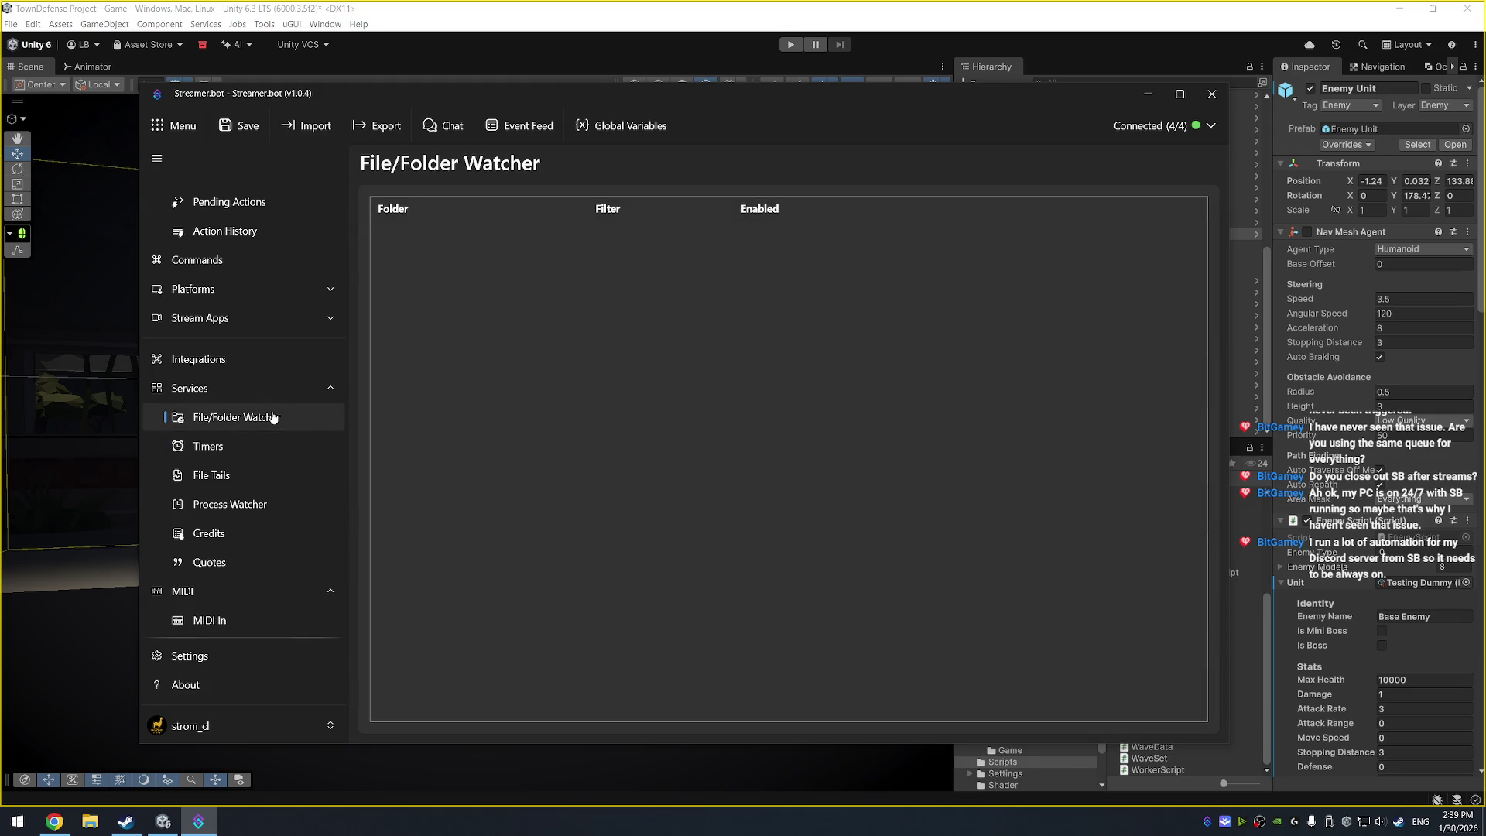
Check OBS Studio, Platforms, Commands and Viewers, ending on the Actions list
click(253, 324)
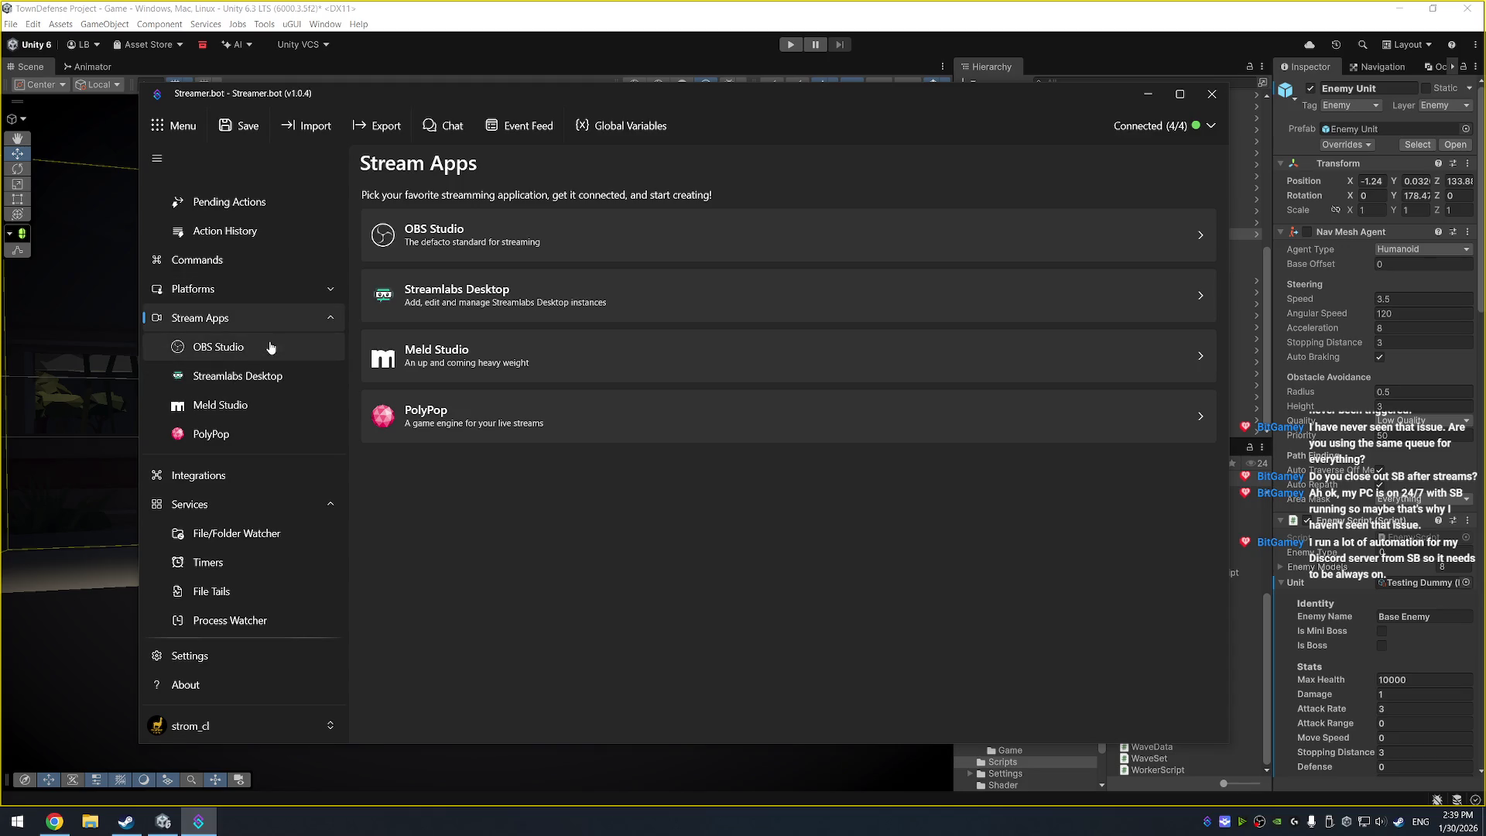
click(271, 348)
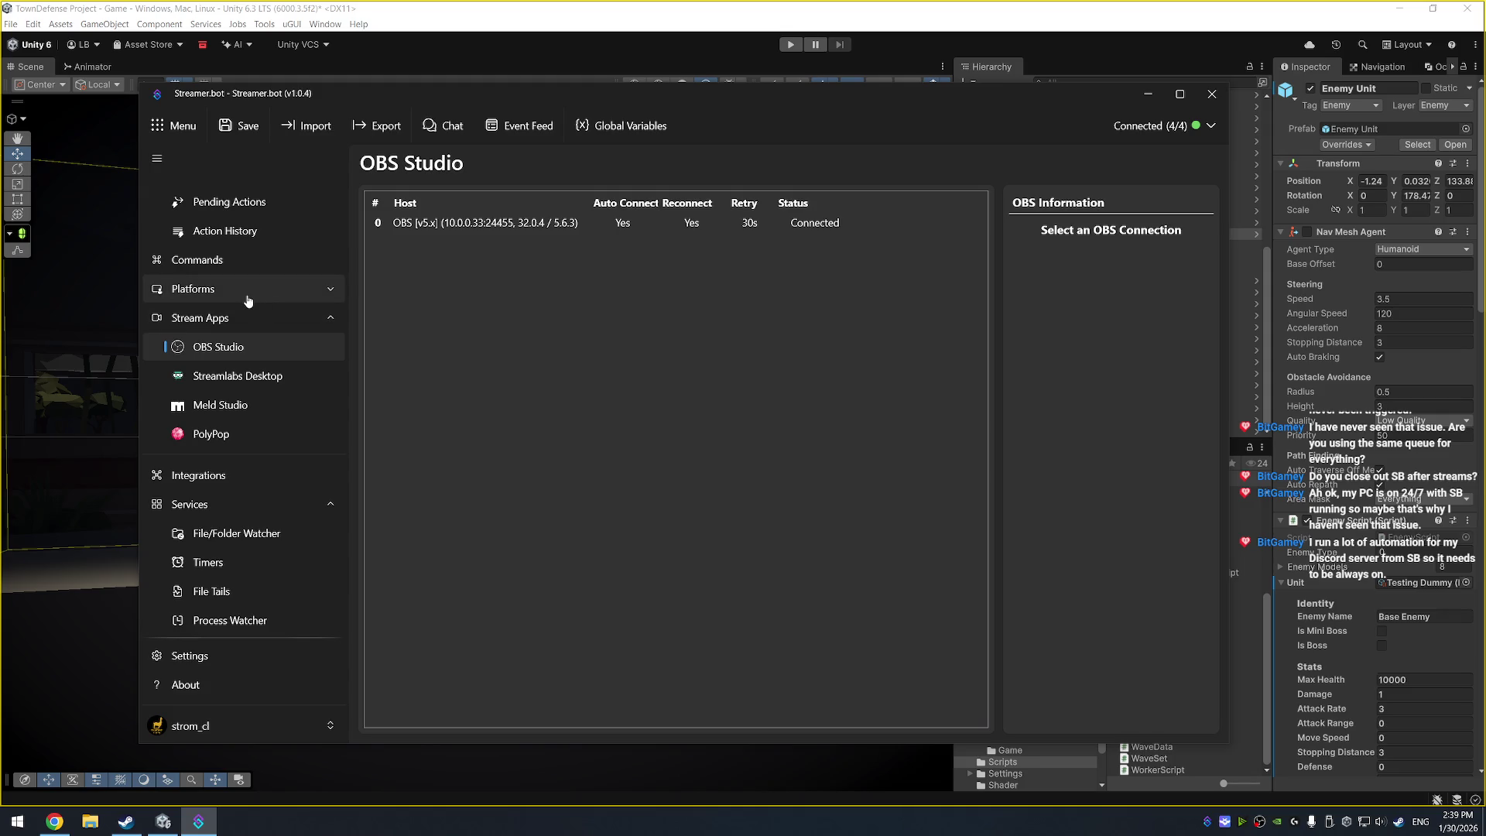
click(248, 301)
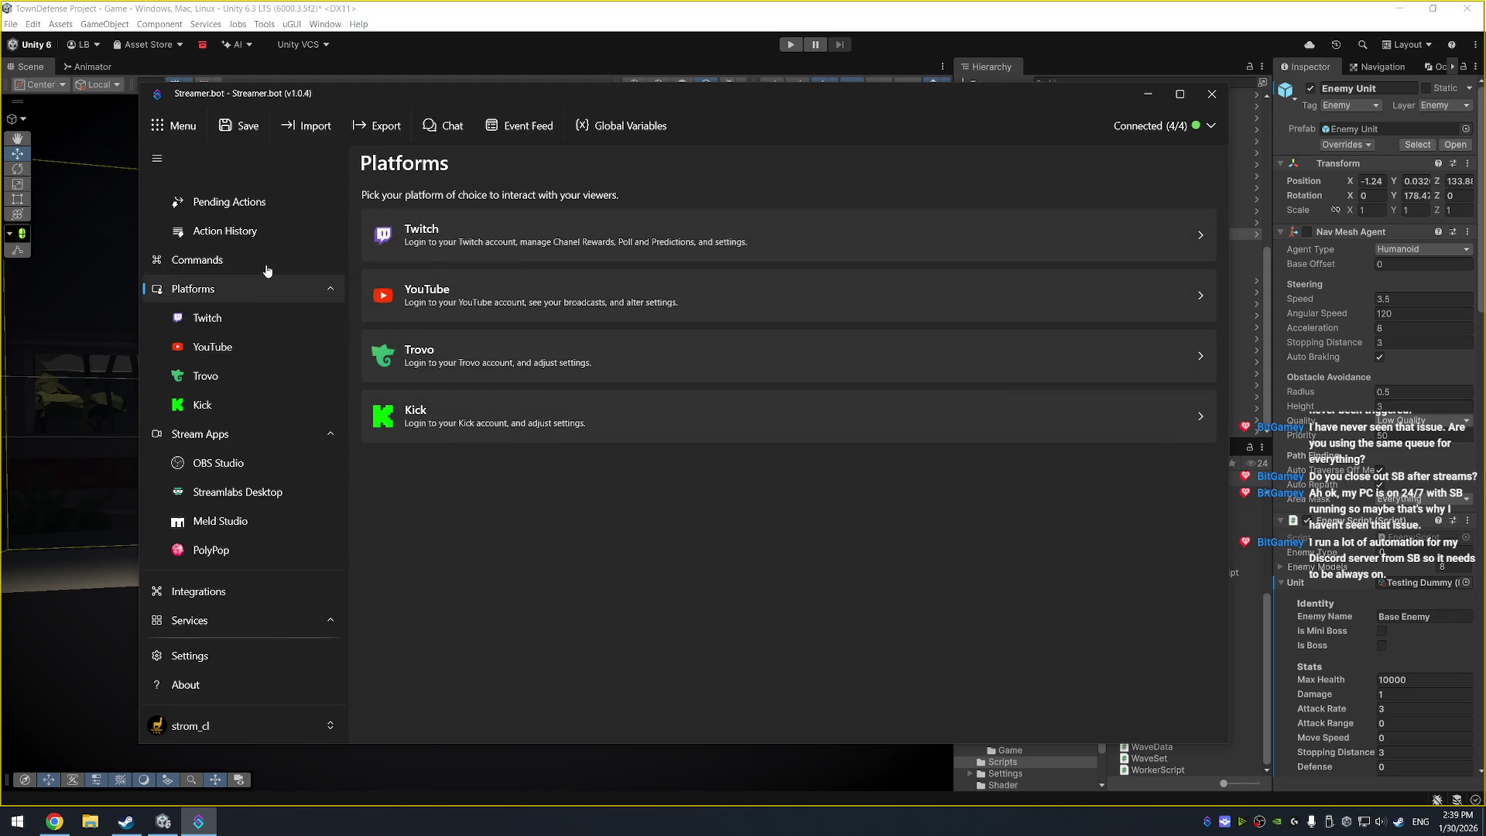
click(266, 267)
scroll(260, 263, up, 3)
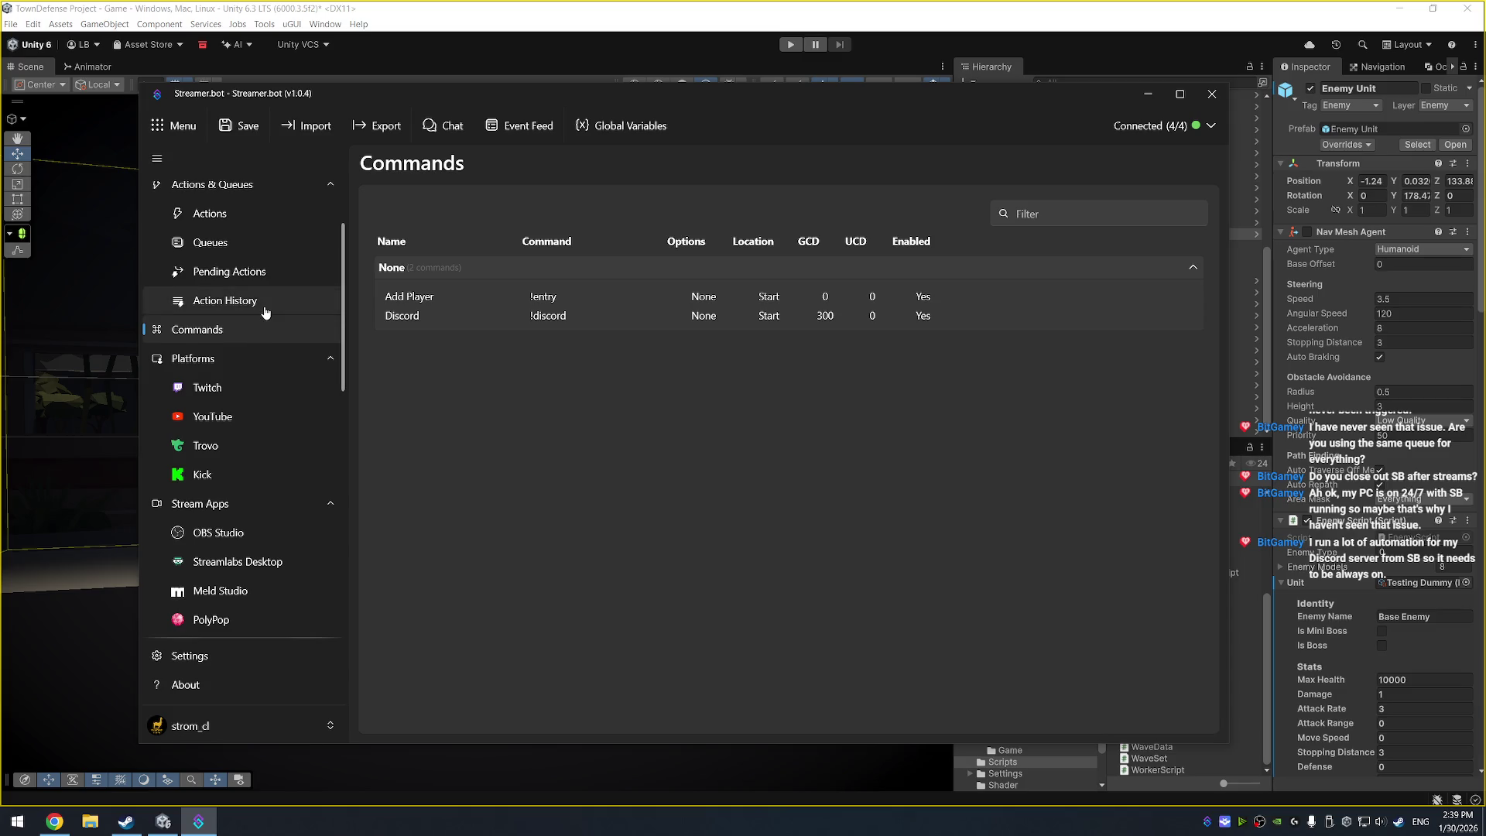
click(232, 192)
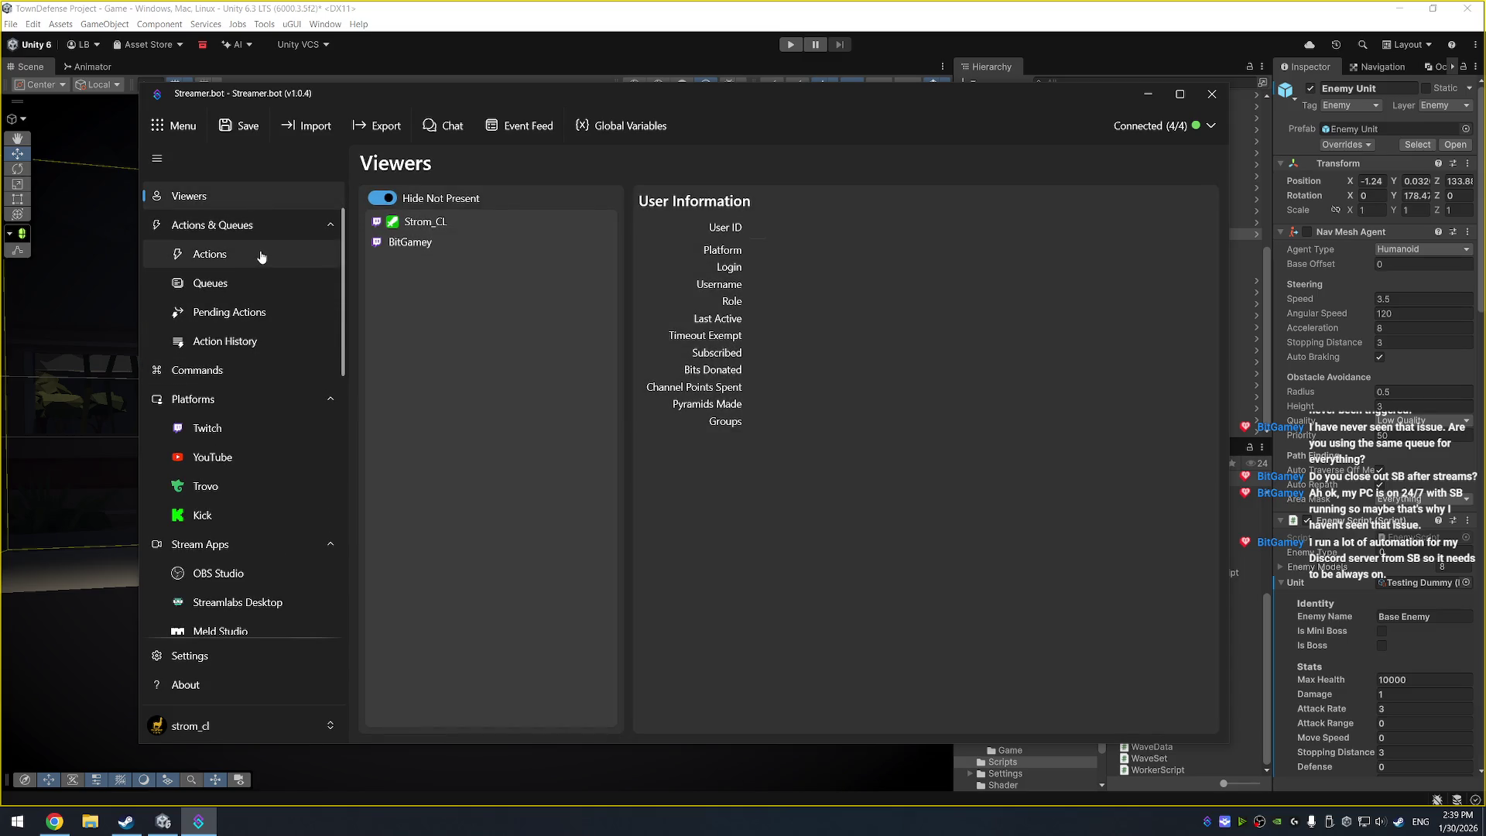
click(257, 262)
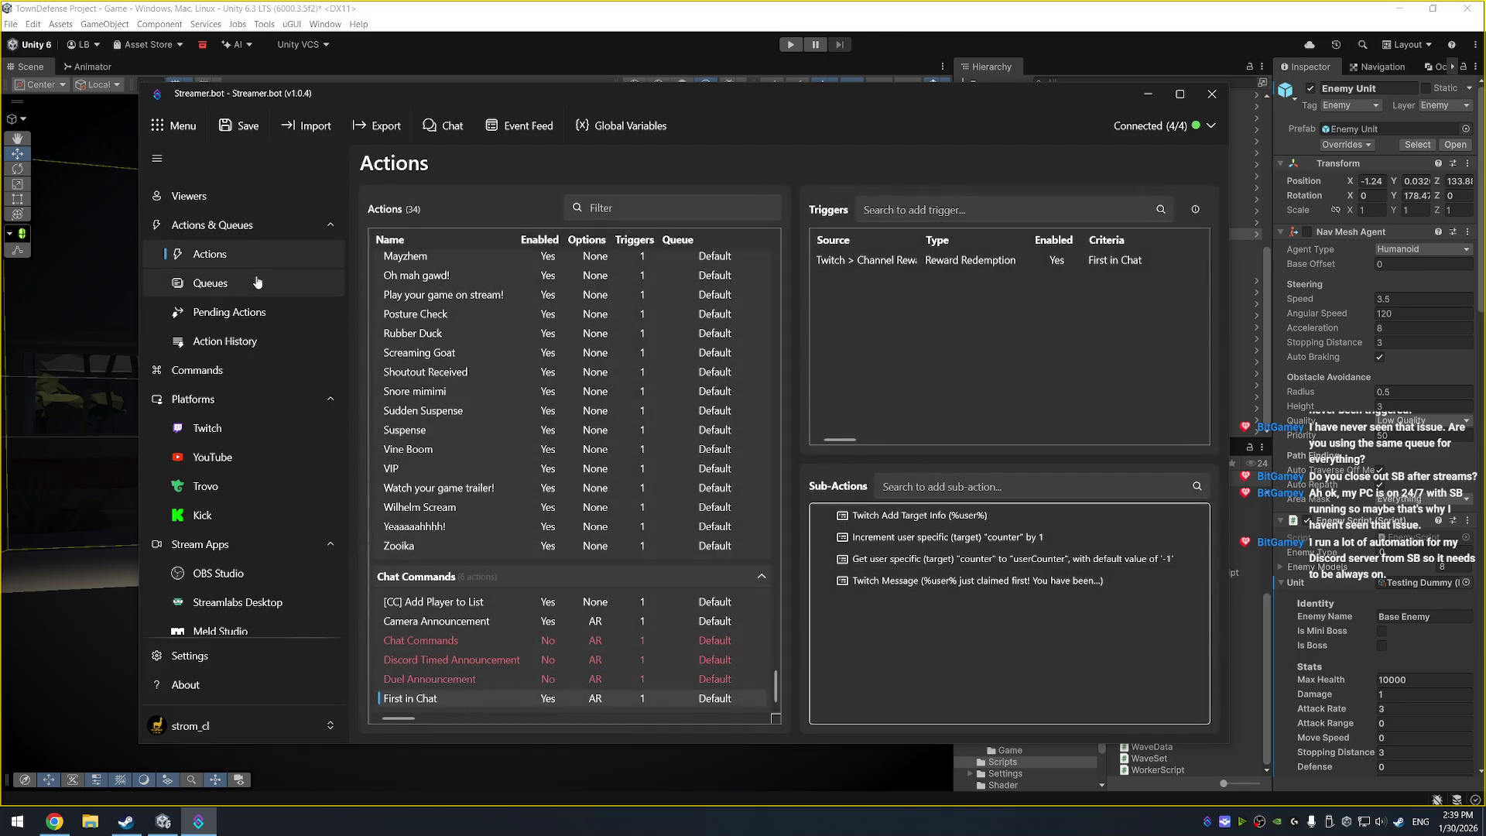
Add a non-blocking queue named 'Redemptions' from the Default queue's context menu
click(258, 282)
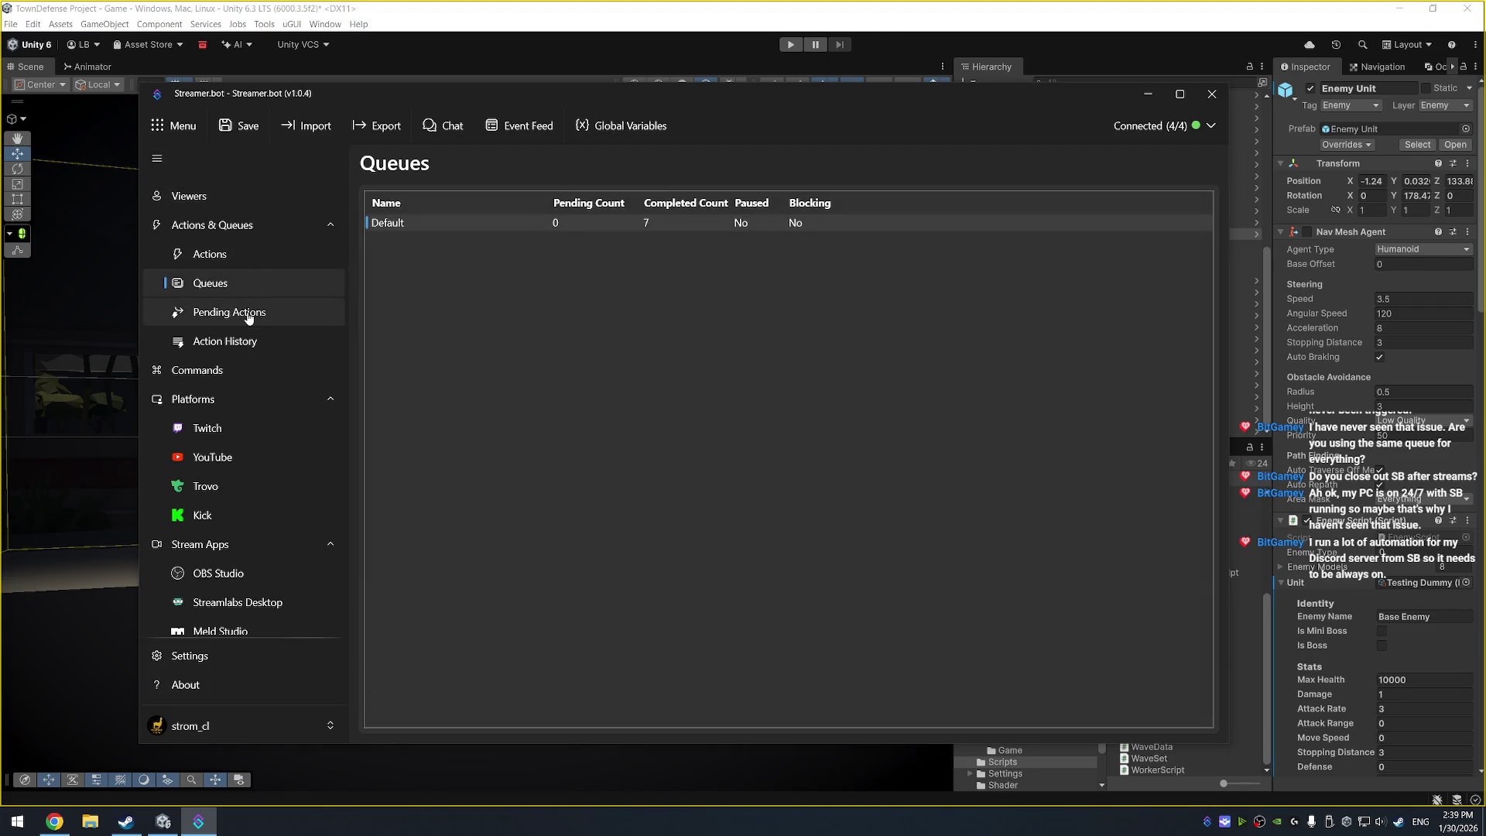
right_click(425, 223)
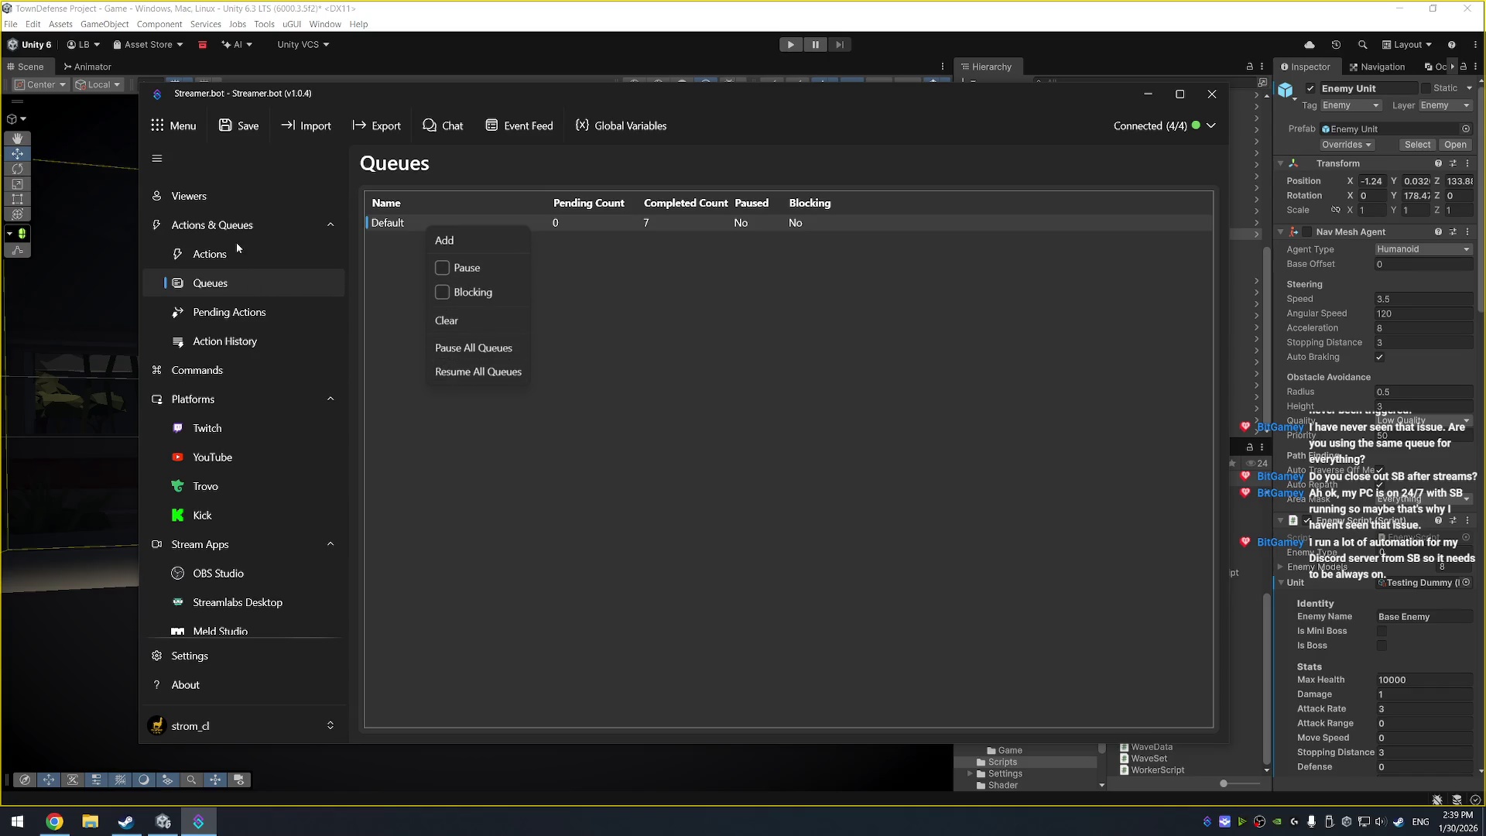
click(447, 241)
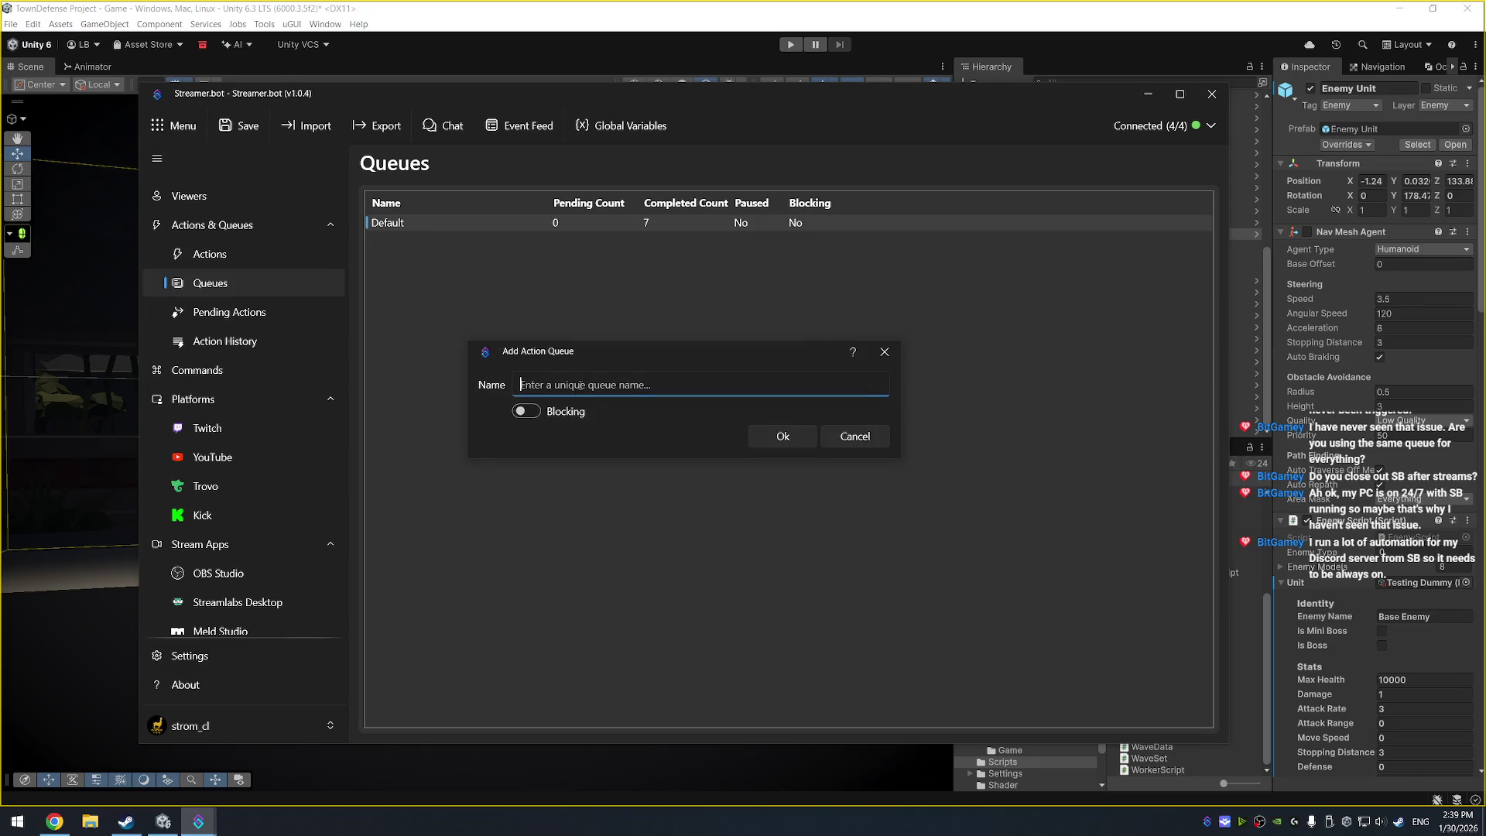
click(538, 399)
click(606, 385)
key(BackSpace)
text(Redemptions)
key(Return)
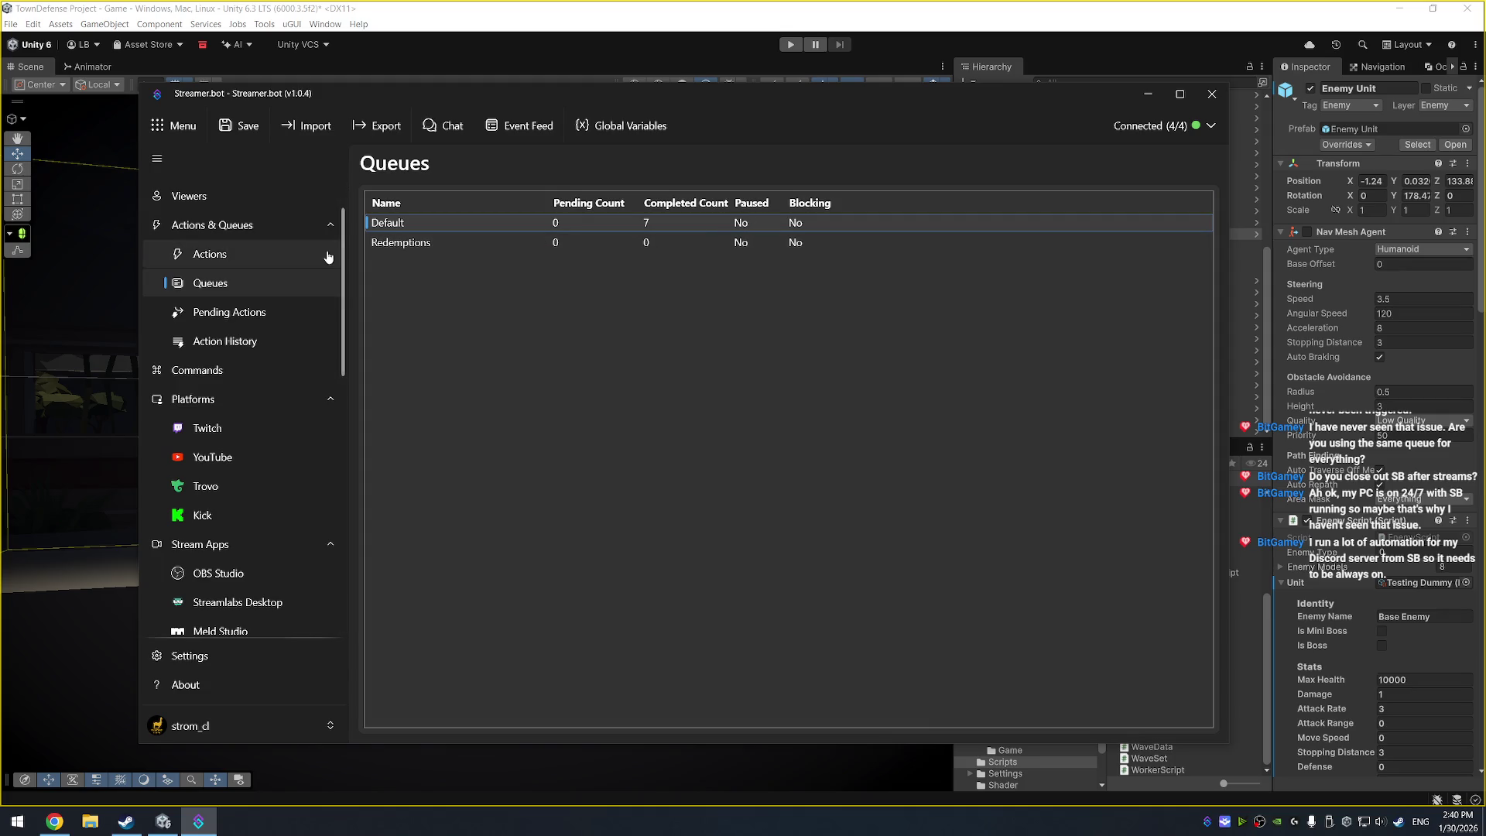
click(226, 254)
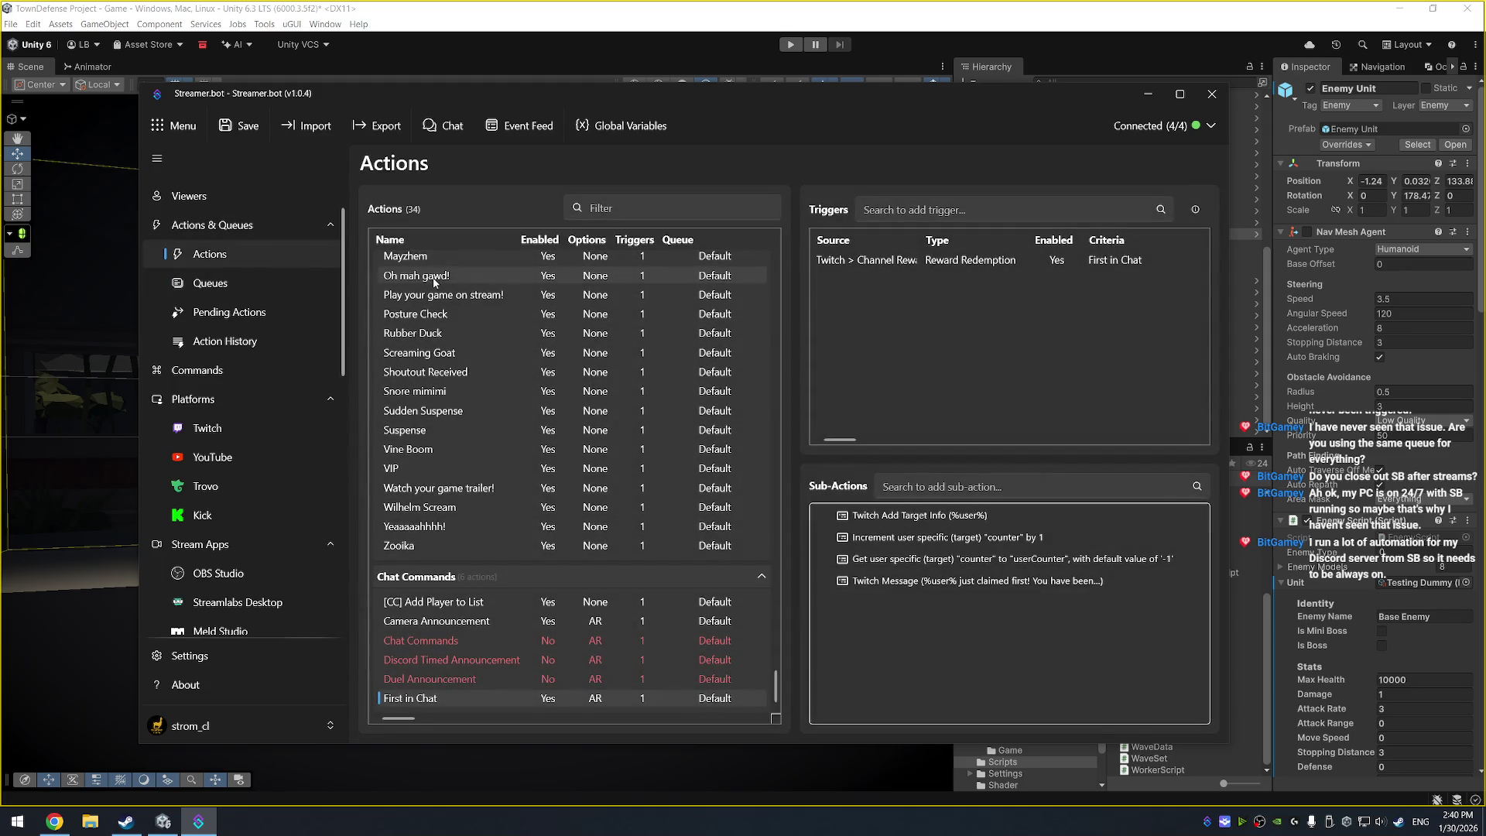
Check that the Applause action still uses the Default queue, then cancel its settings without changes
scroll(442, 479, up, 5)
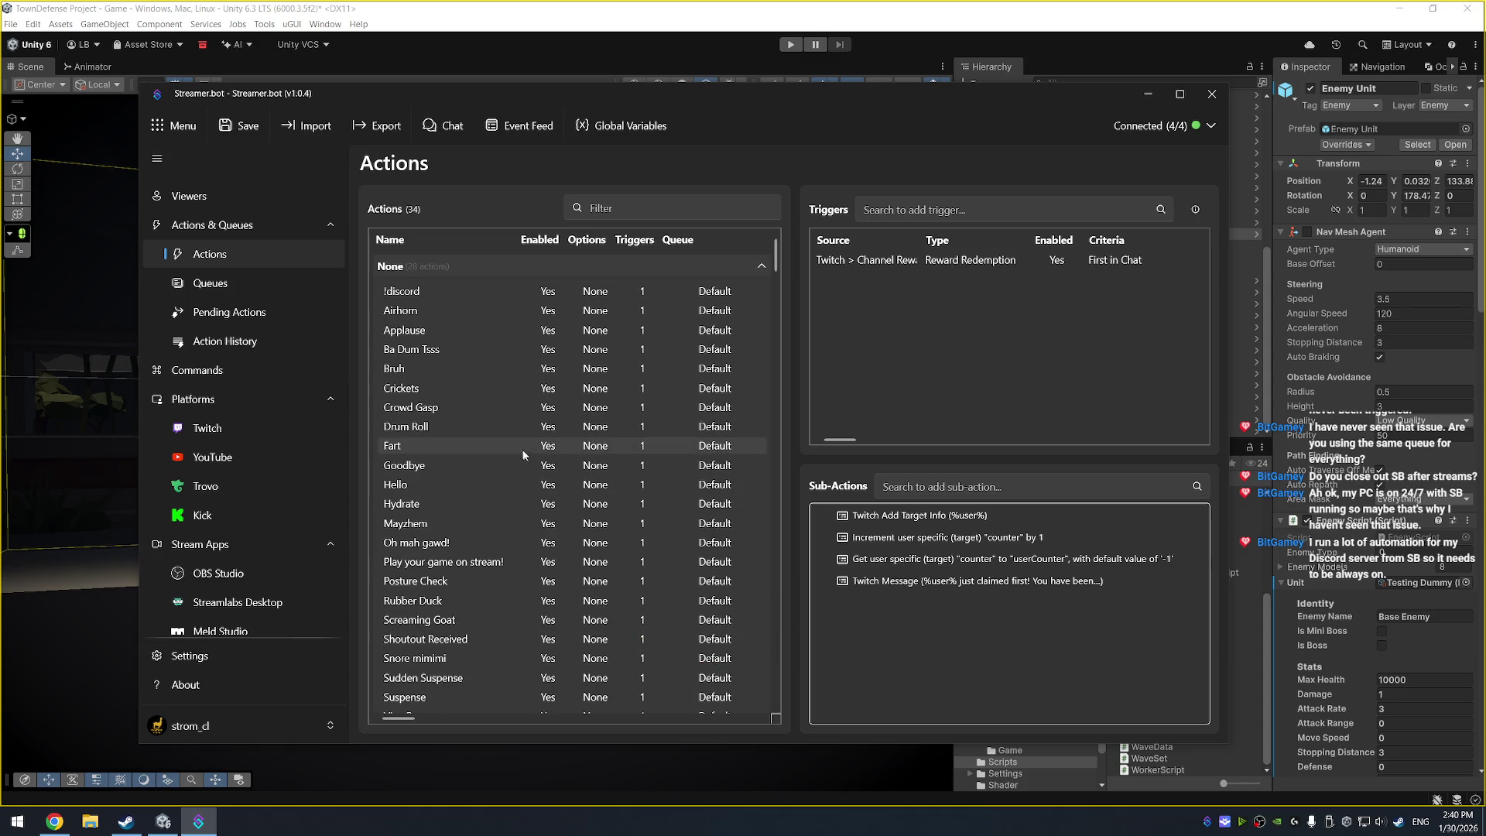
double_click(454, 327)
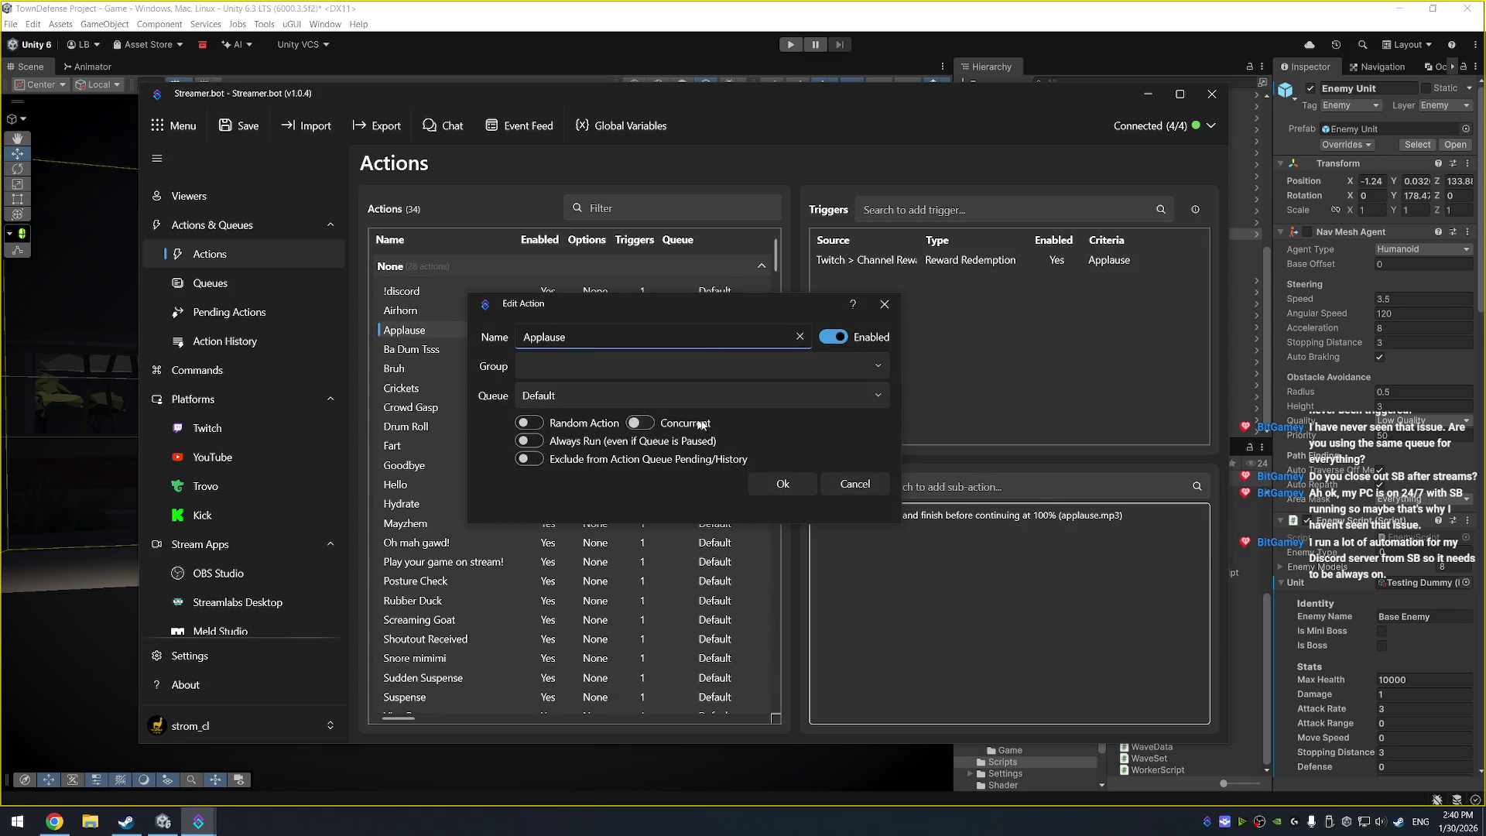
click(840, 394)
click(840, 394)
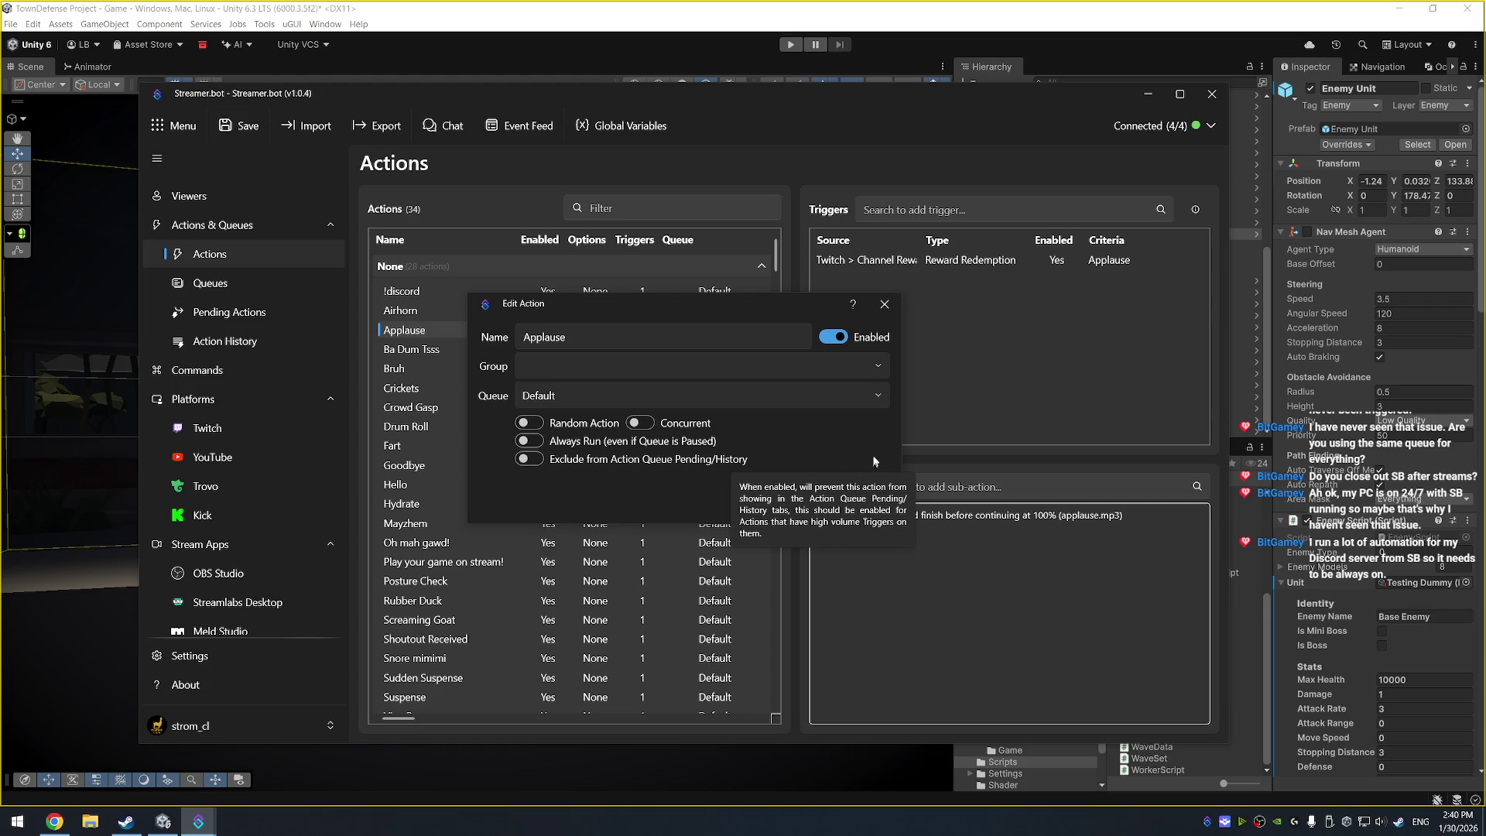
click(859, 480)
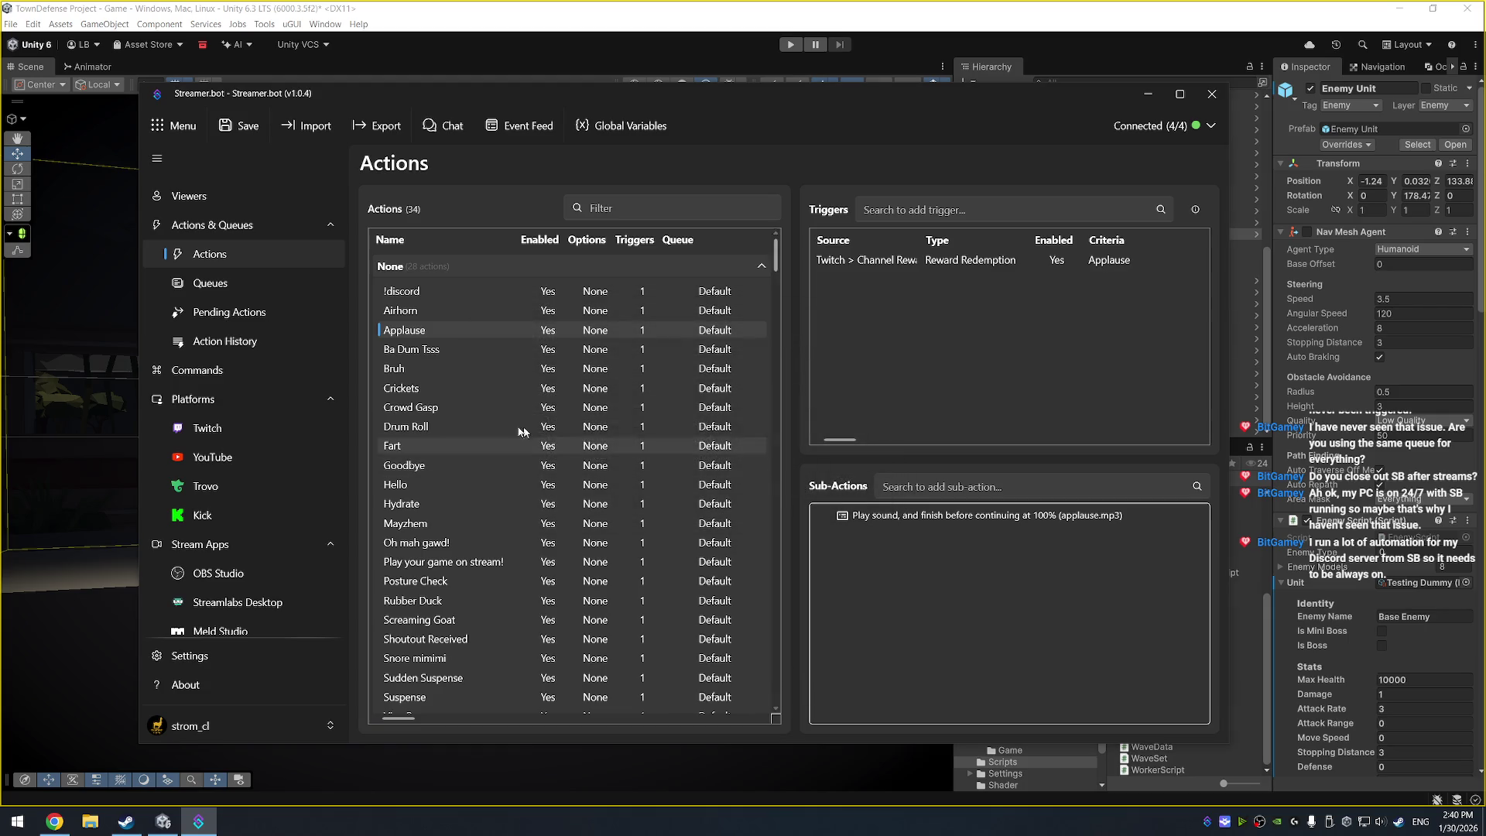
Inspect the Default and Redemptions queue options, then return to Actions and minimize Streamer.bot
click(237, 282)
right_click(518, 223)
right_click(447, 243)
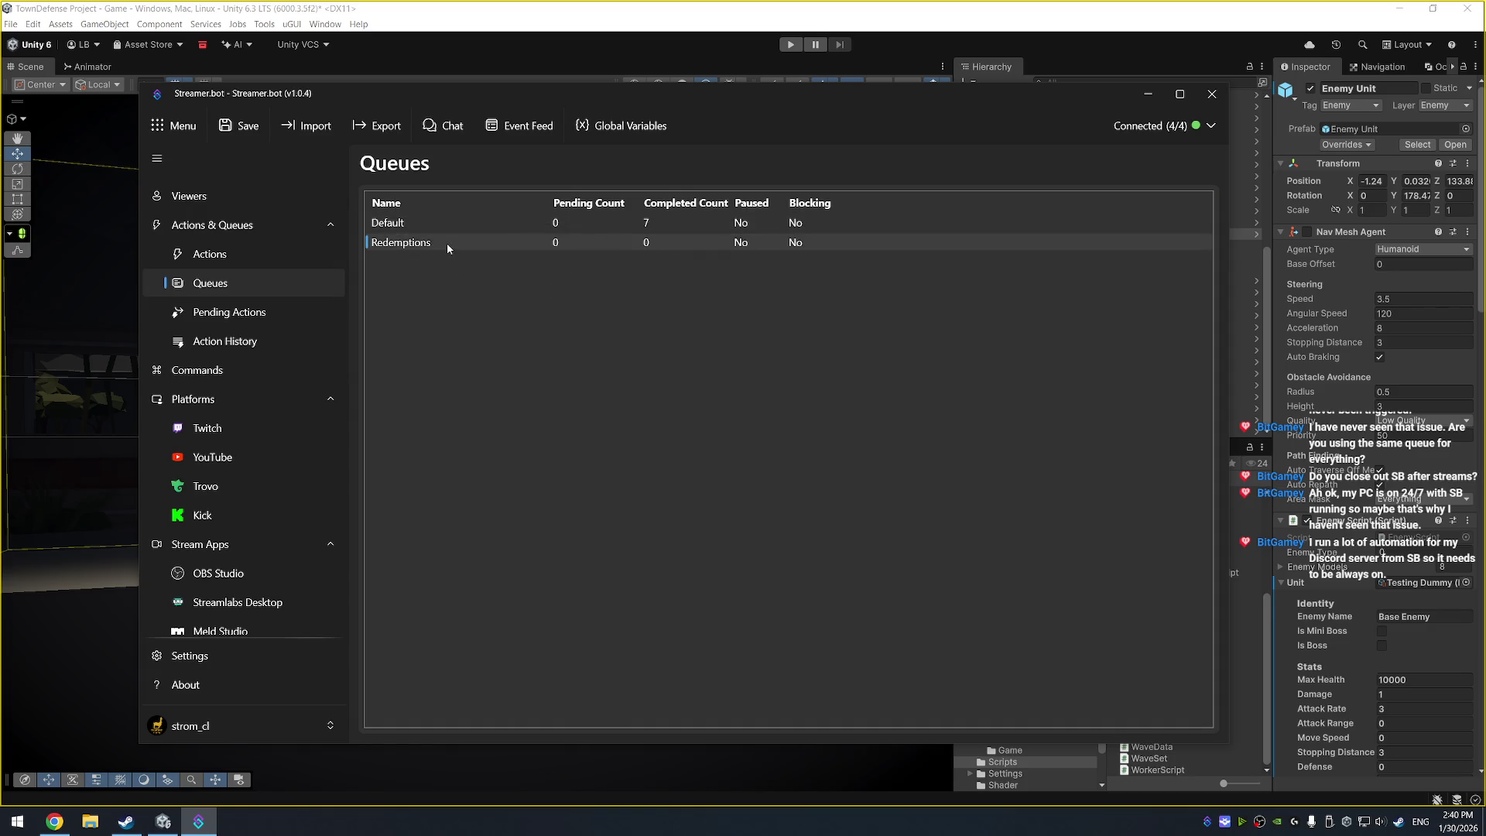
click(408, 223)
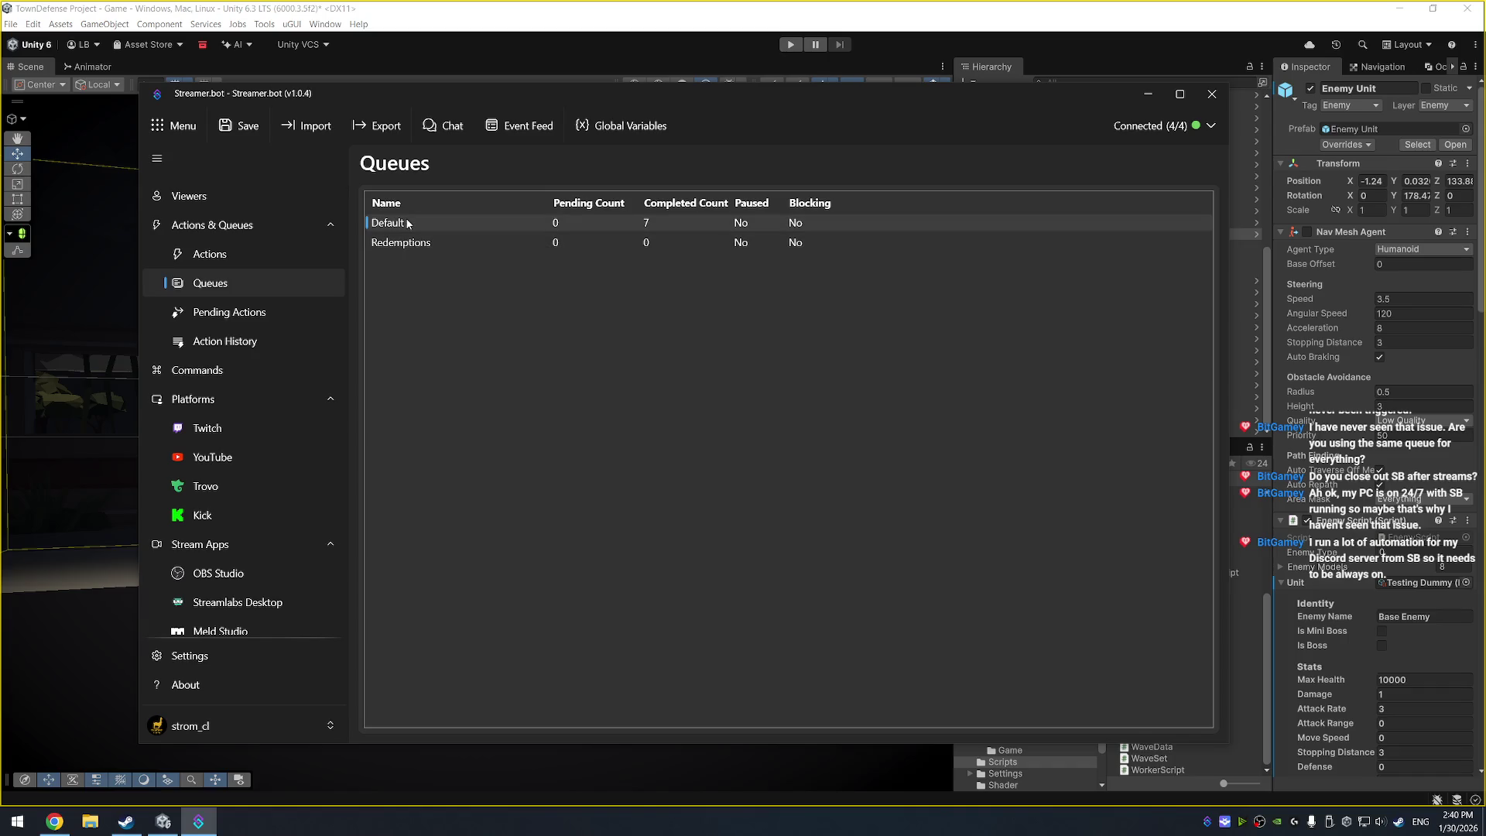
click(248, 253)
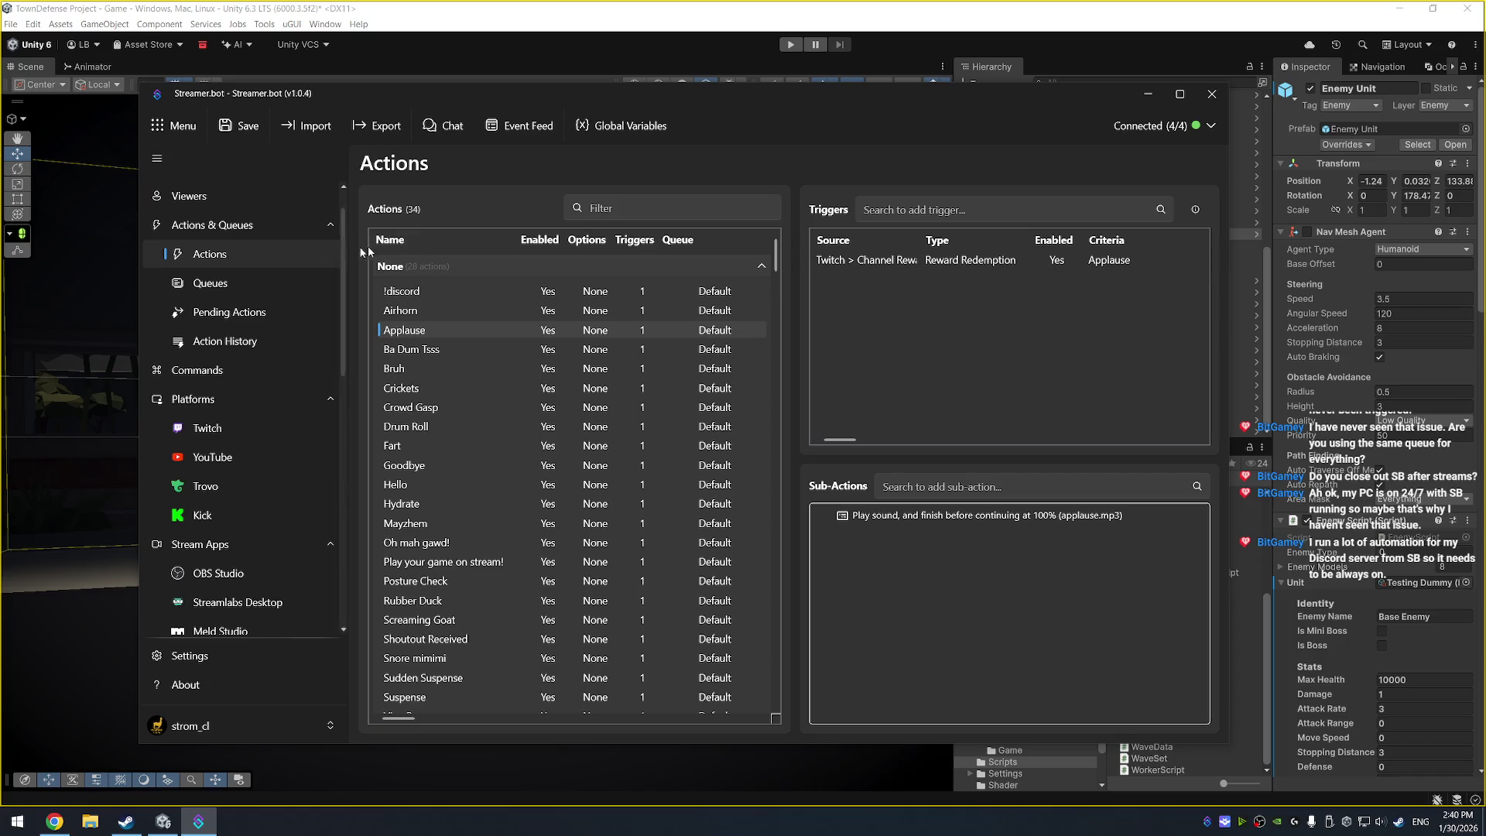
click(1156, 96)
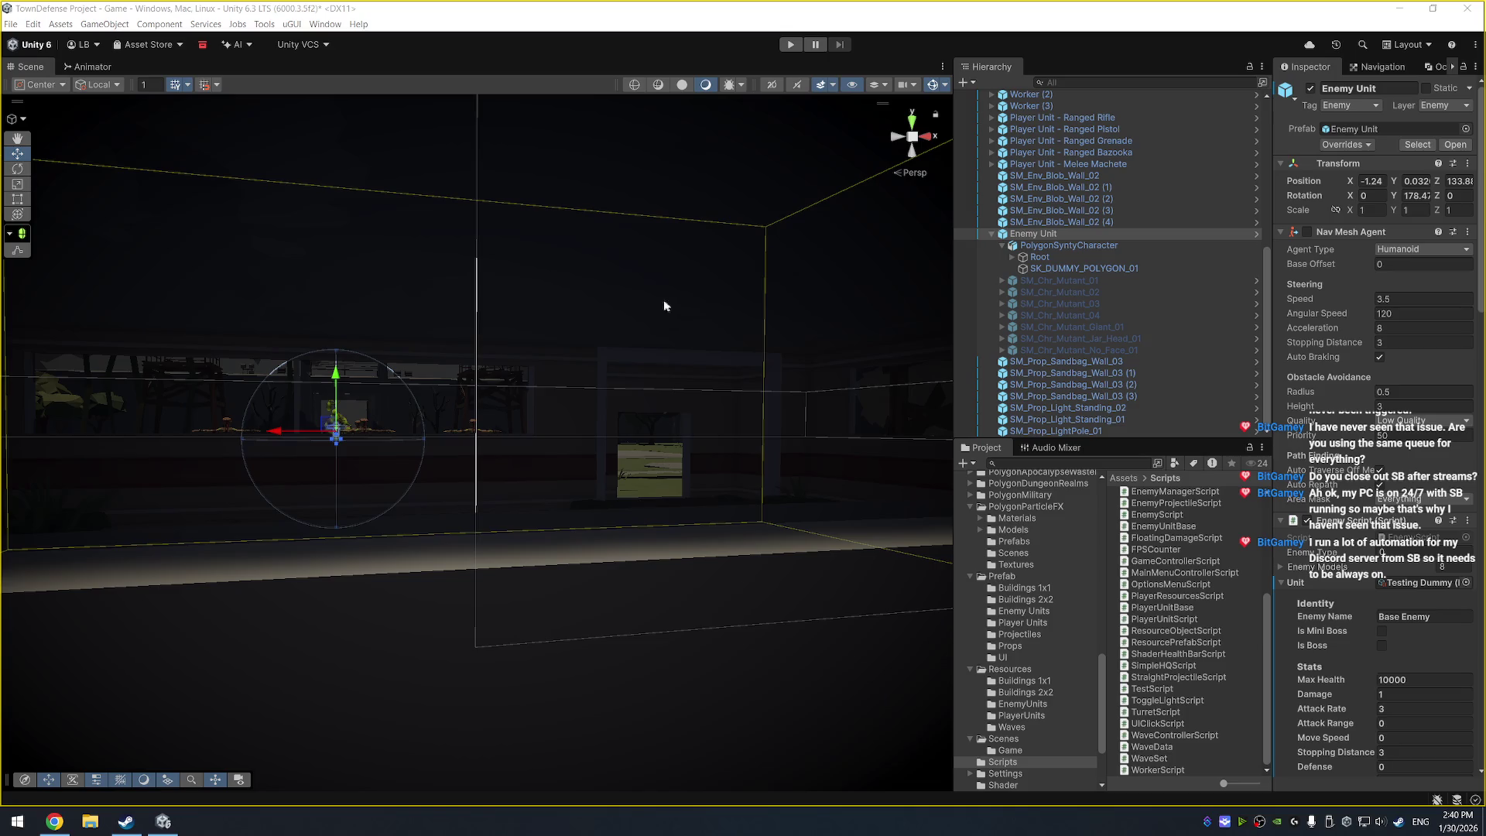
Frame Enemy Unit, orbit level with the robot, and make the editor borderless fullscreen with F11
scroll(610, 253, down, 15)
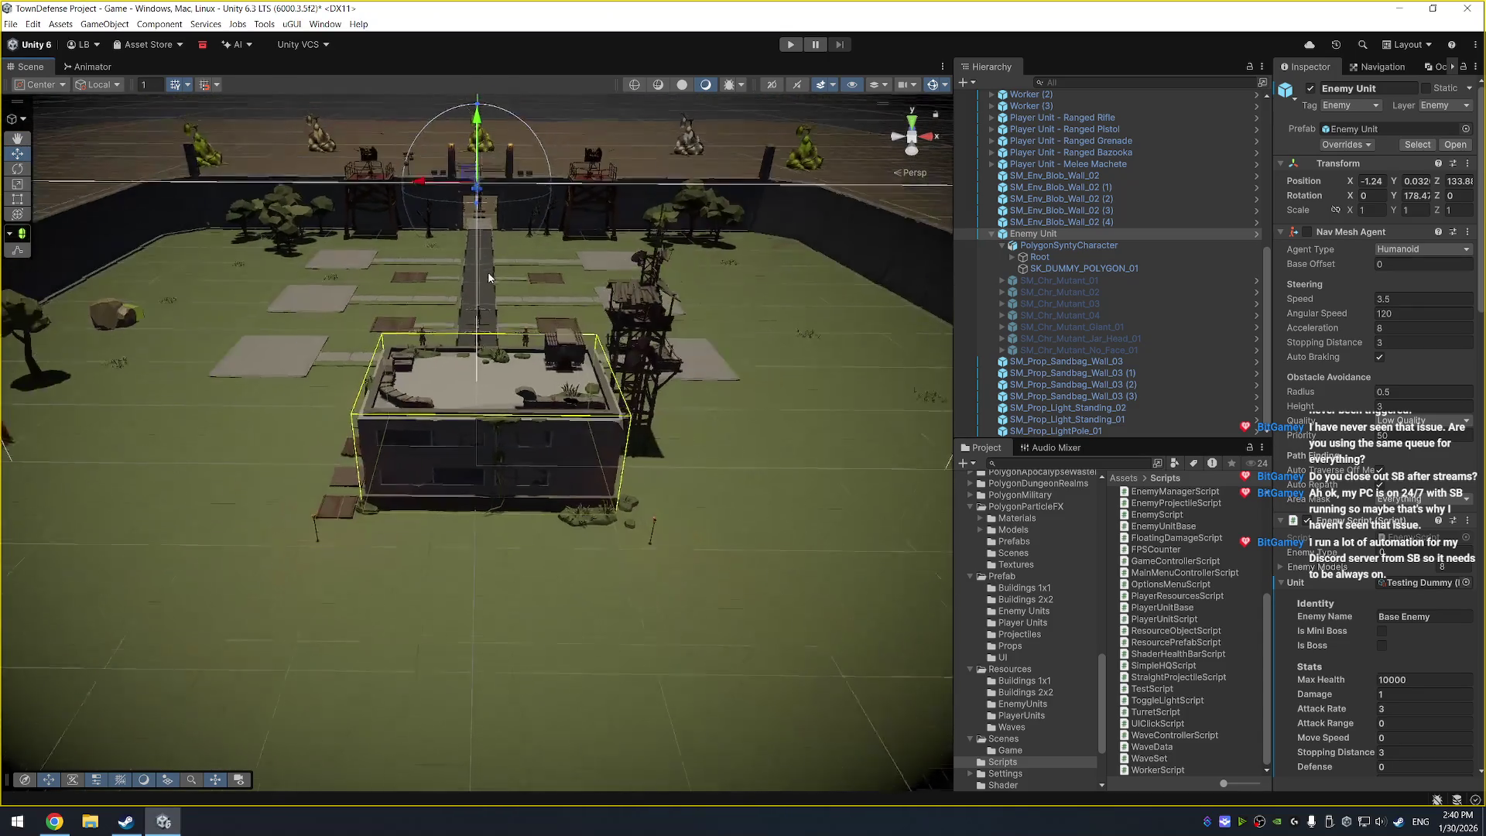
key(f)
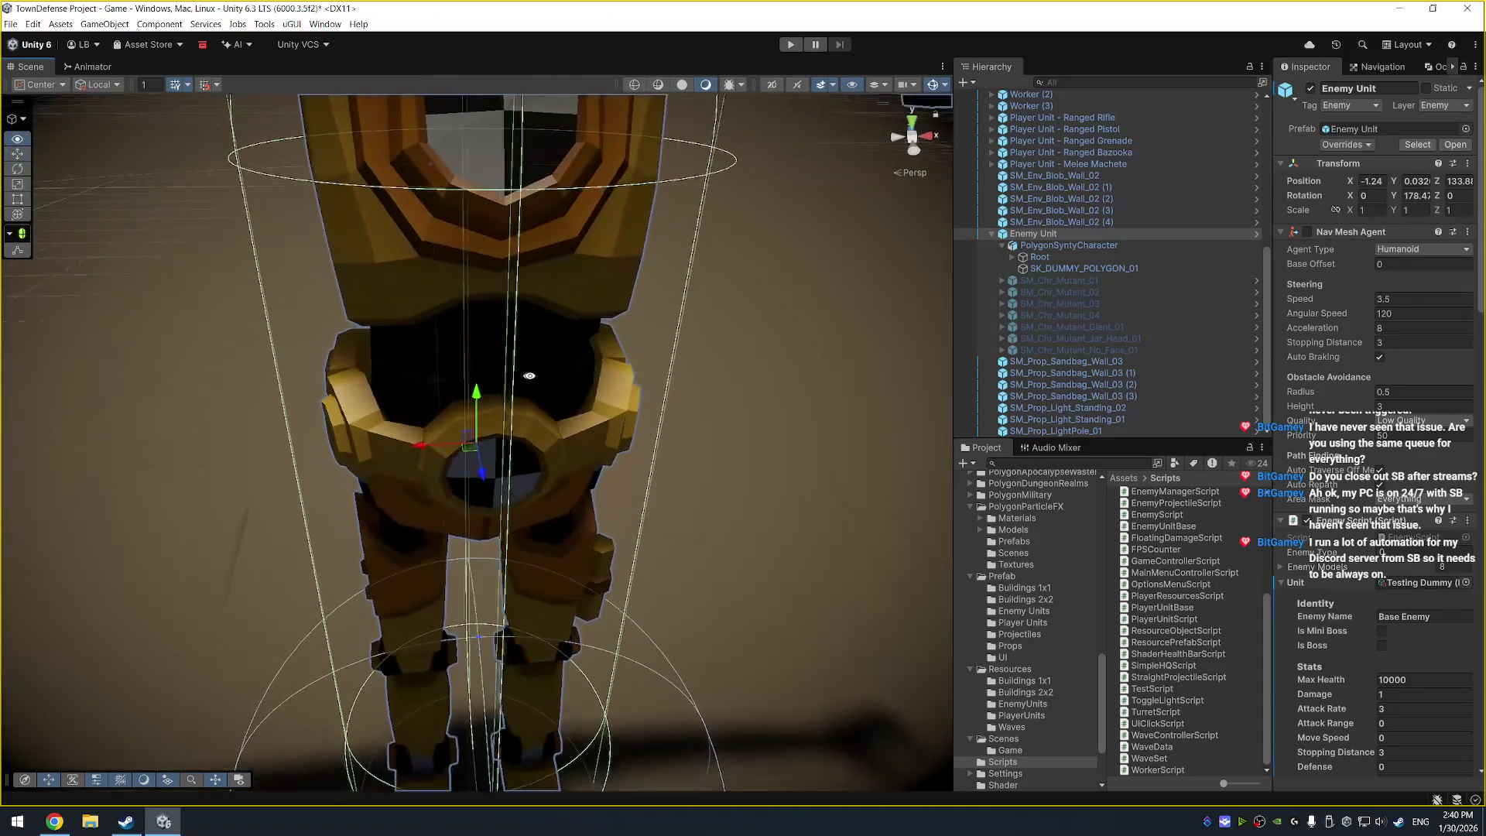
scroll(563, 408, down, 3)
drag(579, 374, 683, 346)
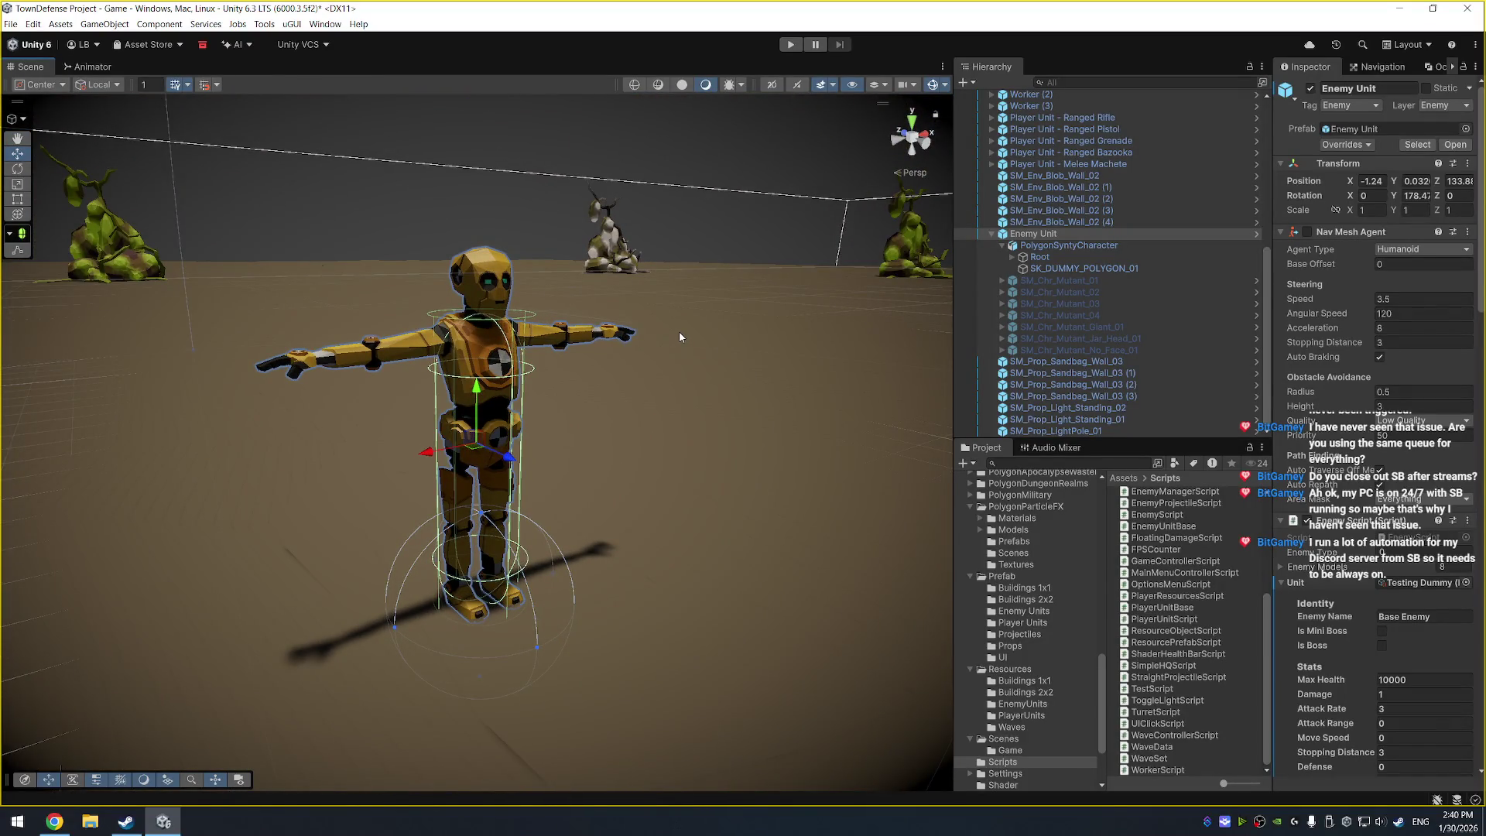
key(F11)
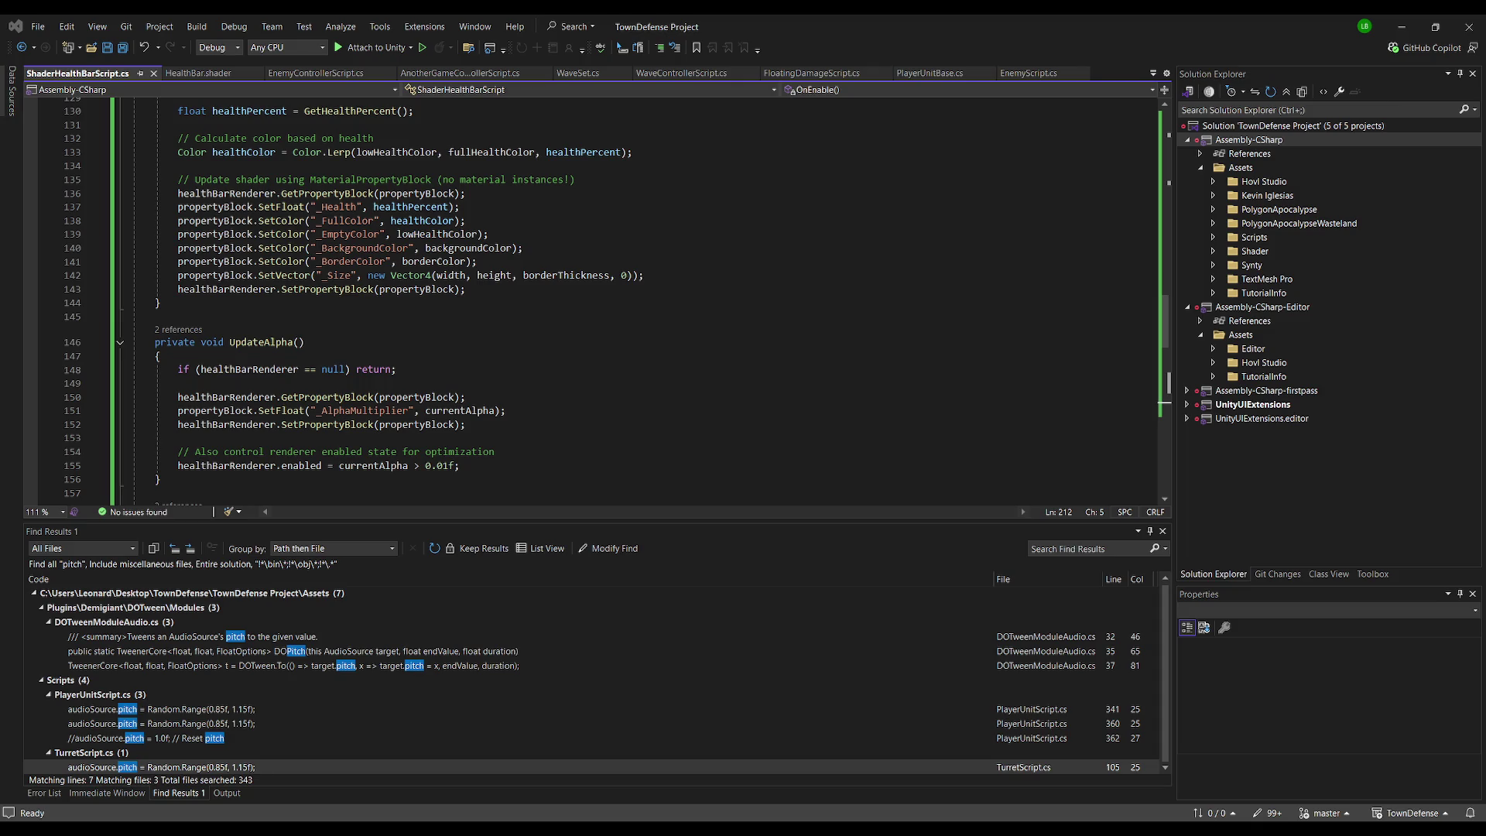
Add an empty child named HealthBar under Enemy Unit and make it the first child
key(alt+Tab)
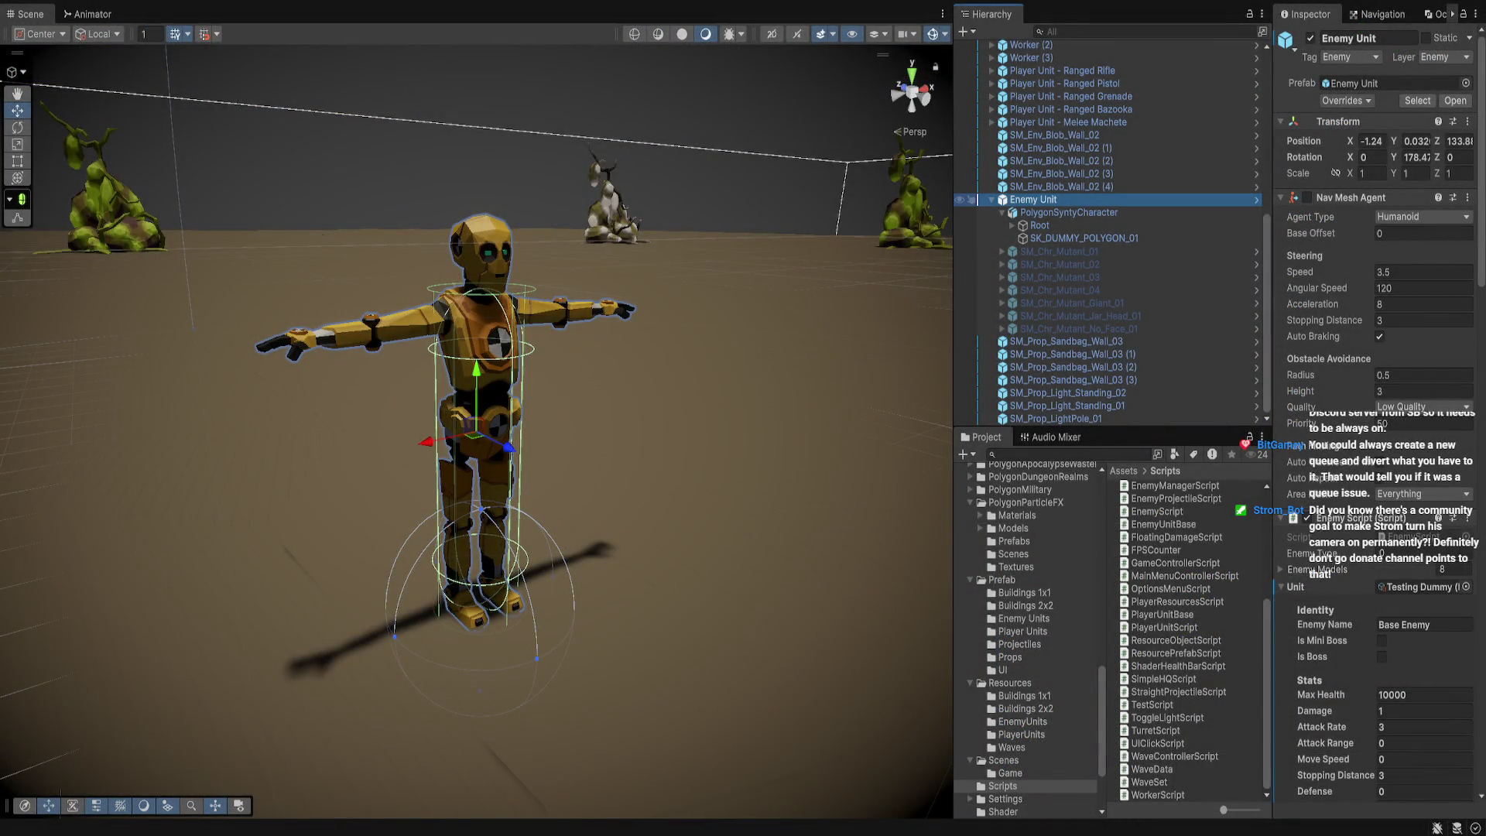
key(alt+shift+n)
text(HealthBar)
key(Return)
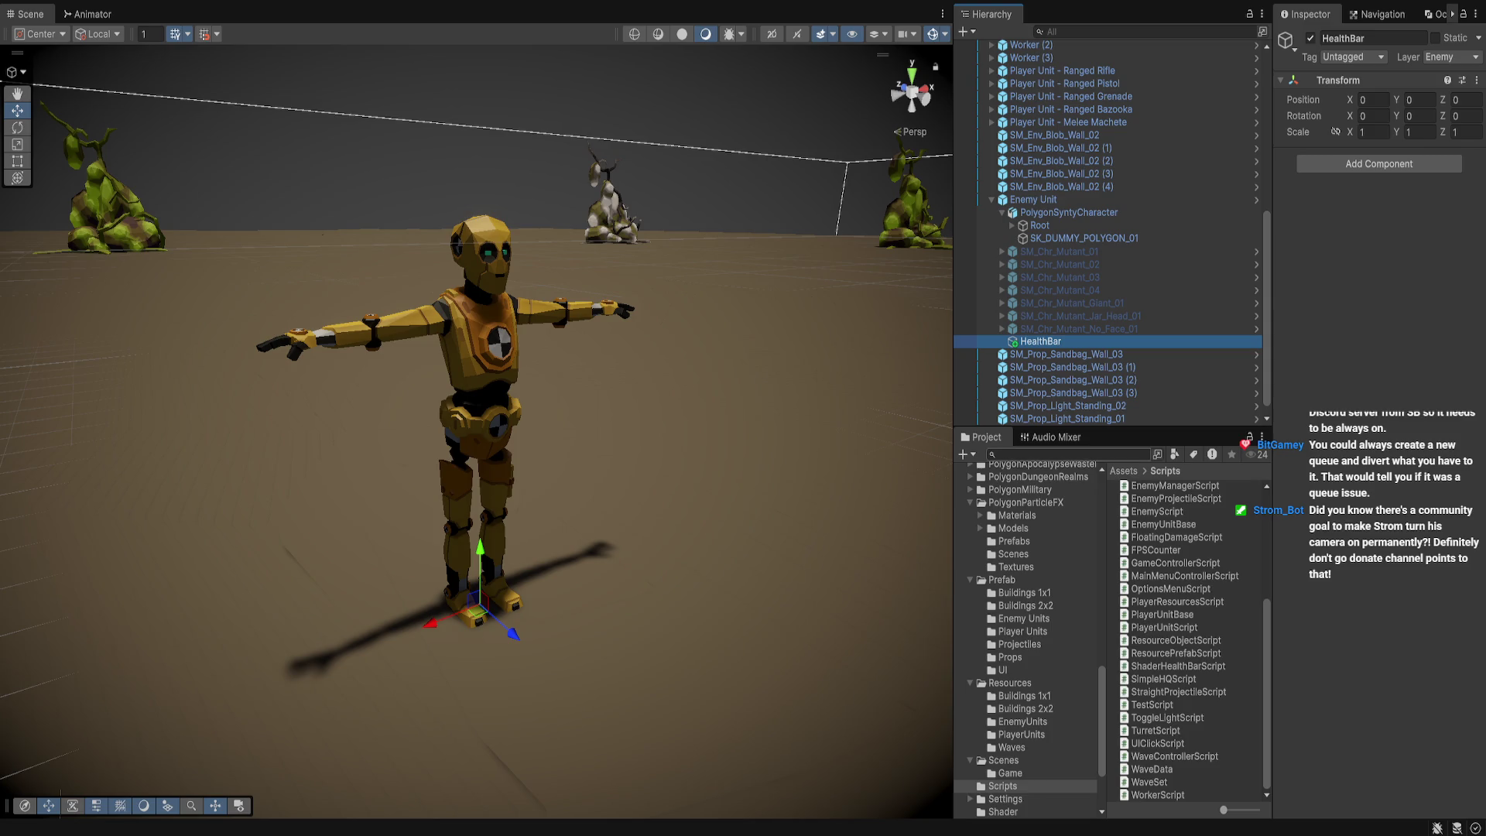
drag(1040, 342, 1053, 207)
Raise HealthBar to Y 3.96 above the robot's head, then go to Visual Studio
key(f)
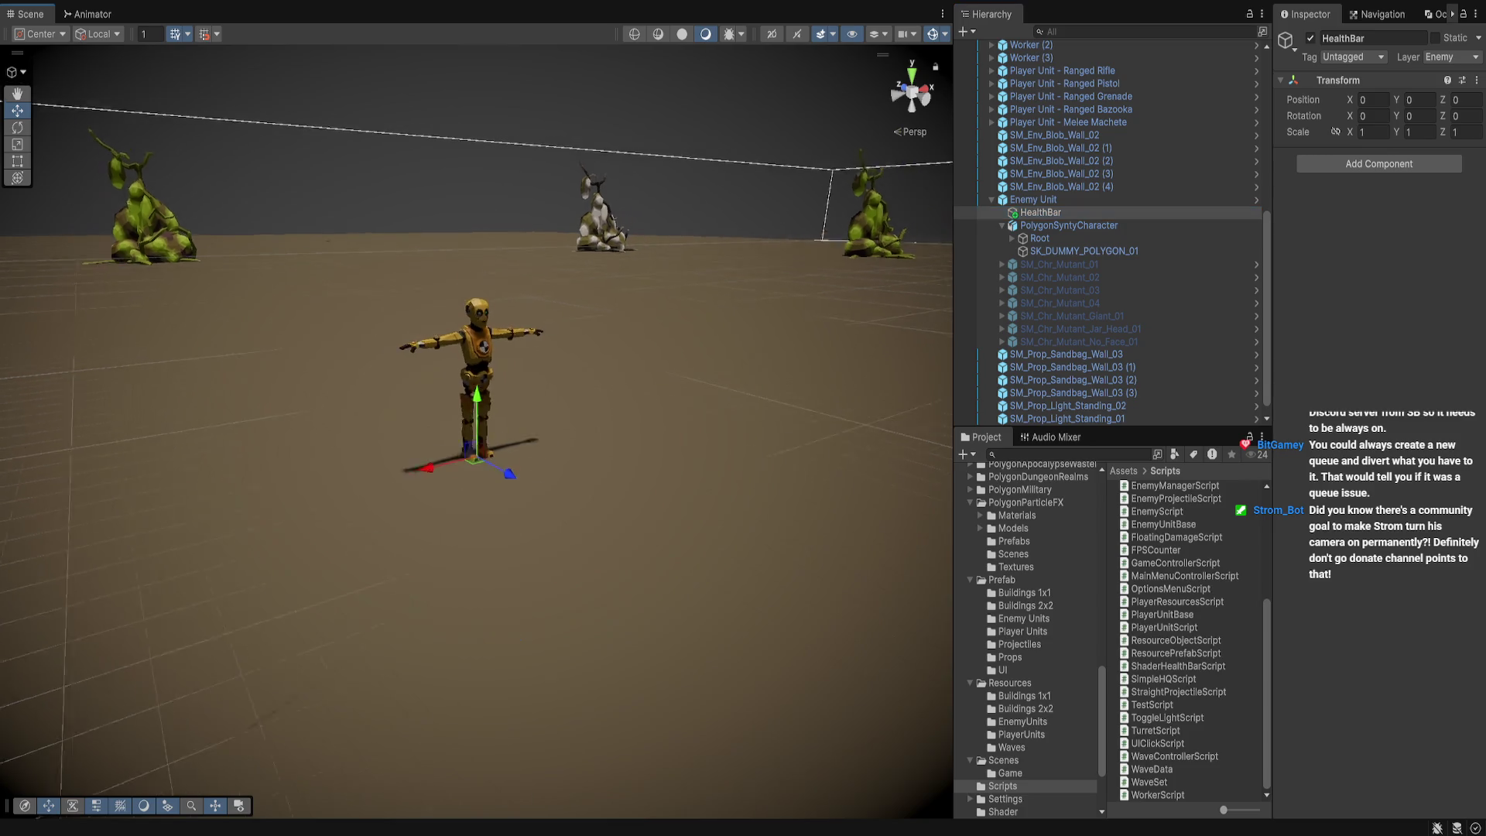
drag(477, 418, 476, 252)
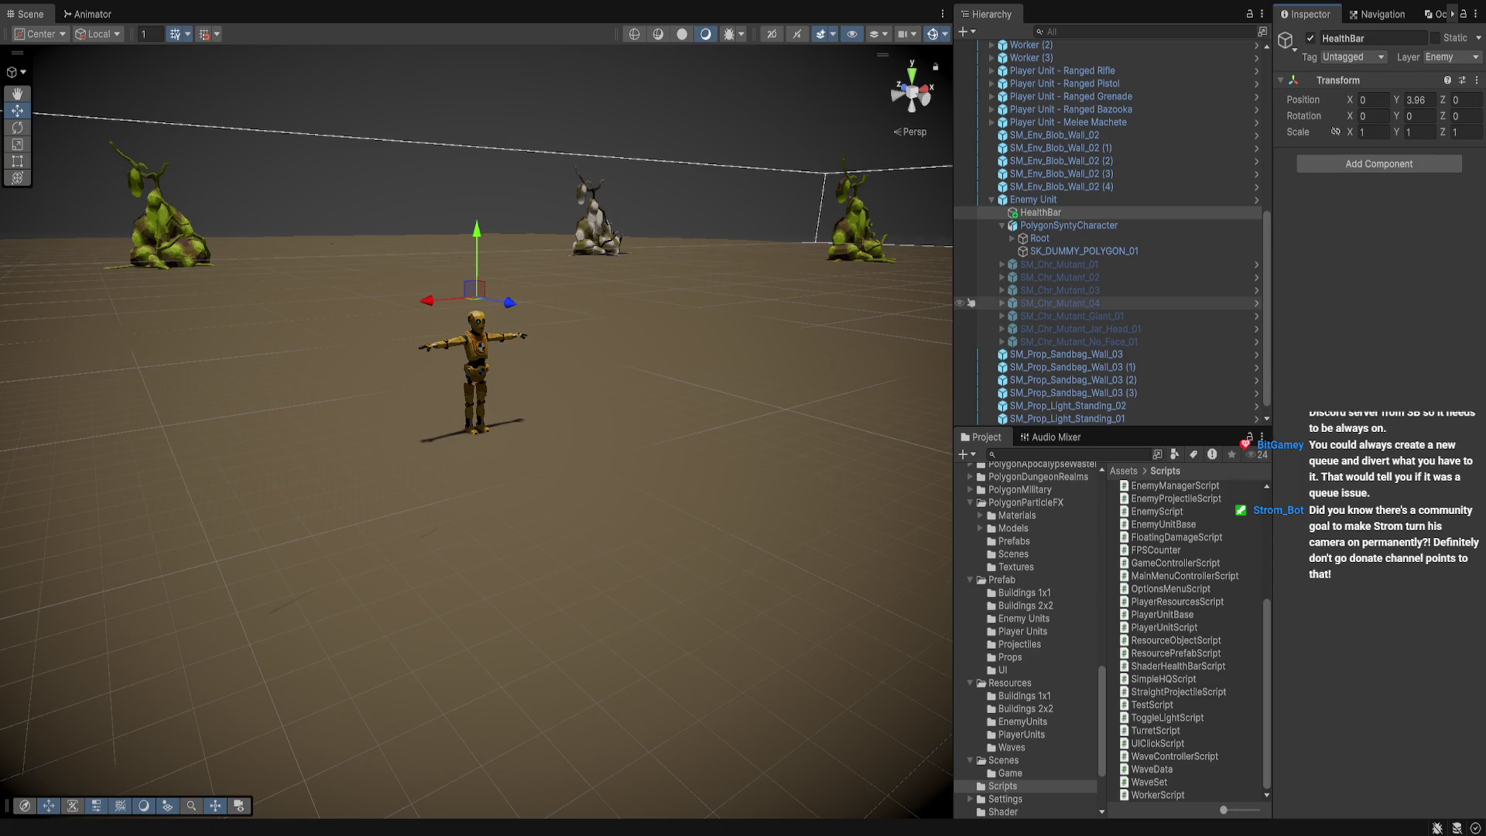
key(alt+Tab)
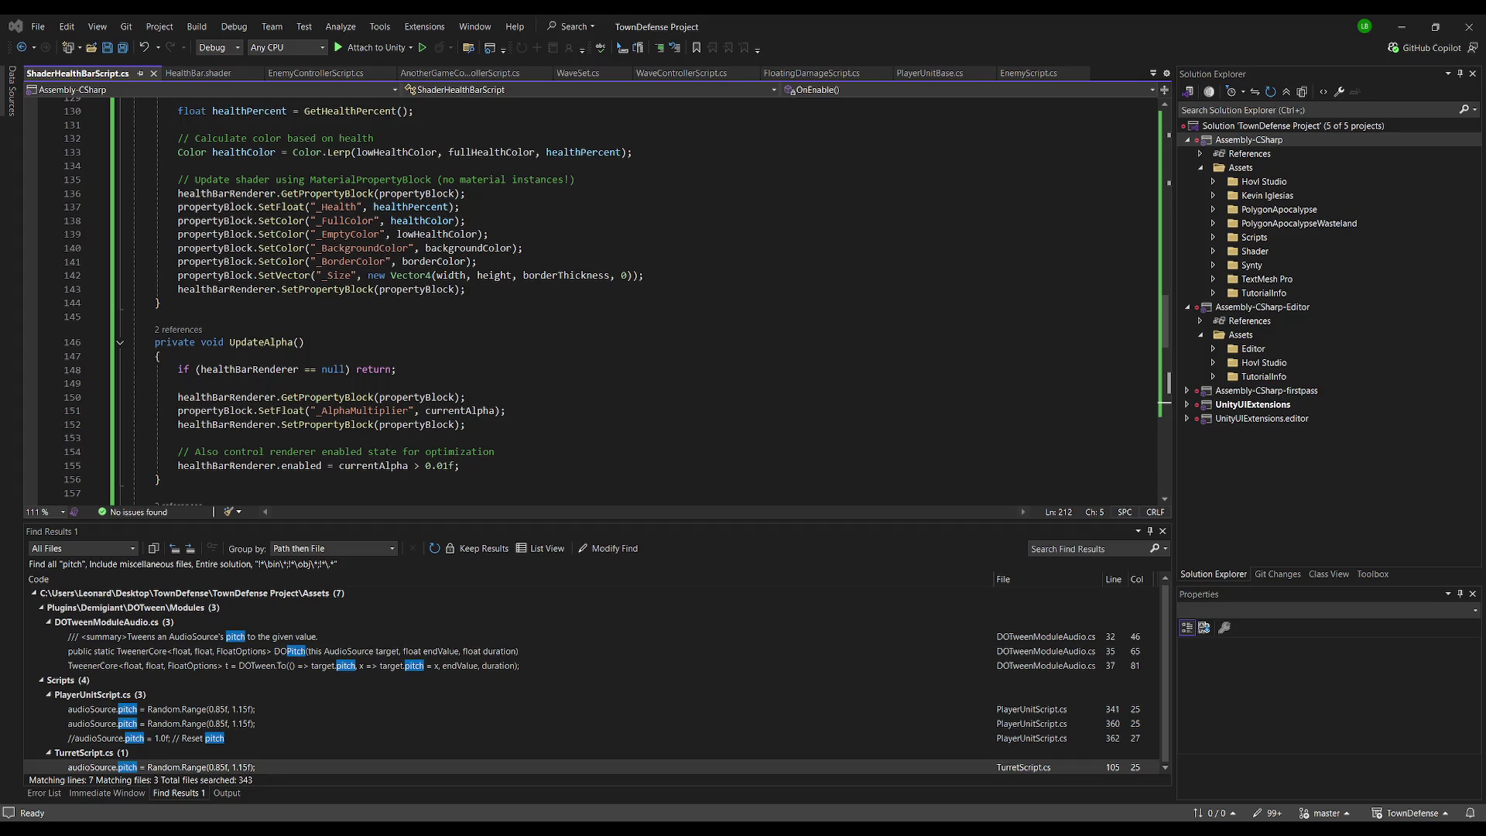
Tidy and save the whole ShaderHealthBarScript.cs, then briefly check Unity and come back
click(532, 383)
key(ctrl+a)
key(ctrl+v)
key(ctrl+s)
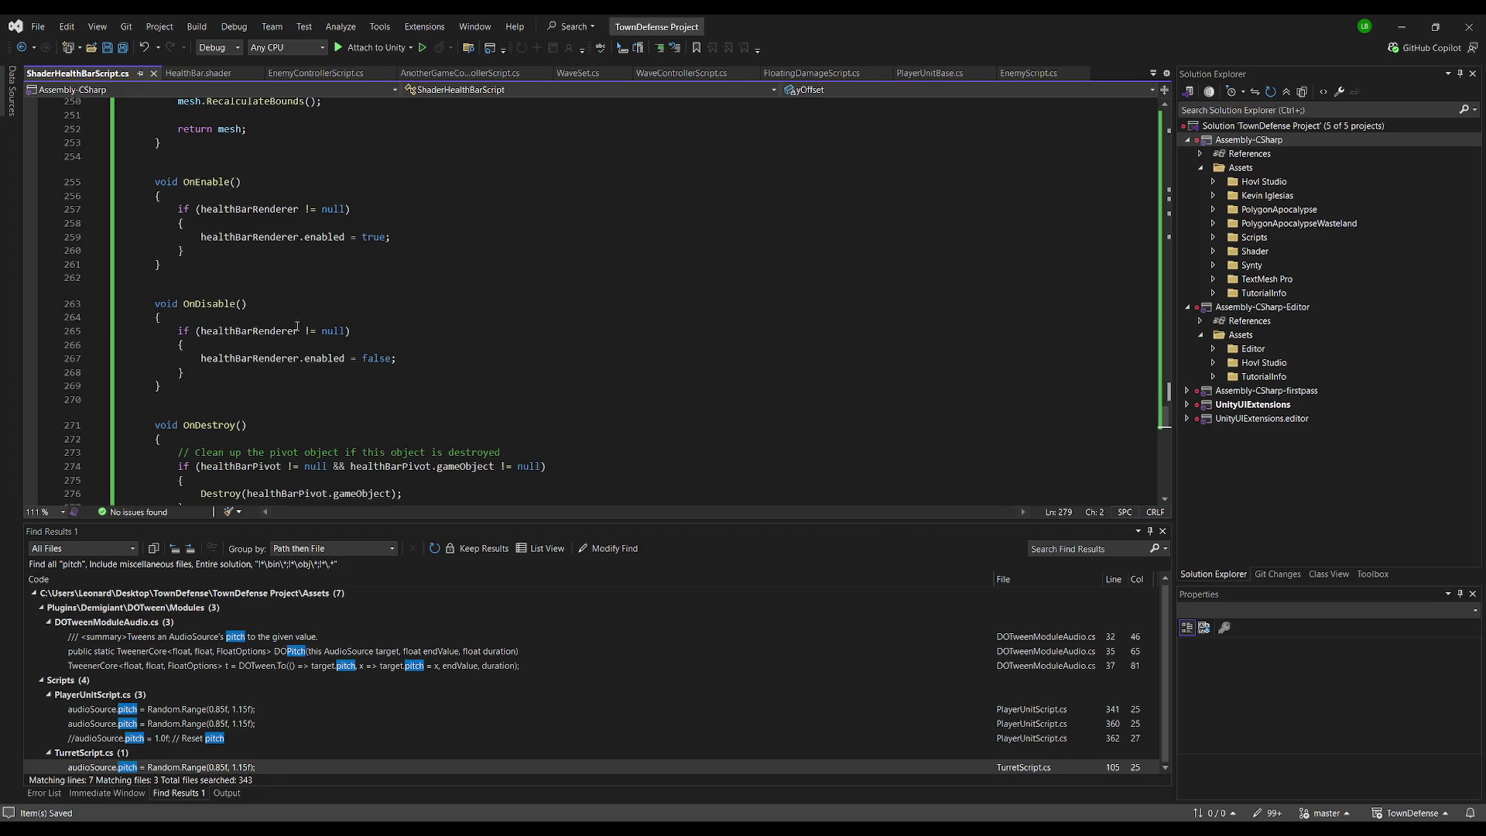
key(alt+Tab)
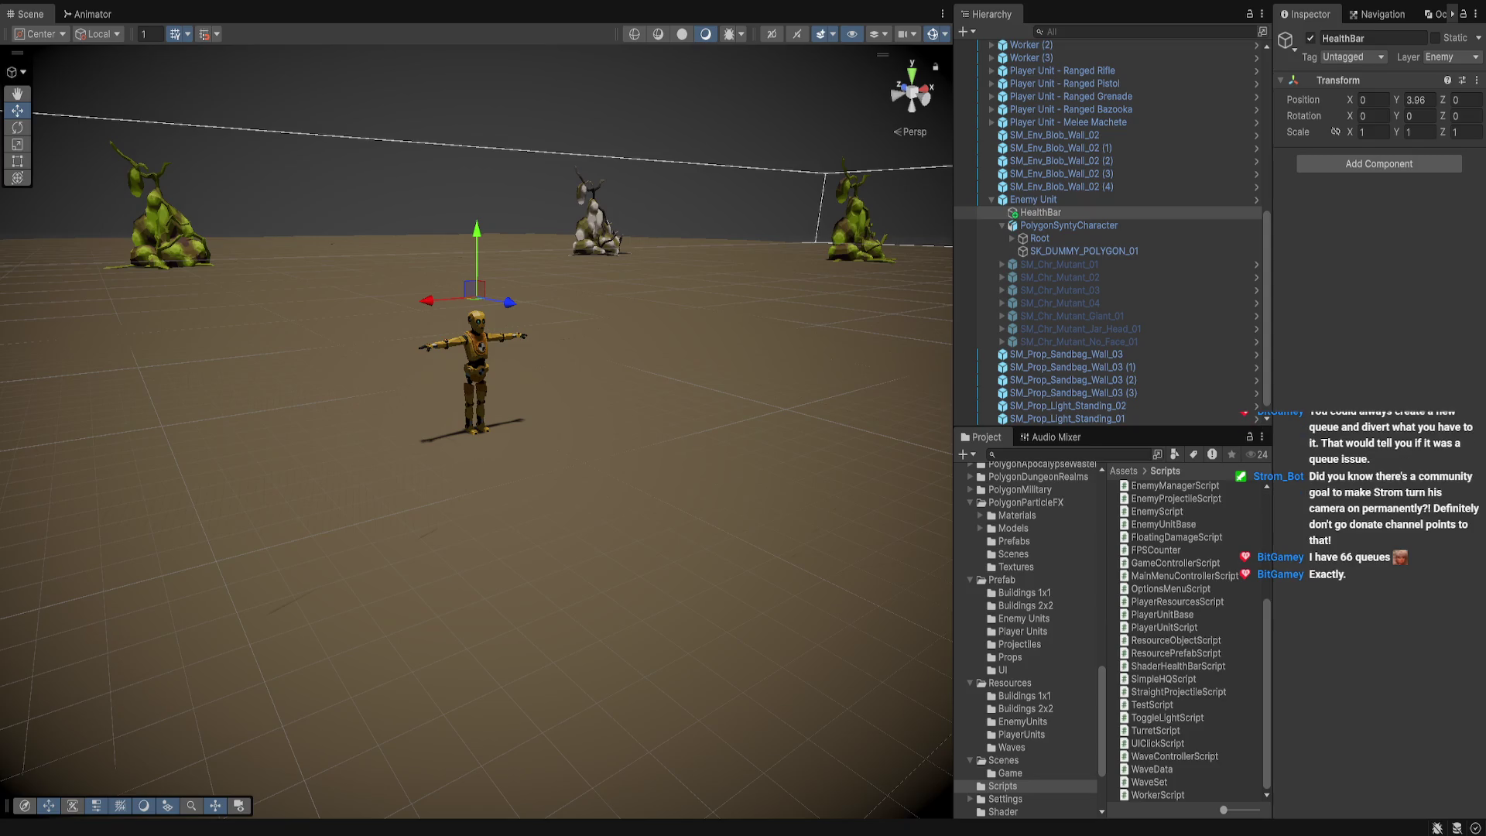
key(alt+Tab)
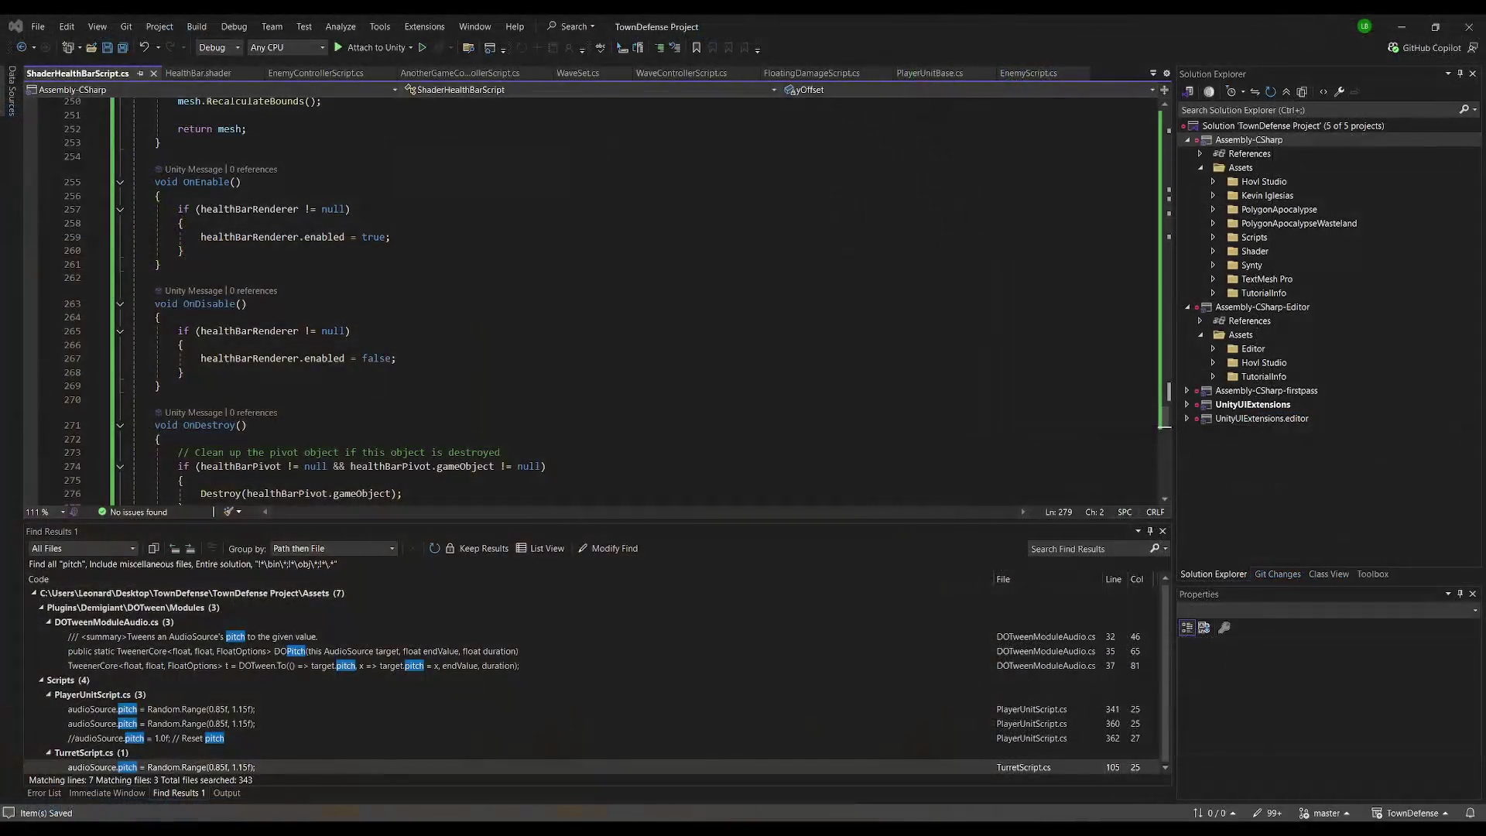
Review the CreateQuadMesh method, then go to Unity to see HealthBar's Mesh Renderer and size settings
scroll(428, 364, up, 5)
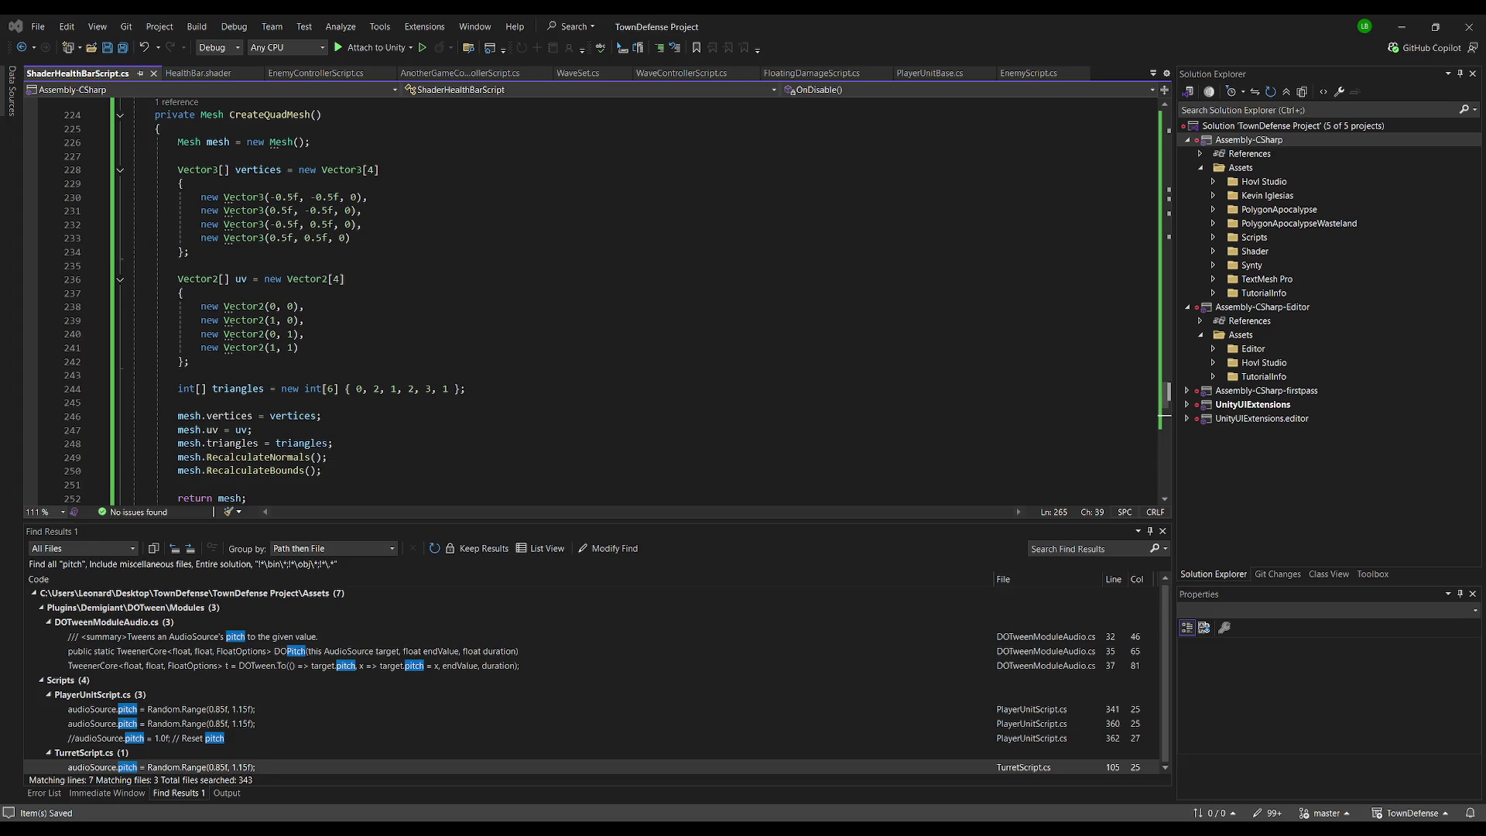
key(alt+Tab)
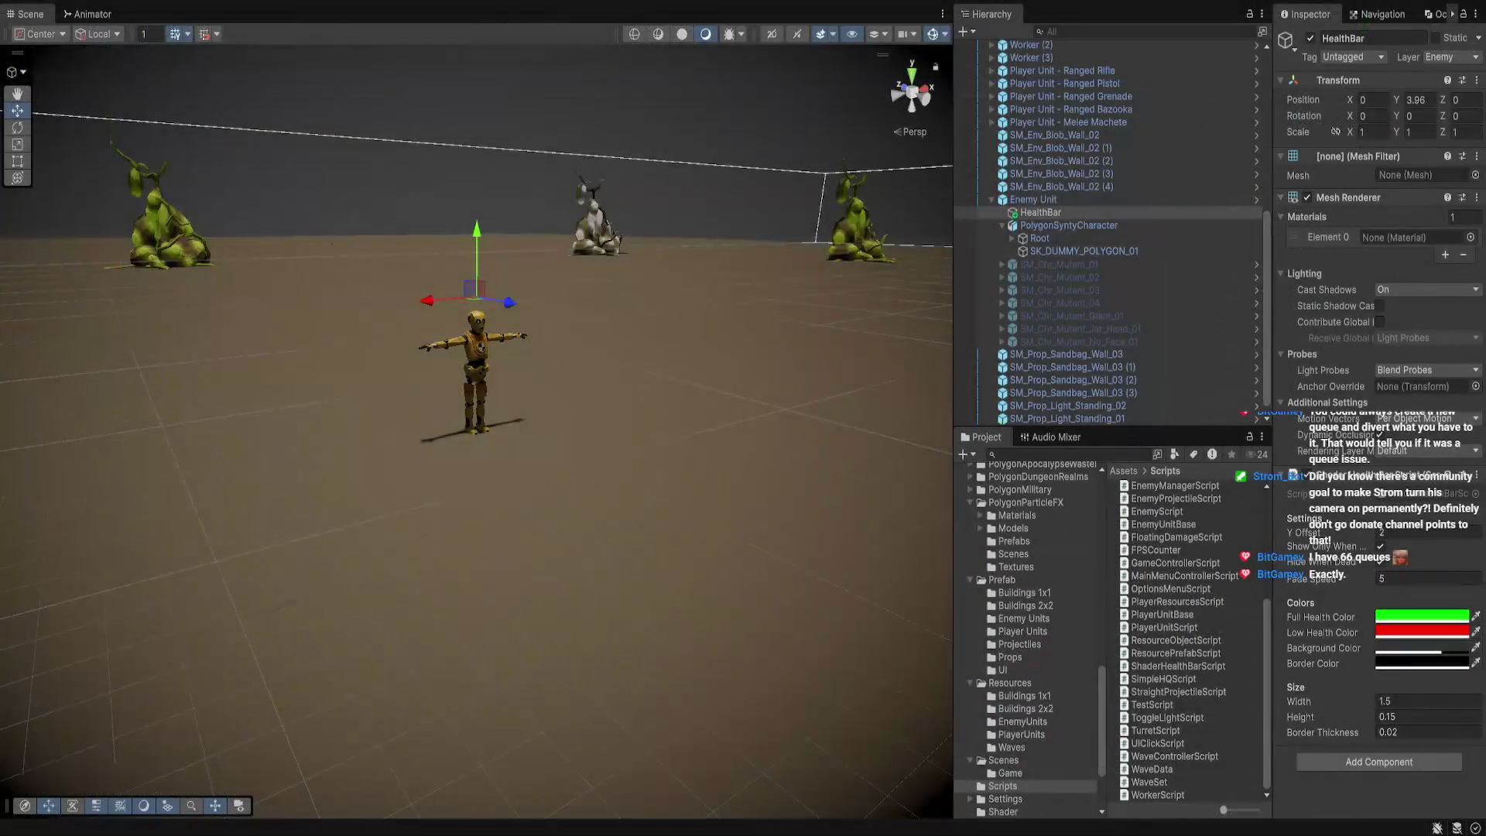
Collapse the PolygonParticleFX, Prefab and Resources folders in the Project tree
scroll(1030, 643, up, 10)
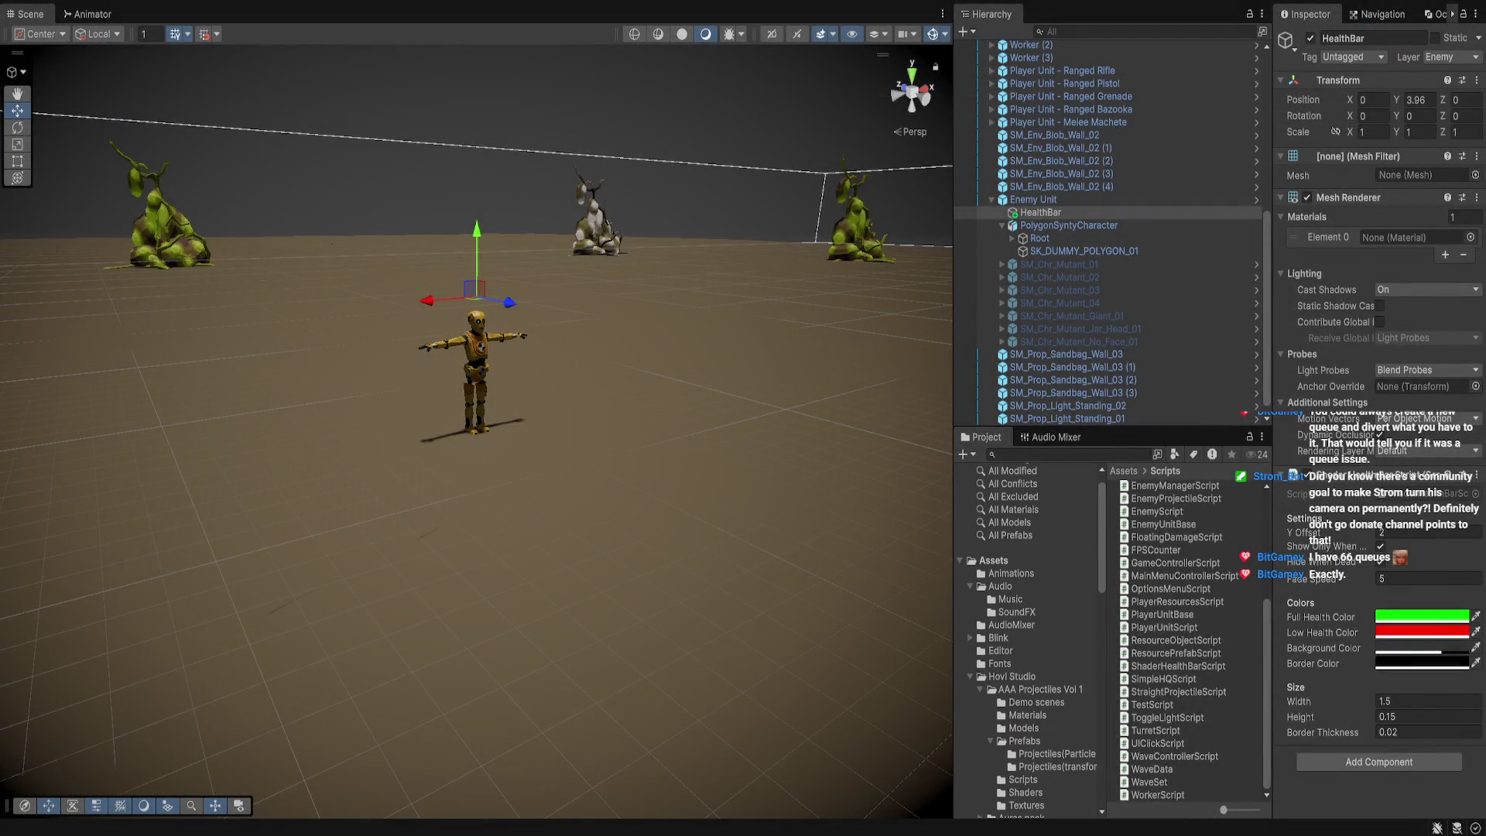
scroll(1029, 642, down, 5)
double_click(1026, 573)
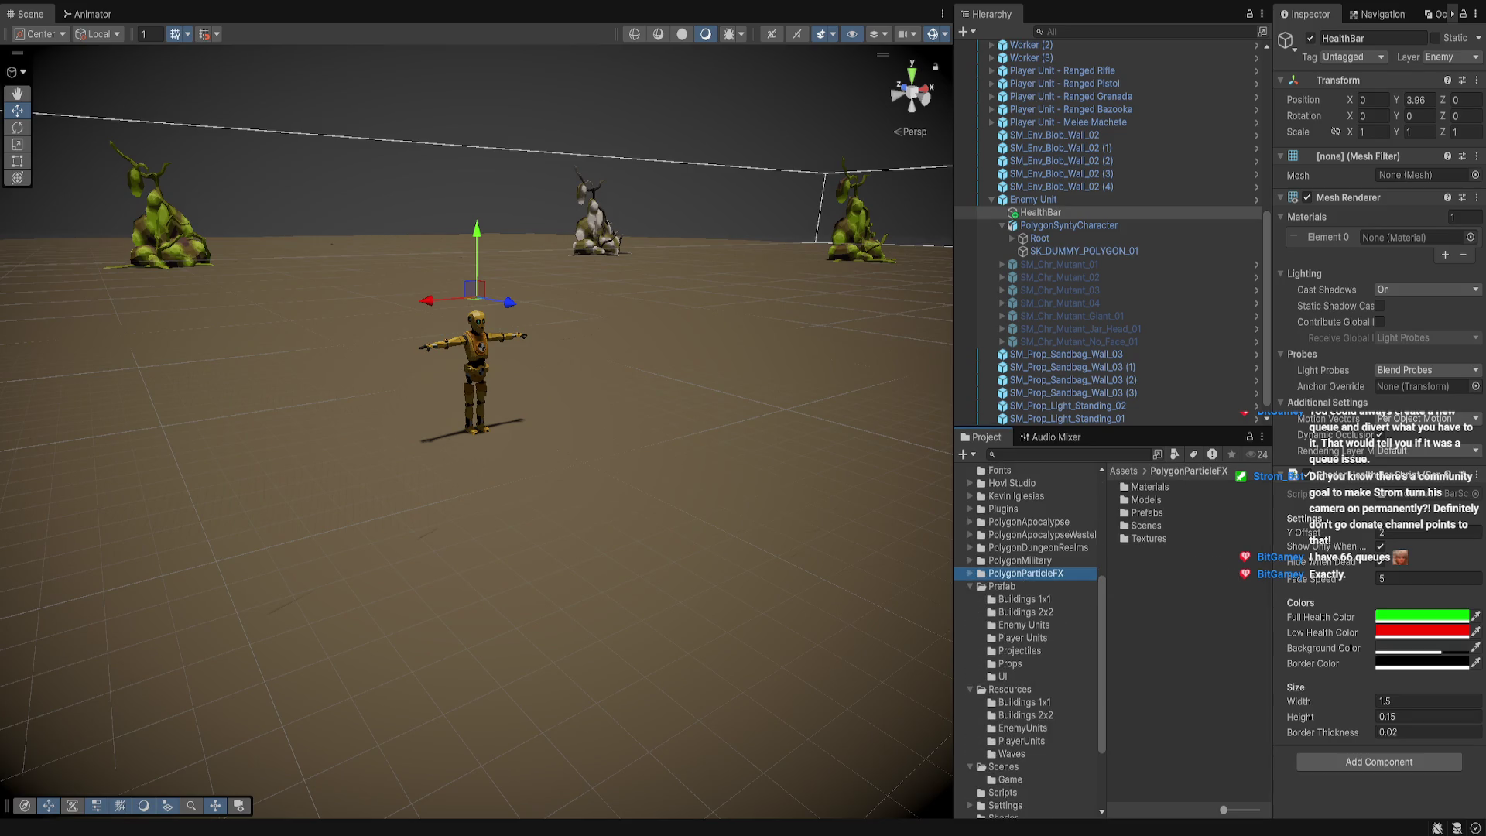
double_click(1002, 586)
double_click(1010, 599)
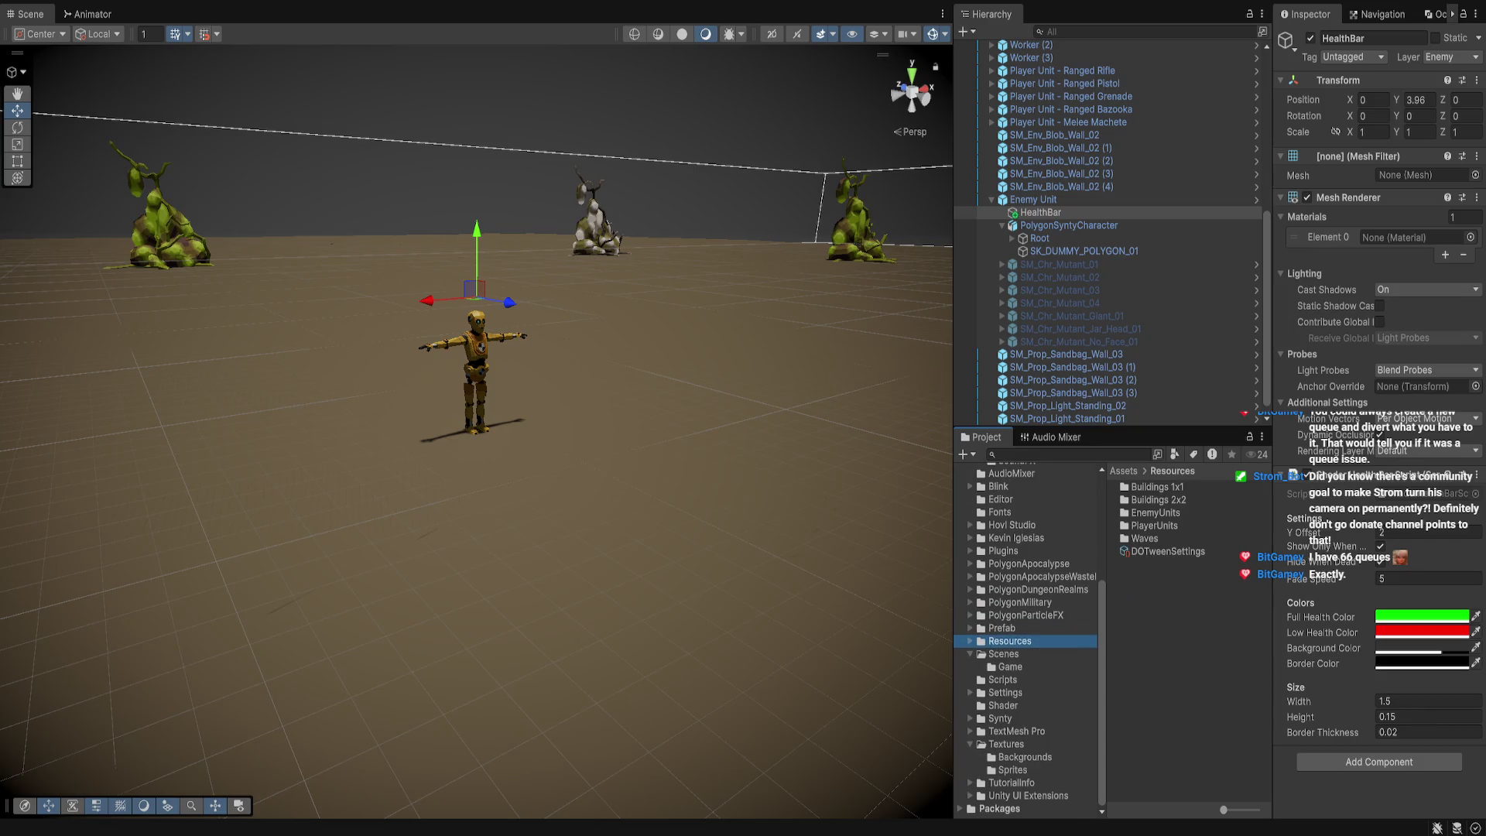
scroll(1025, 643, up, 4)
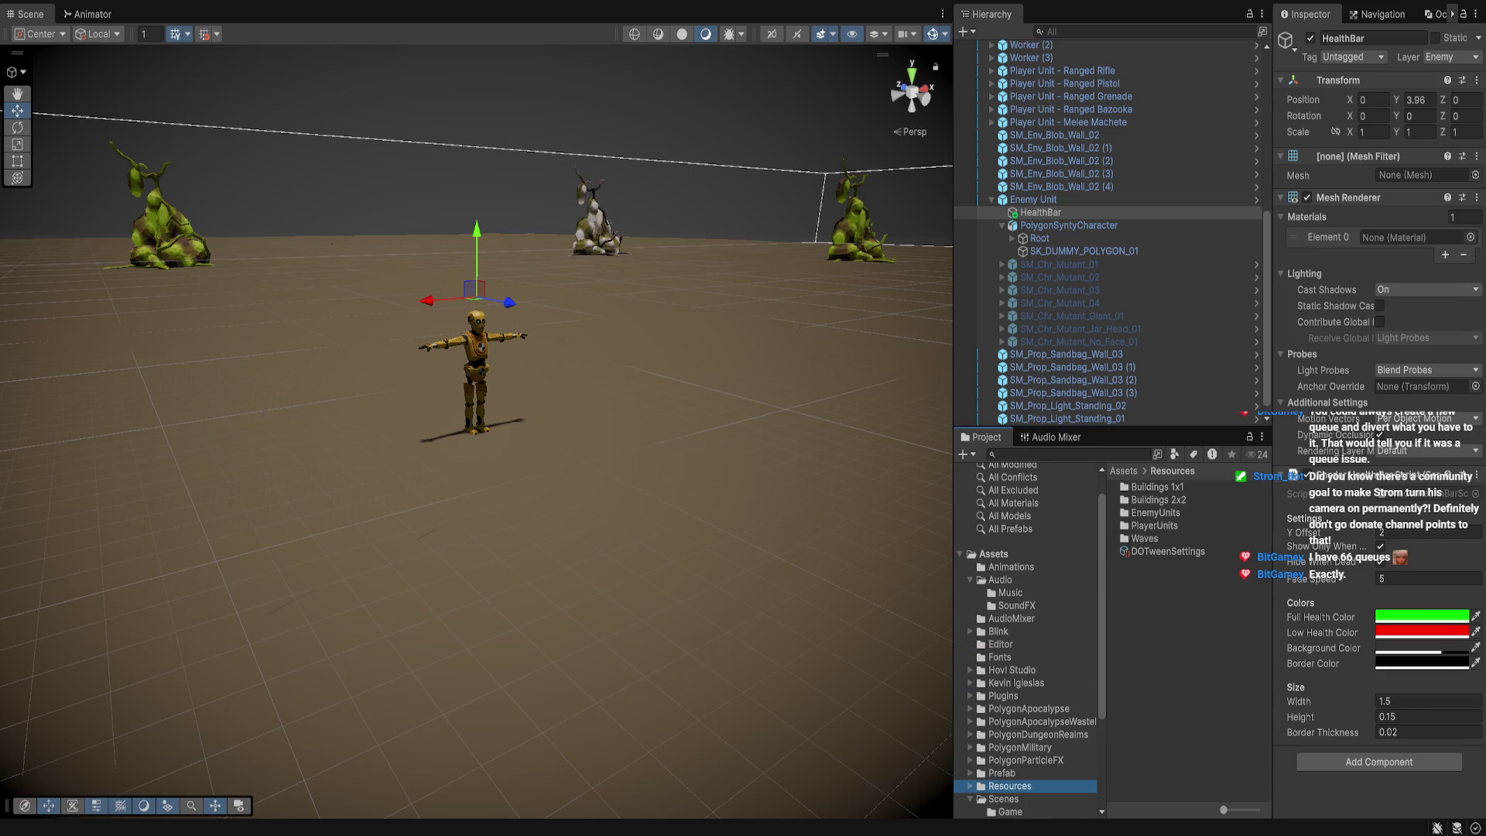
Create a new folder named Materials under Assets
click(994, 554)
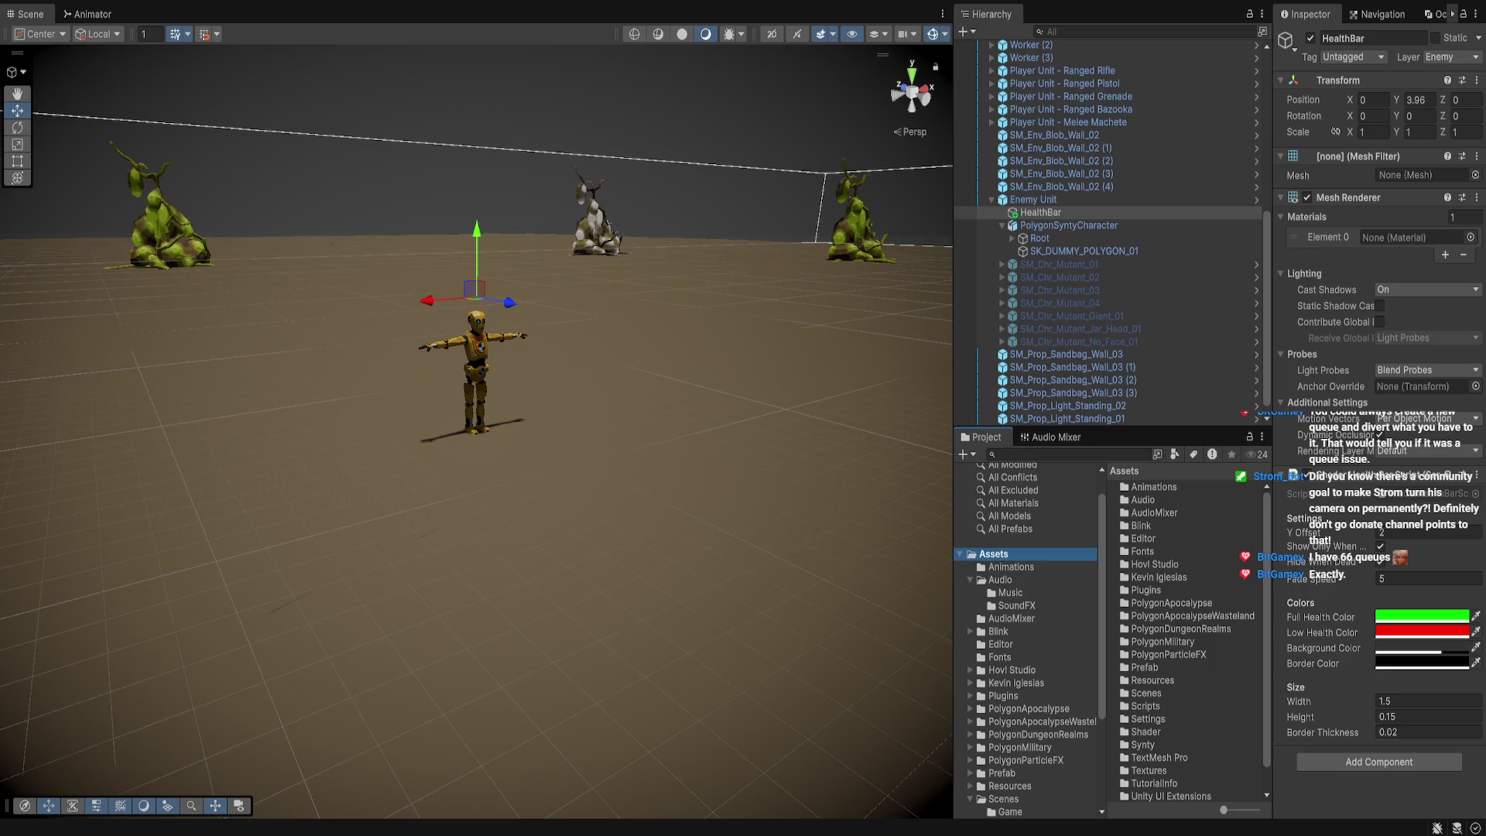
text(Materials)
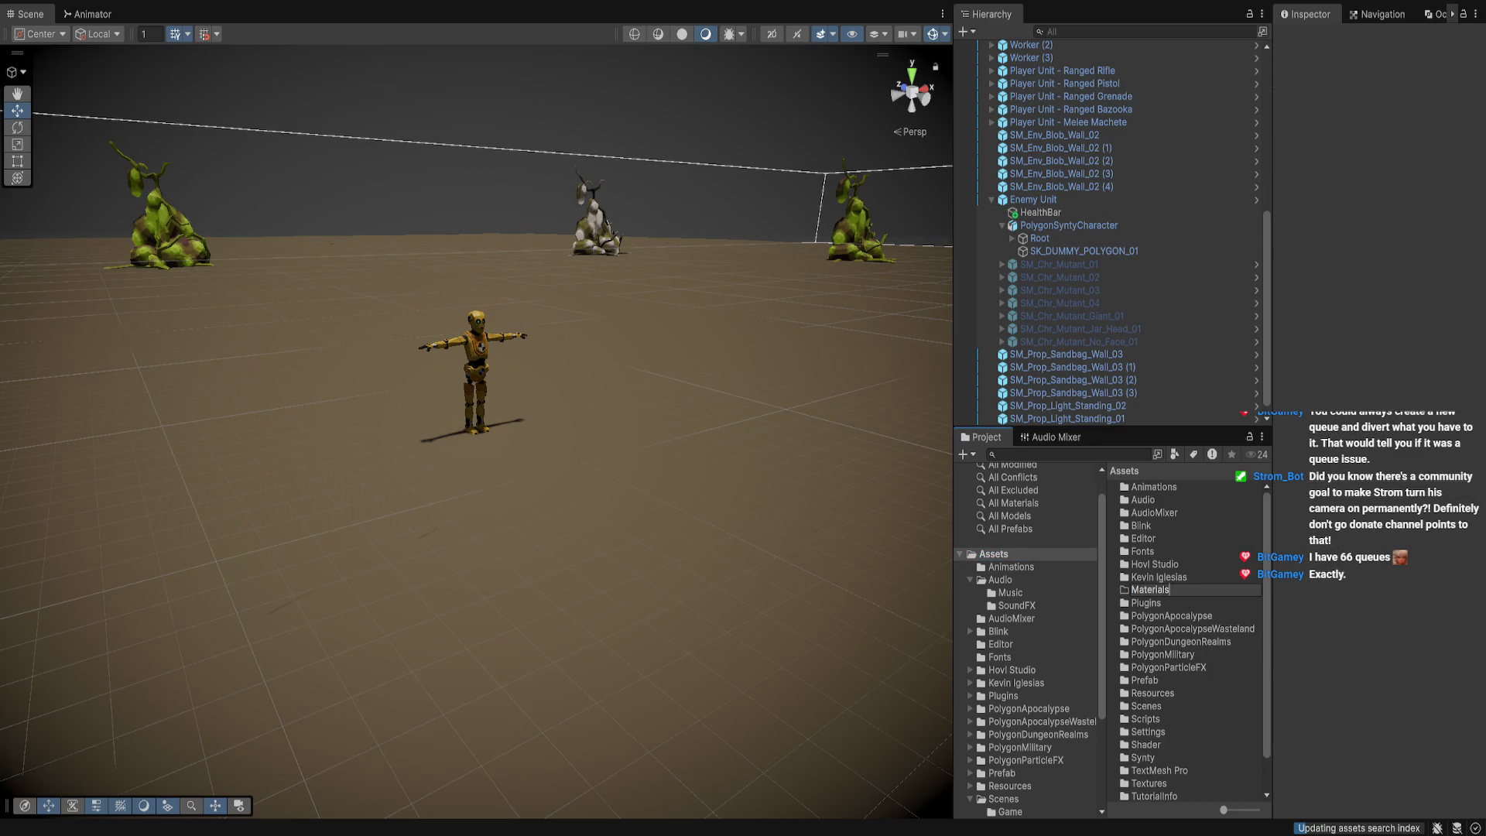
key(Return)
key(Return)
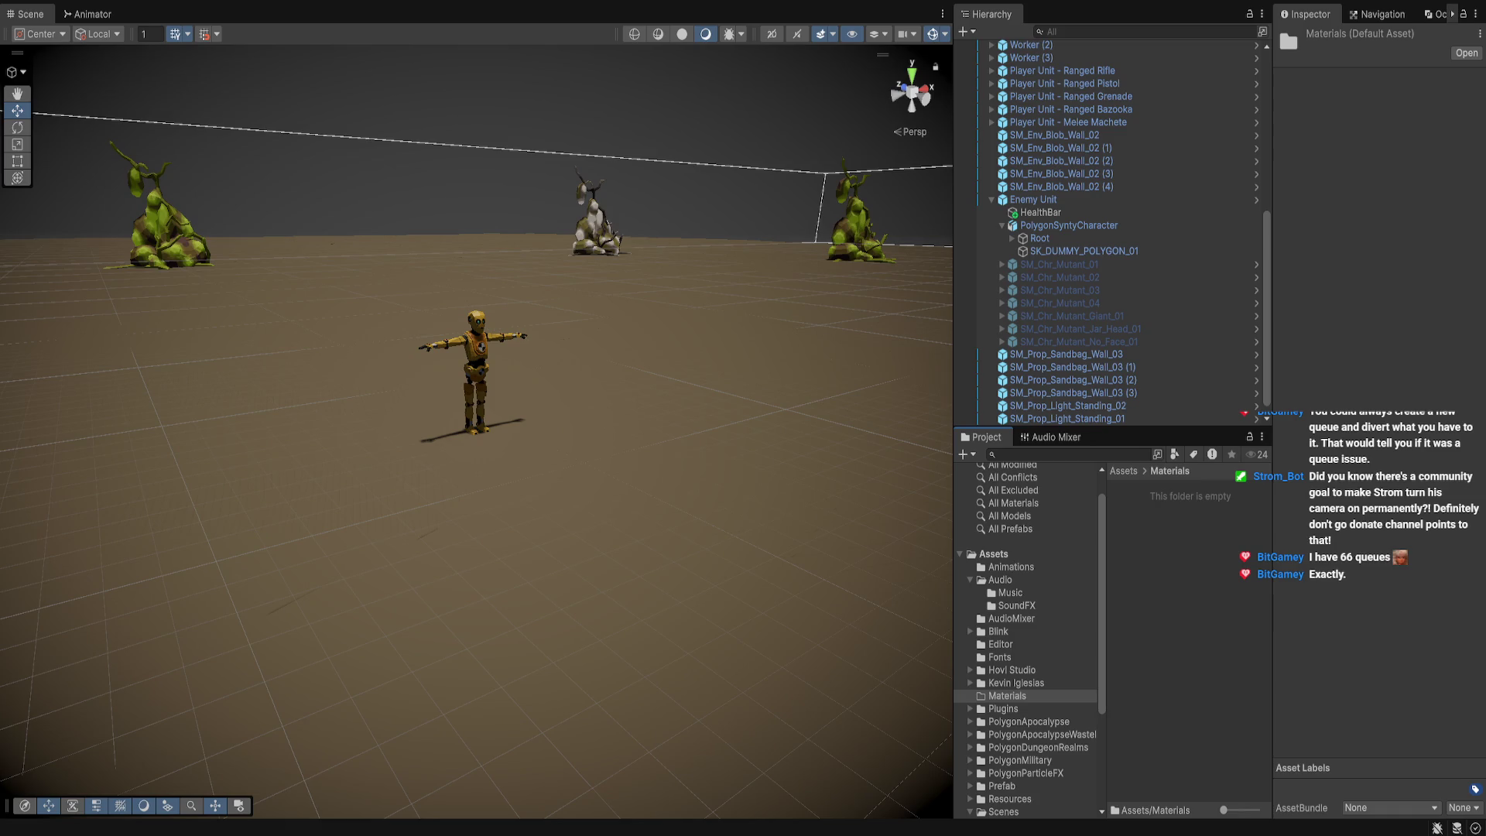
Name the material HealthBar, set Full Color red and Health 1, then select Enemy Unit's HealthBar child
text(HealthBar)
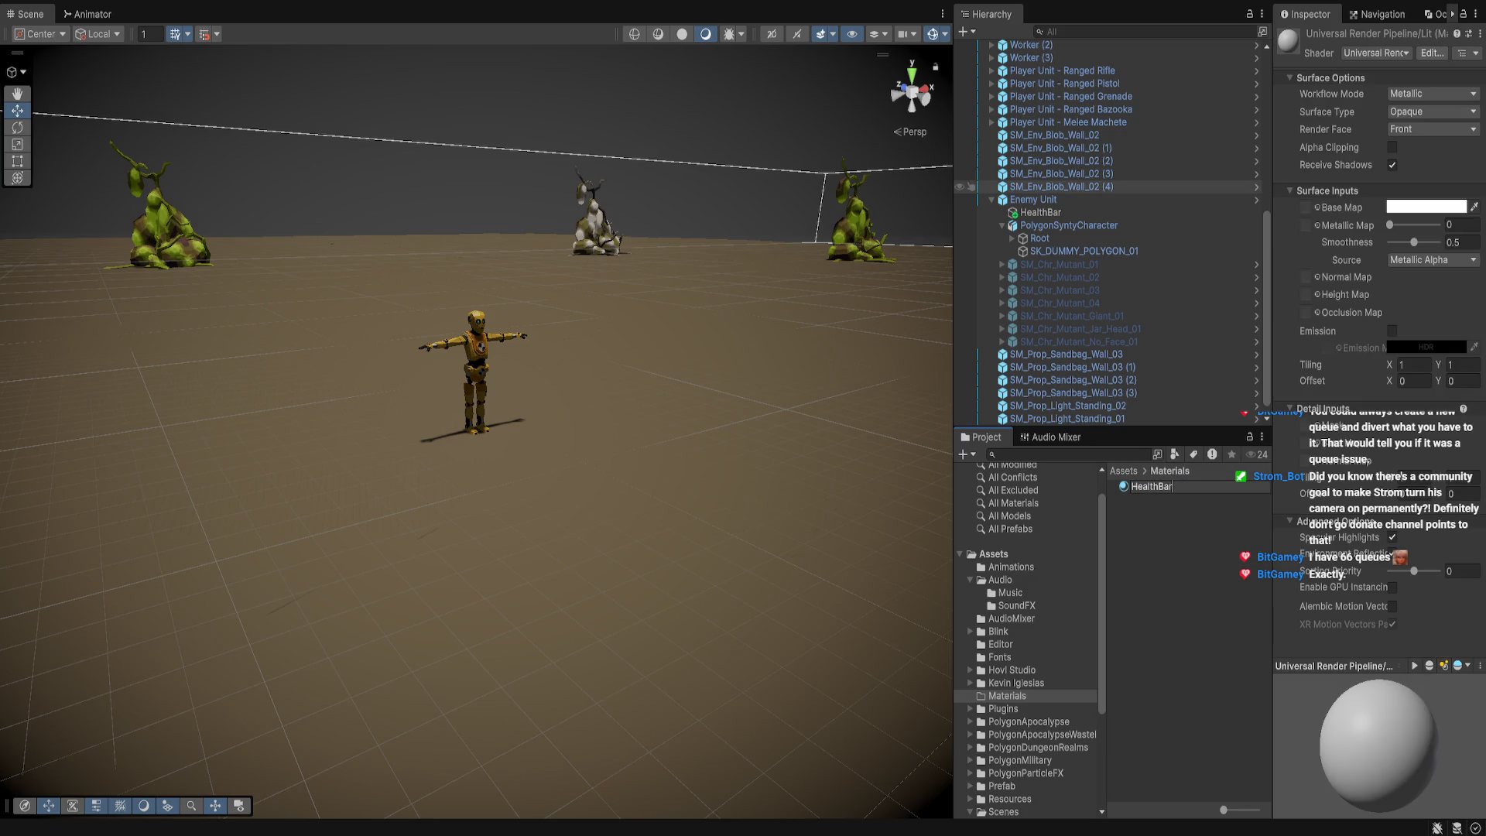
key(Return)
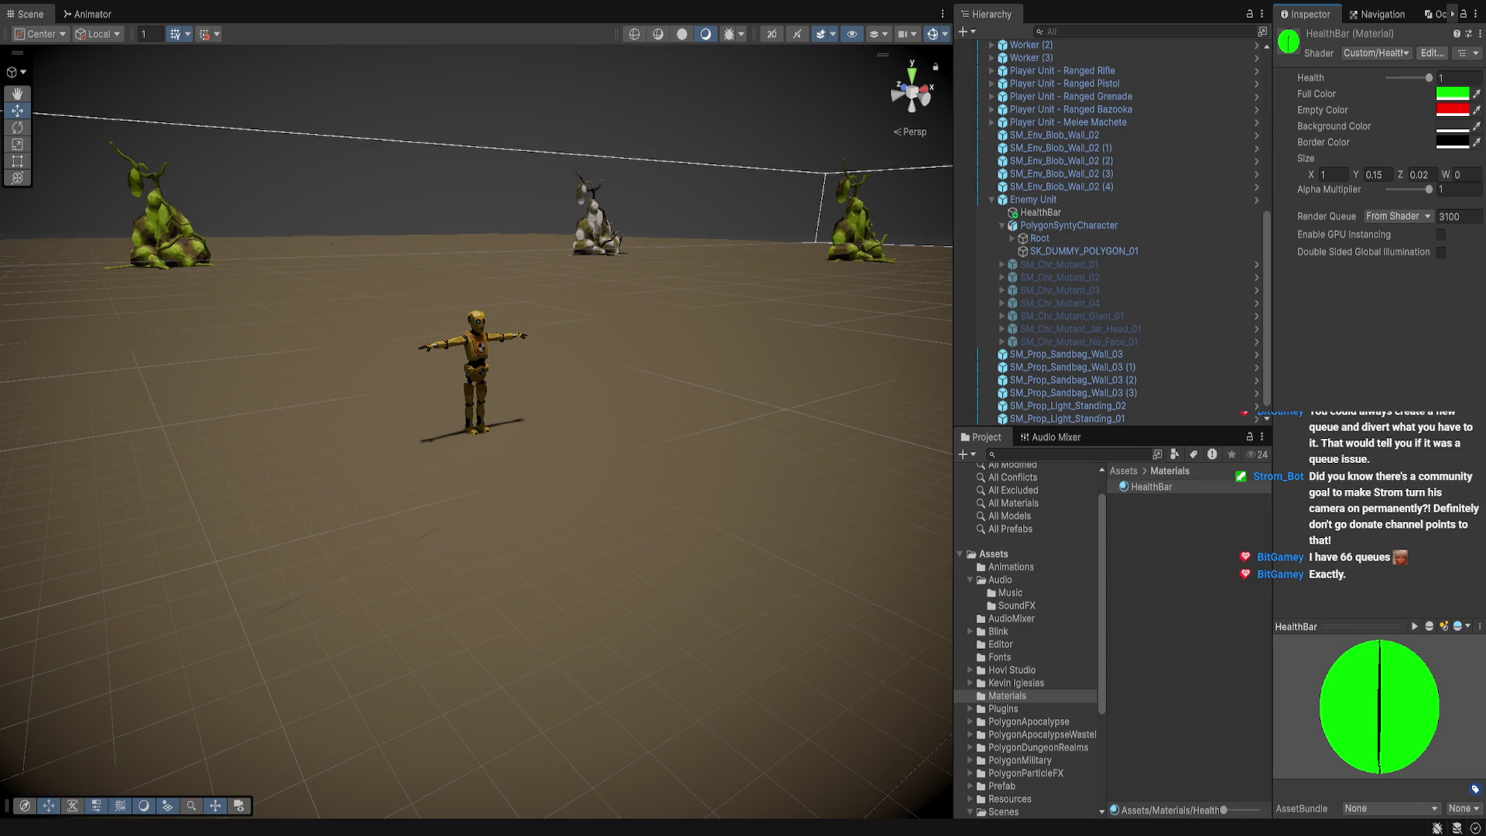
mouse_move(1429, 78)
mouse_down()
mouse_move(1390, 78)
mouse_move(1420, 77)
mouse_up()
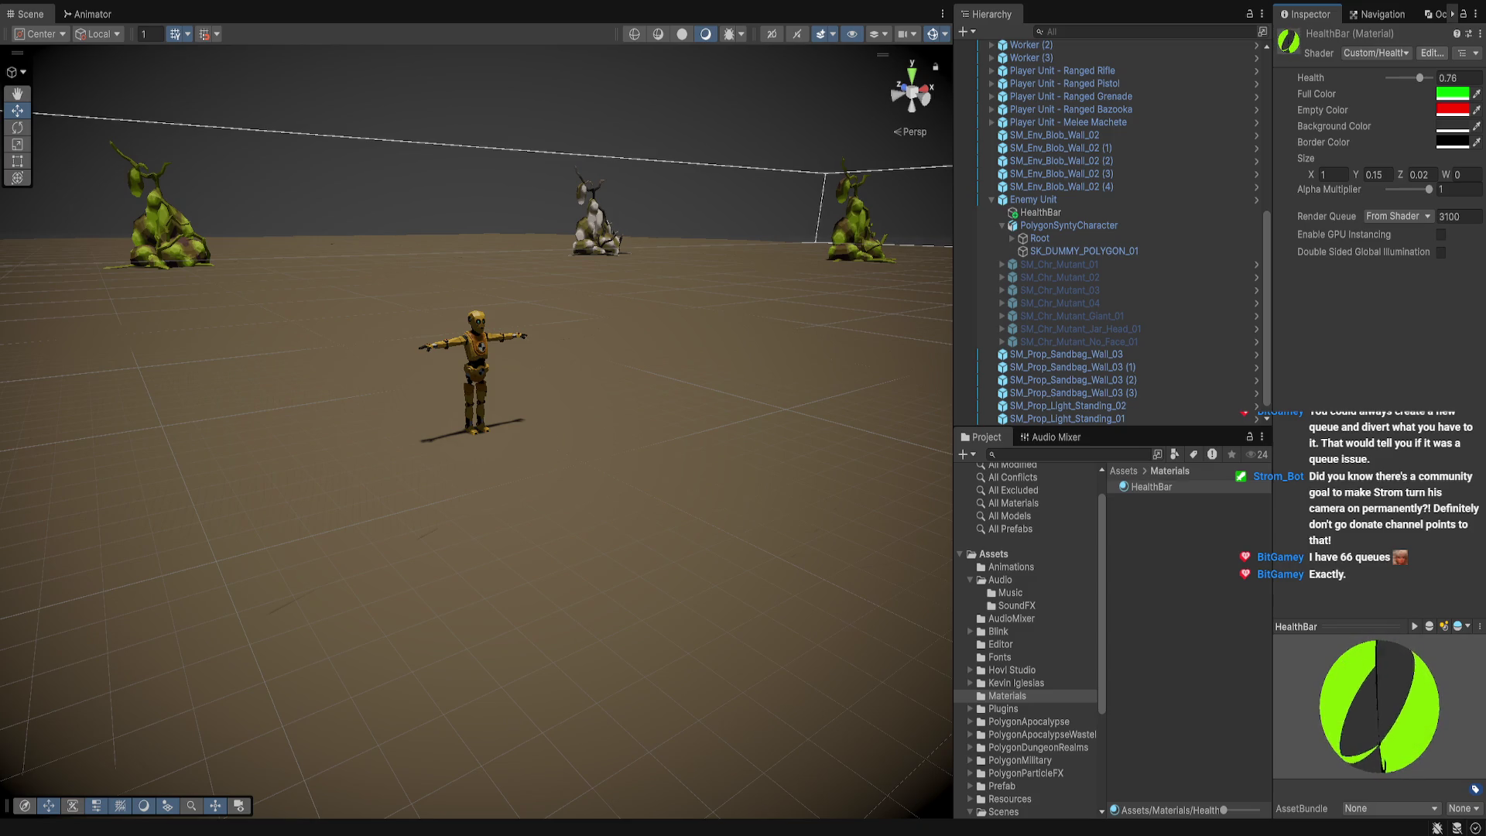
drag(1419, 78, 1389, 78)
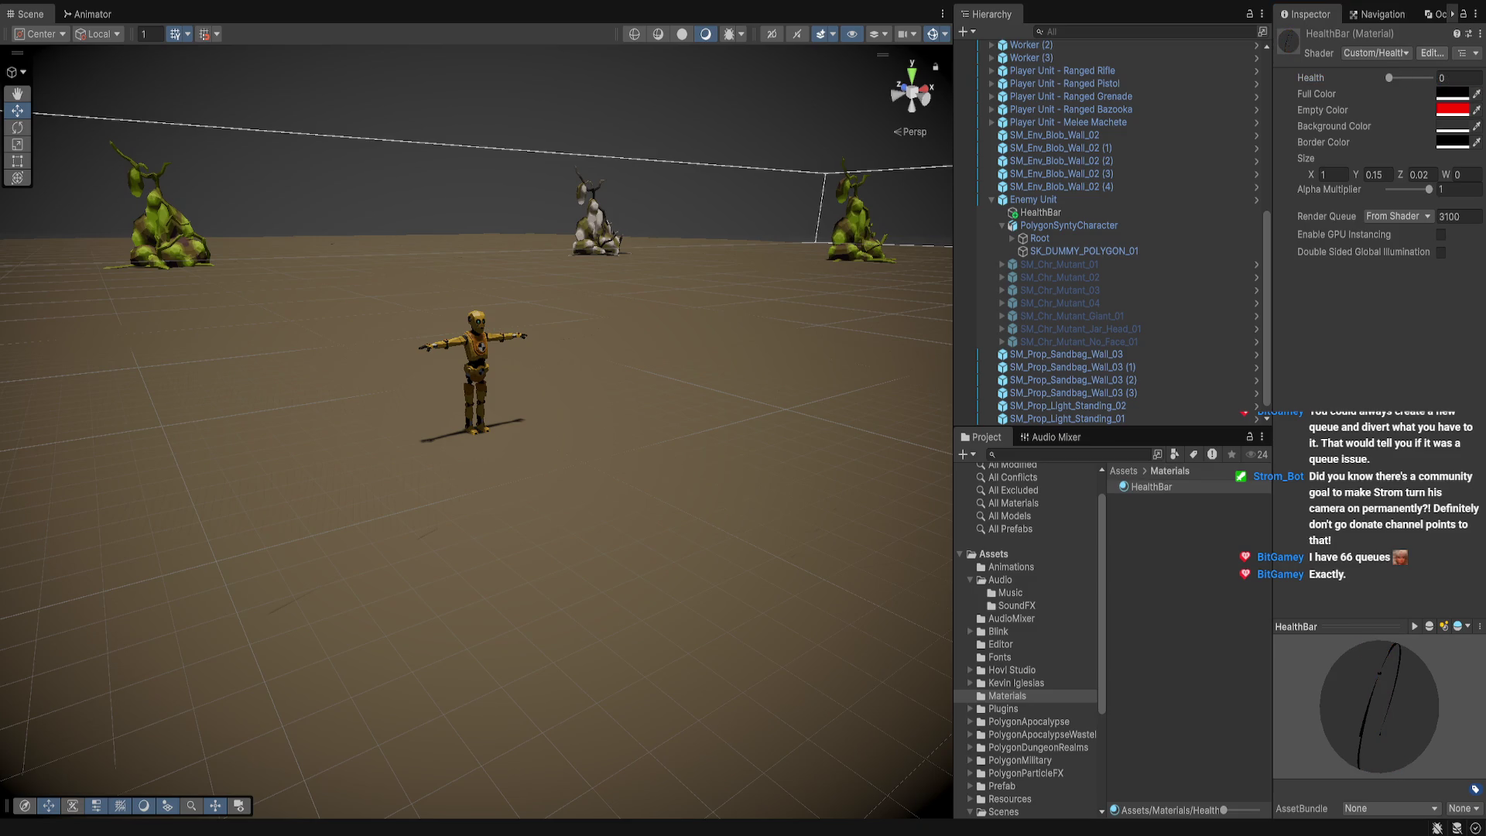
click(1452, 94)
text(1)
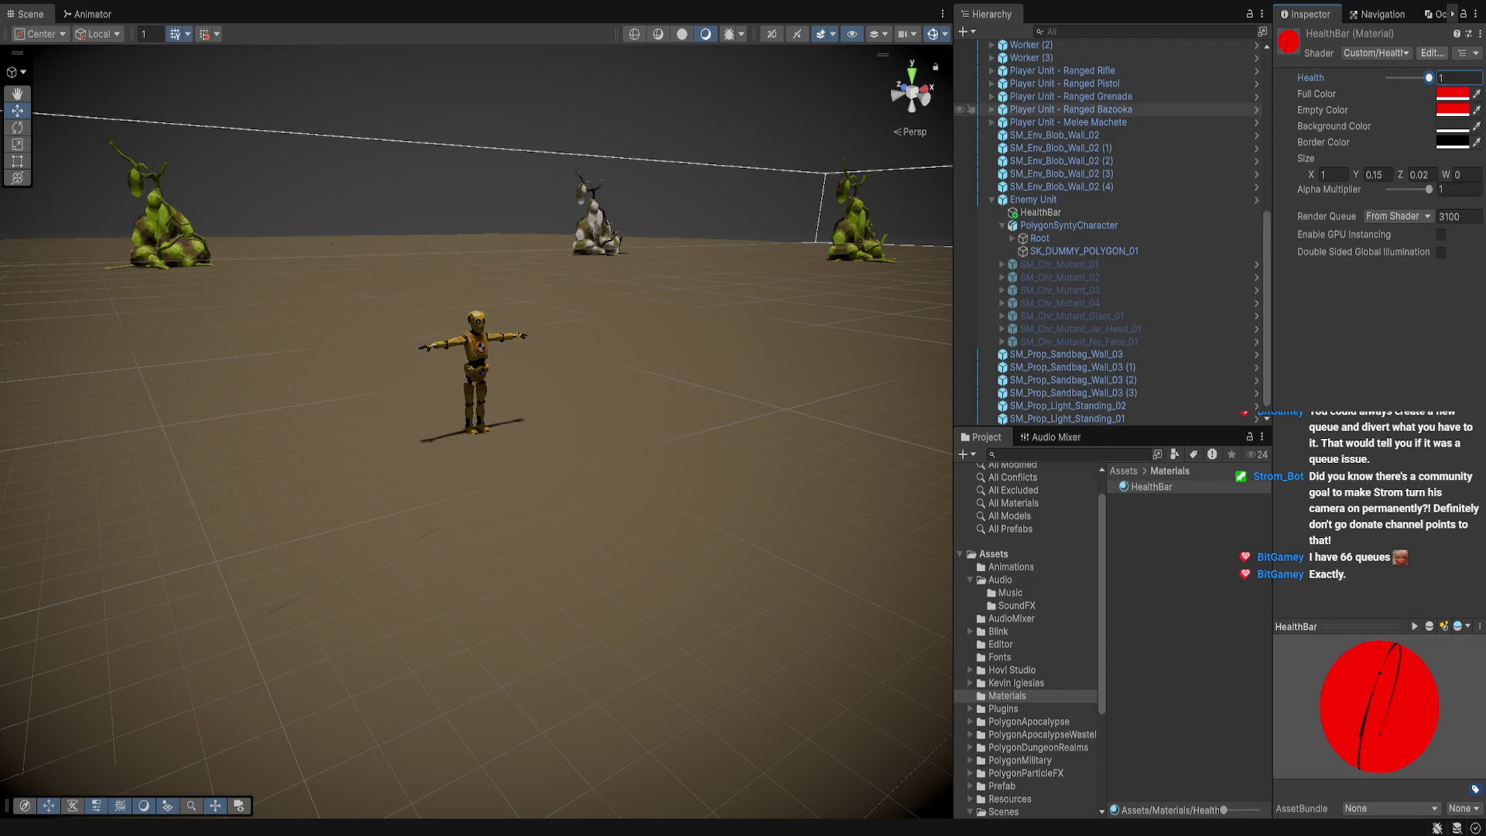
click(1032, 199)
click(1040, 212)
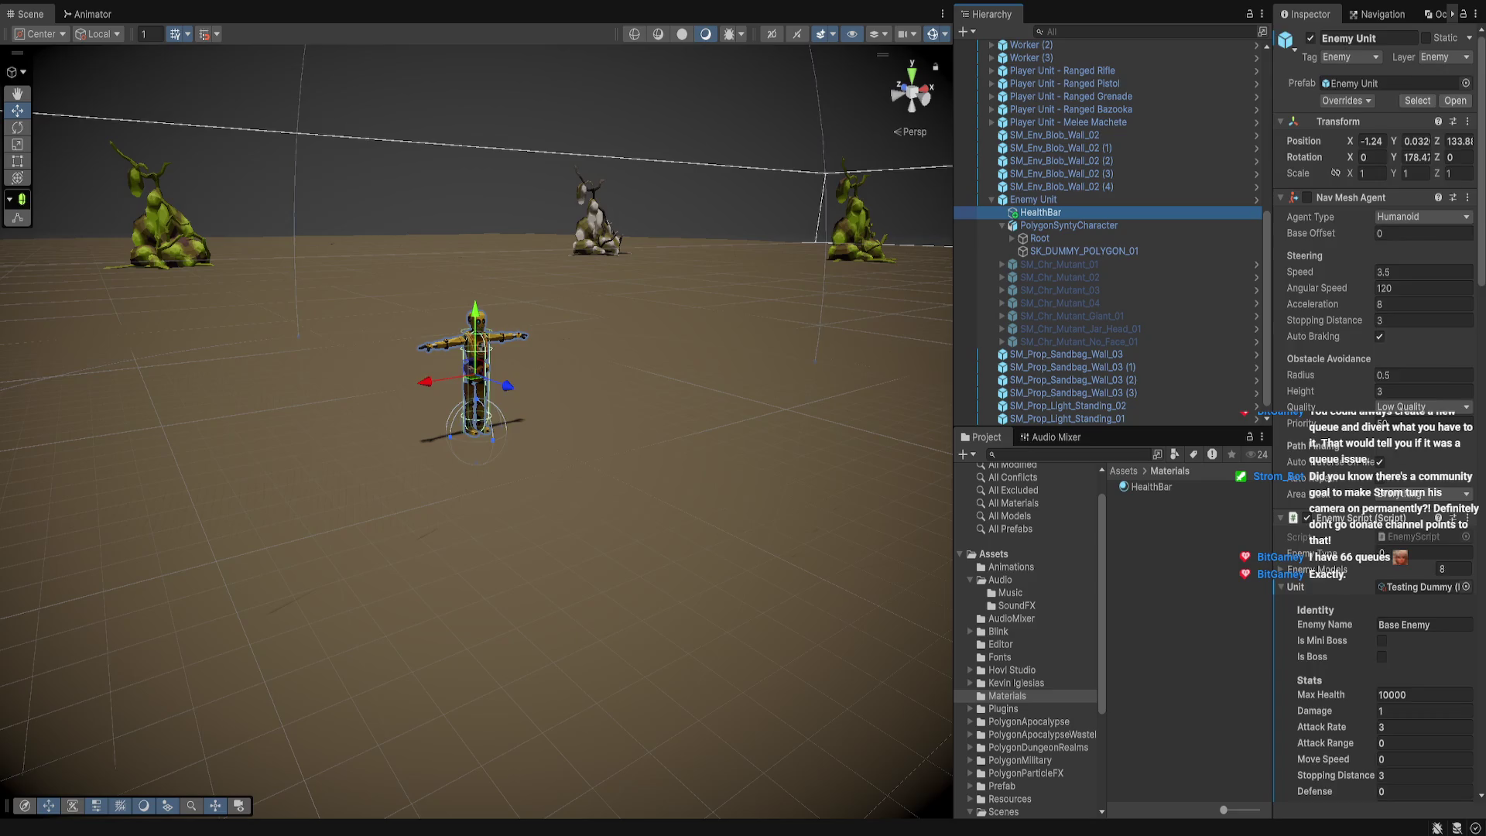
Assign the HealthBar material to HealthBar's Mesh Renderer Element 0 and set Full Color to green
drag(1152, 486, 1394, 237)
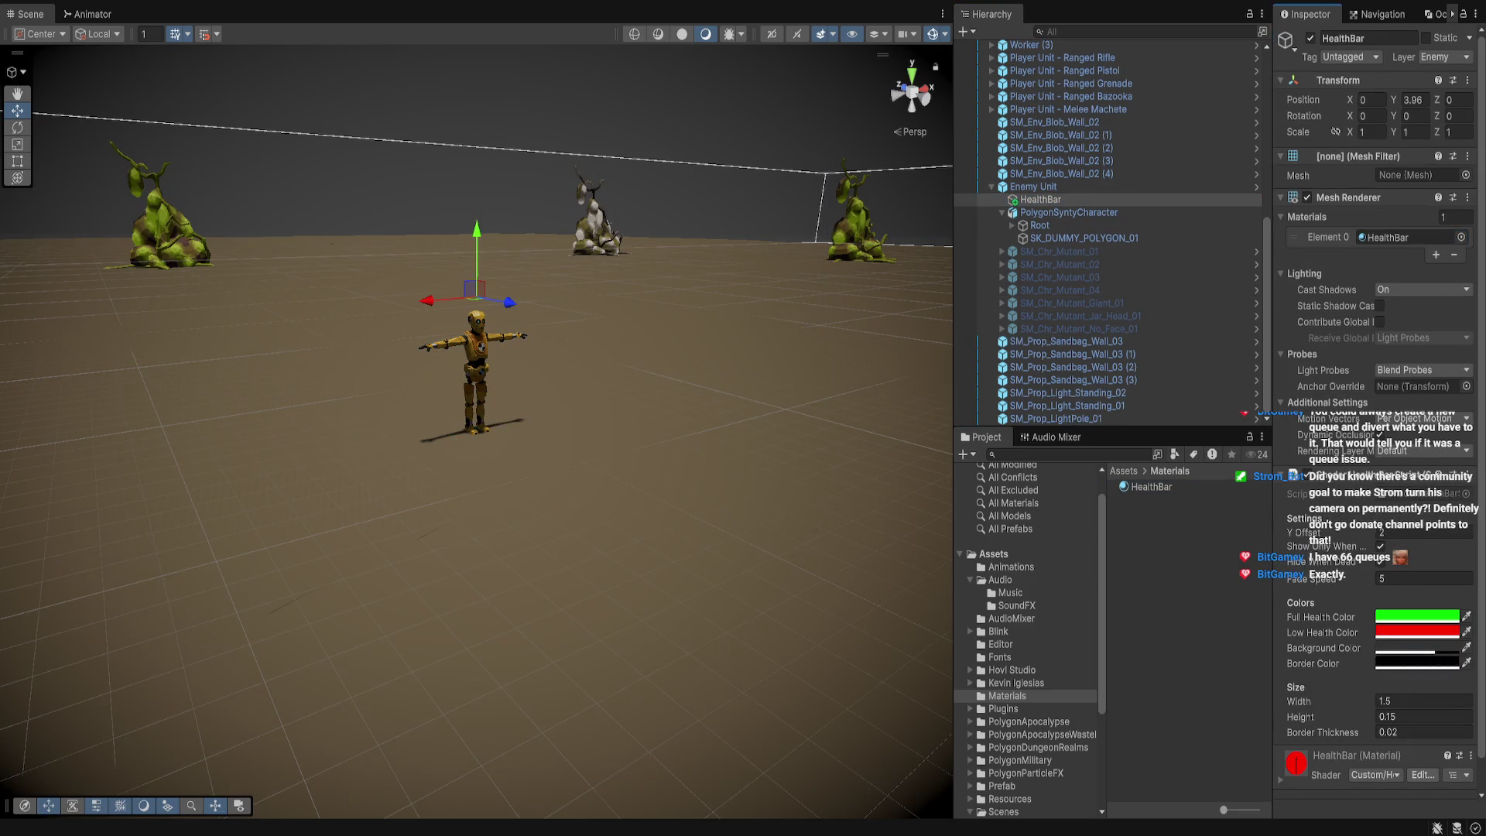
scroll(1378, 387, down, 2)
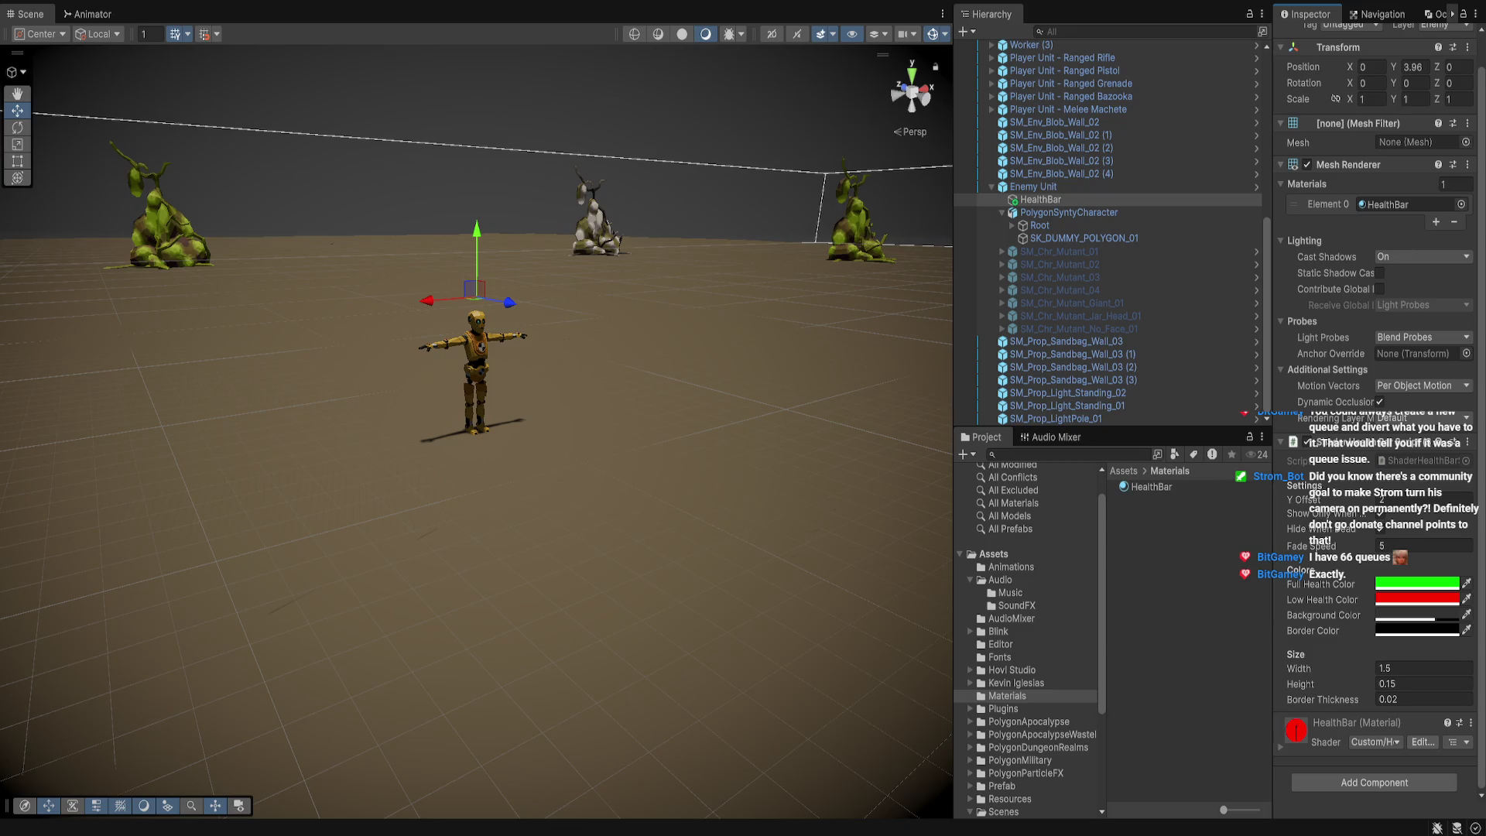
scroll(1378, 465, down, 5)
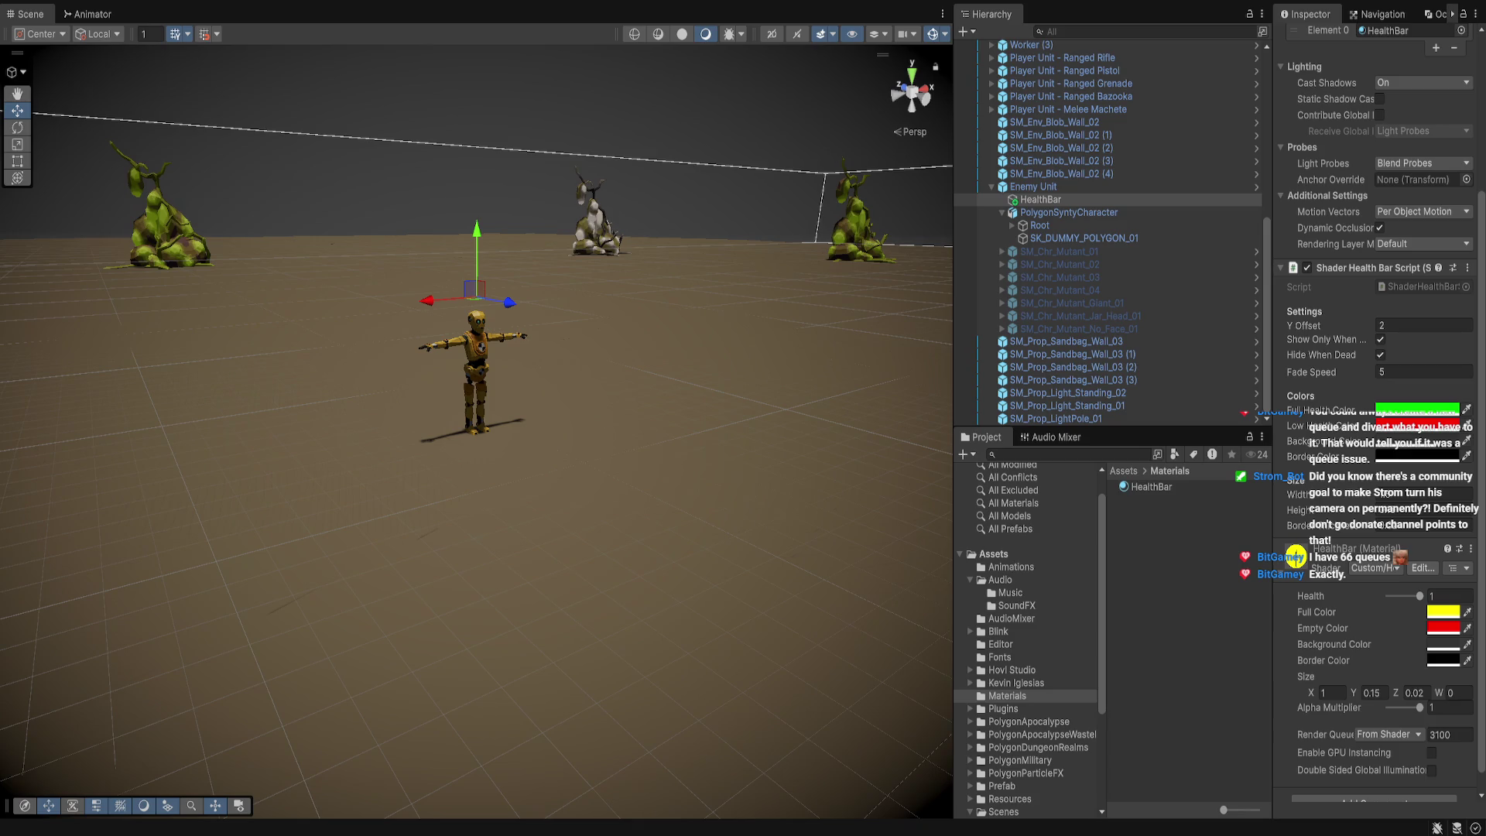
click(1443, 611)
key(alt+Tab)
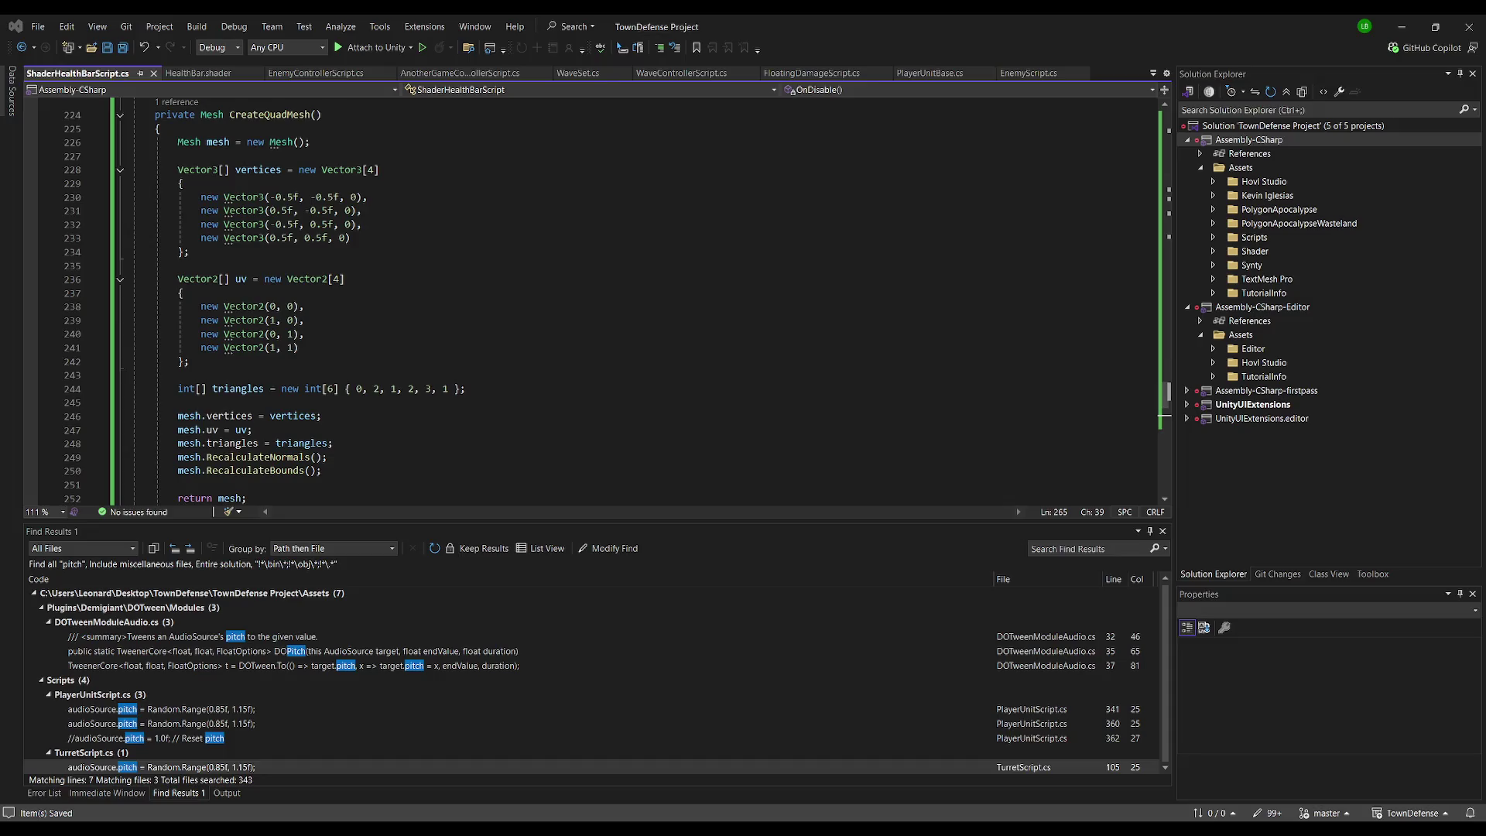
Save ShaderHealthBarScript.cs, then return to Unity and frame the view around Enemy Unit
key(alt+Tab)
click(1033, 187)
key(f)
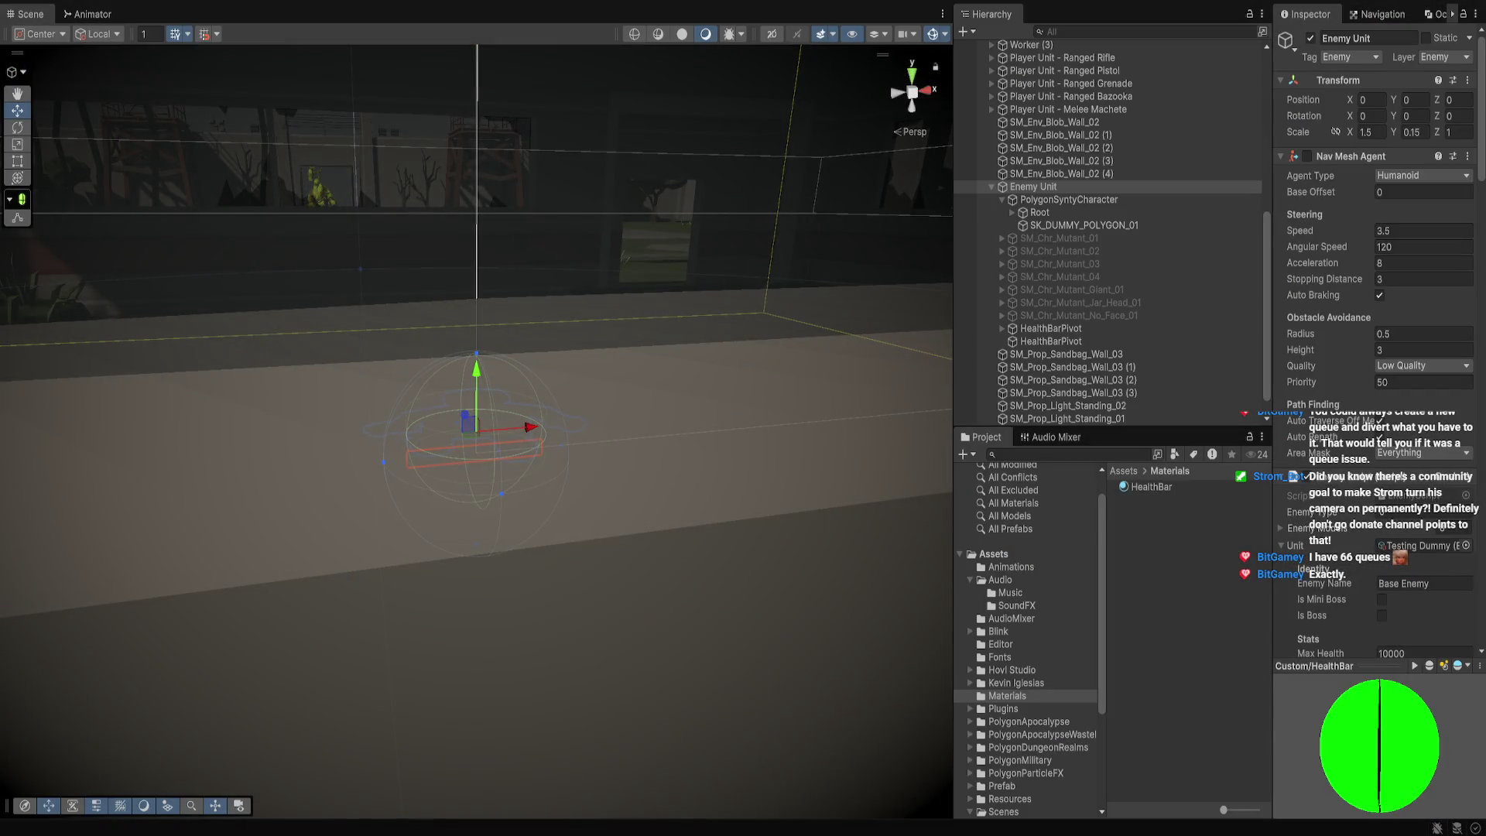
Review Enemy Unit's components while the game runs and frame it in the Scene view
scroll(1378, 418, down, 15)
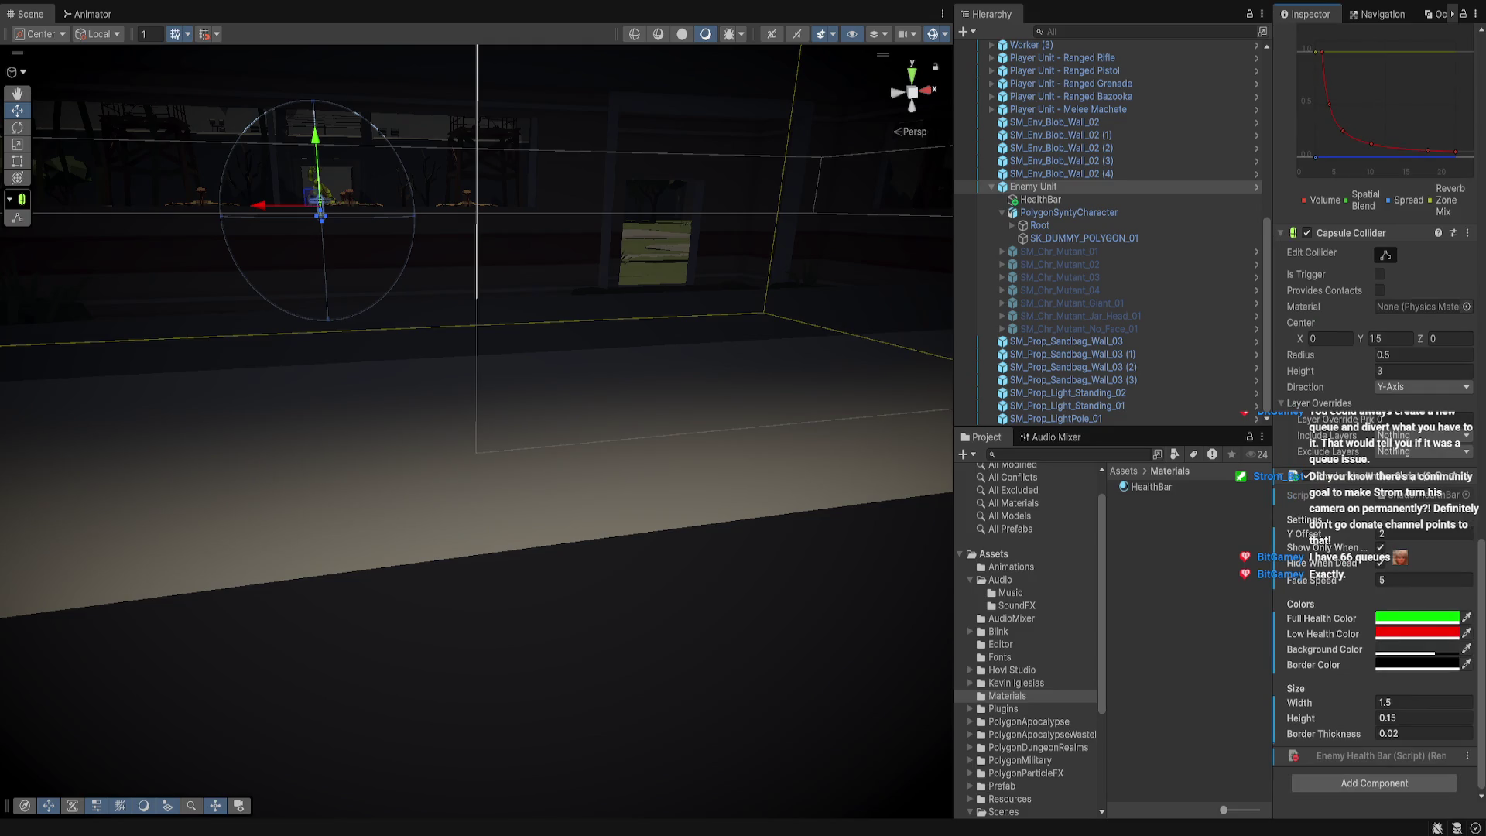
scroll(1378, 309, up, 5)
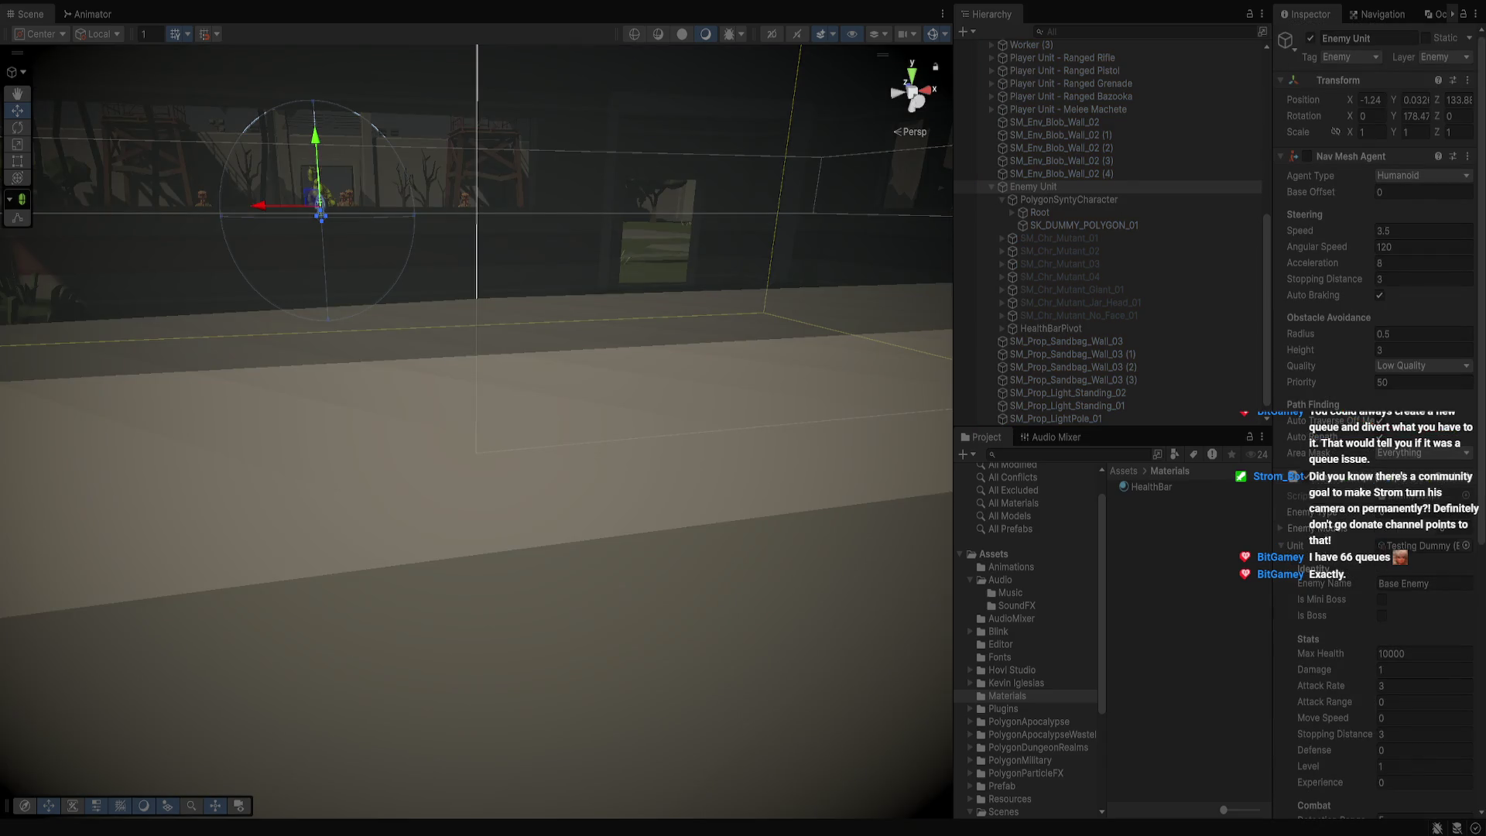
key(f)
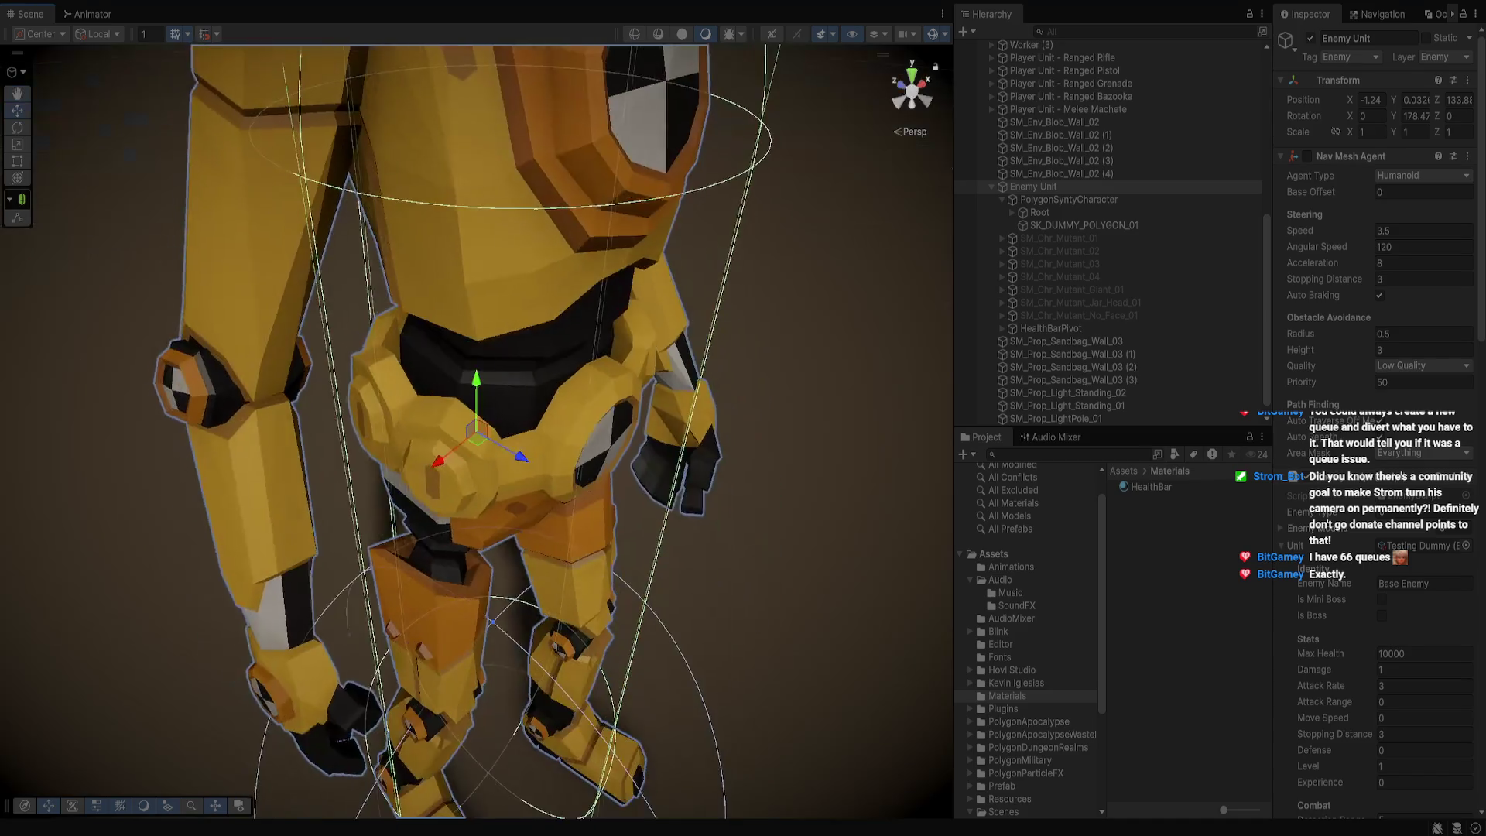
scroll(476, 418, down, 5)
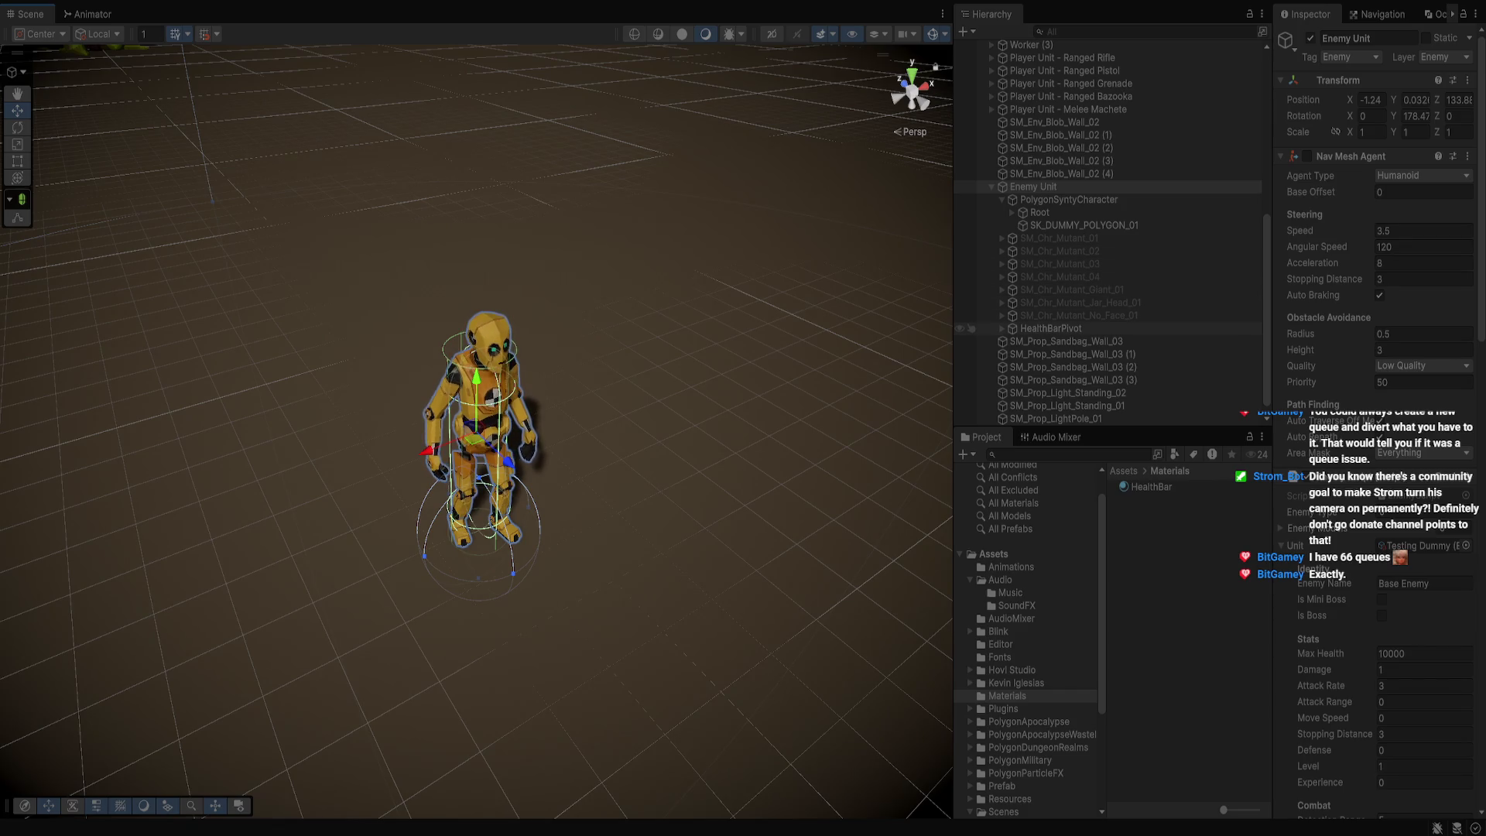
On the HealthBar under HealthBarPivot, turn off Show Only When Damaged and set Y Offset to 3.07
click(1051, 329)
click(1002, 328)
click(1051, 341)
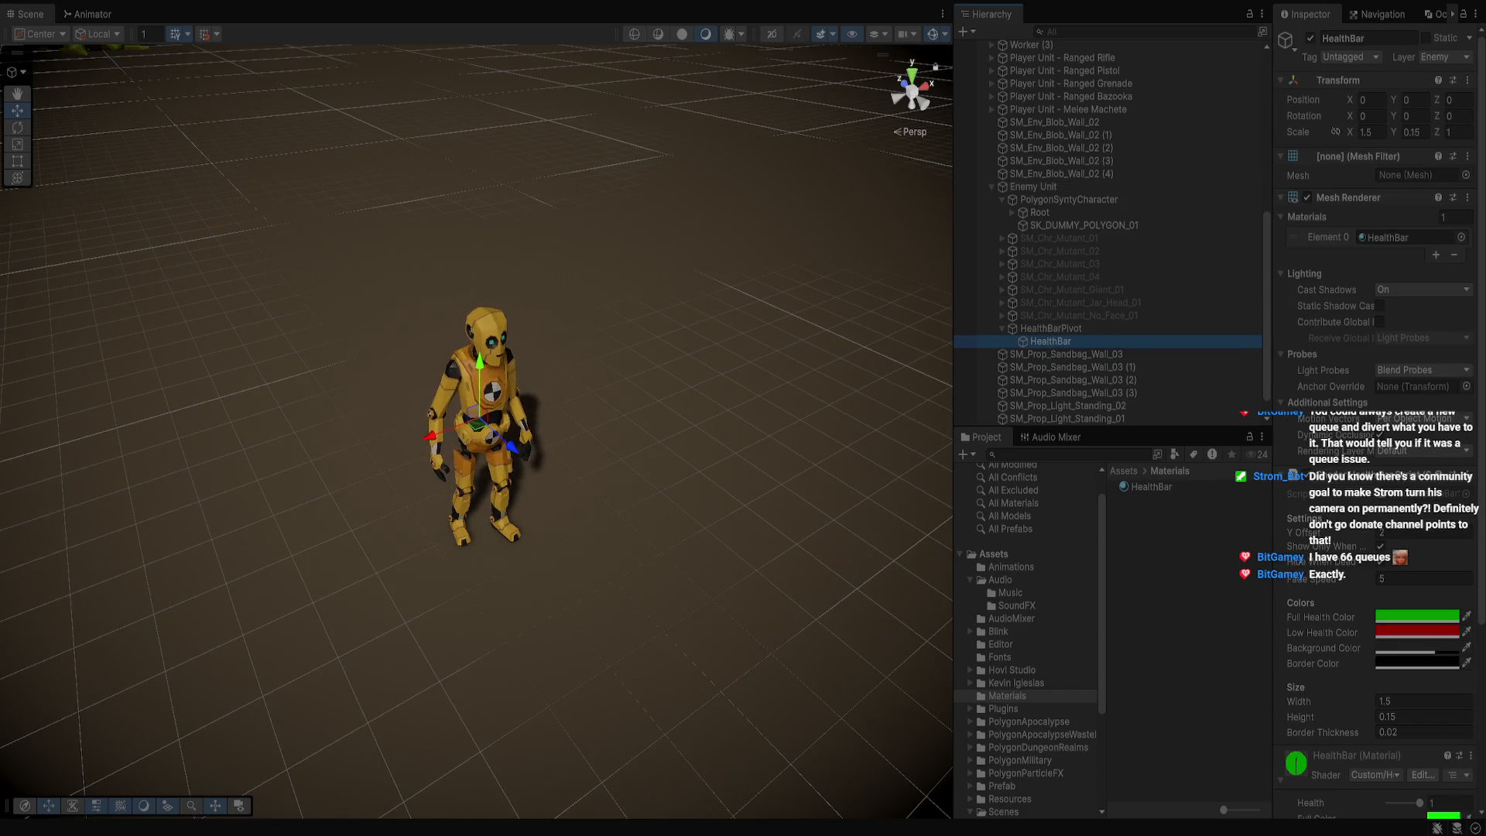
click(1381, 546)
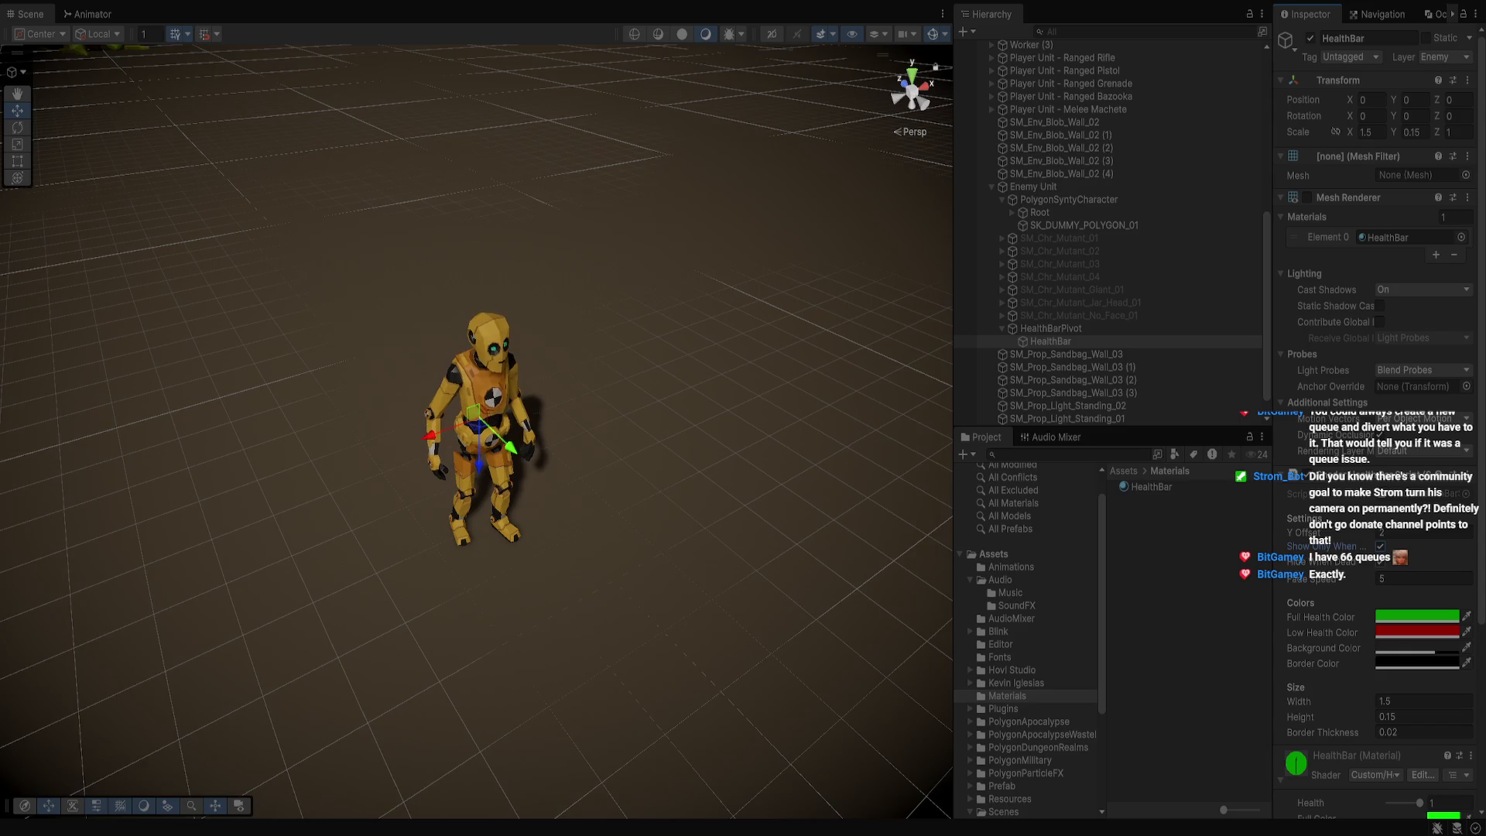
text(3.07)
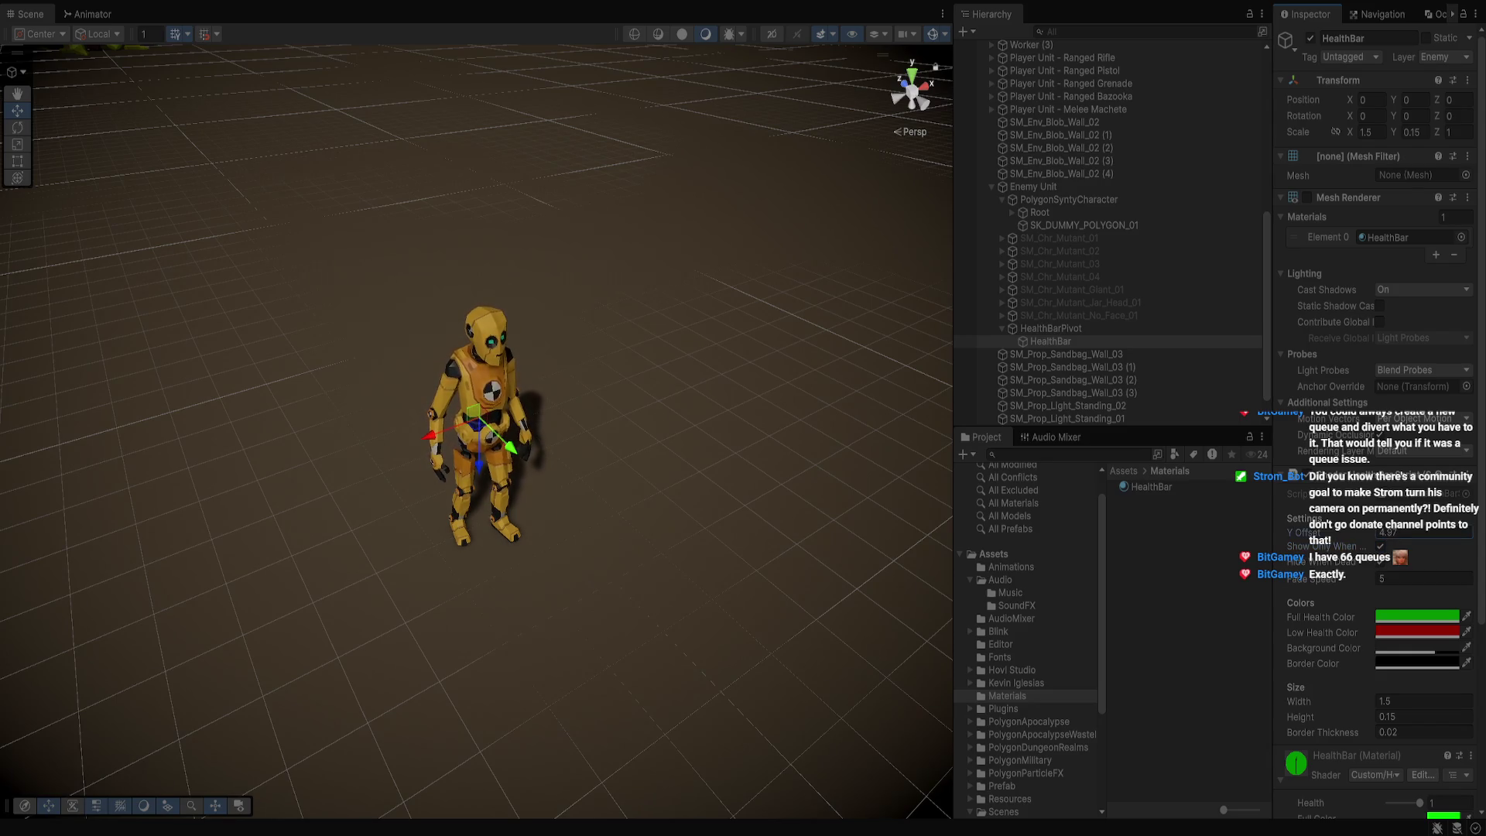
Toggle the HealthBar mesh rendering and move the HealthBar to Position Z -2.45
click(1051, 328)
scroll(476, 433, down, 3)
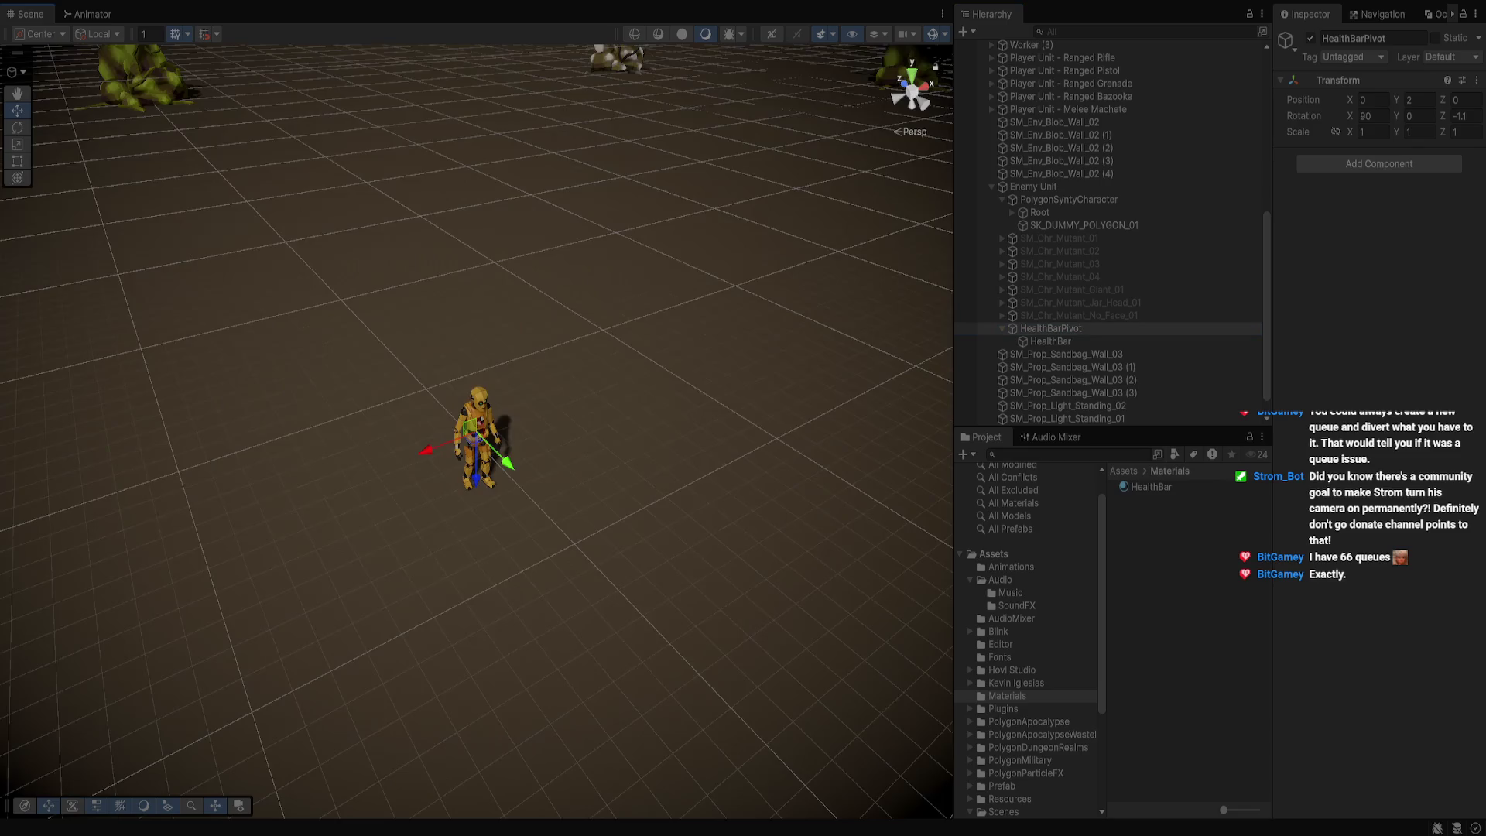
click(1050, 342)
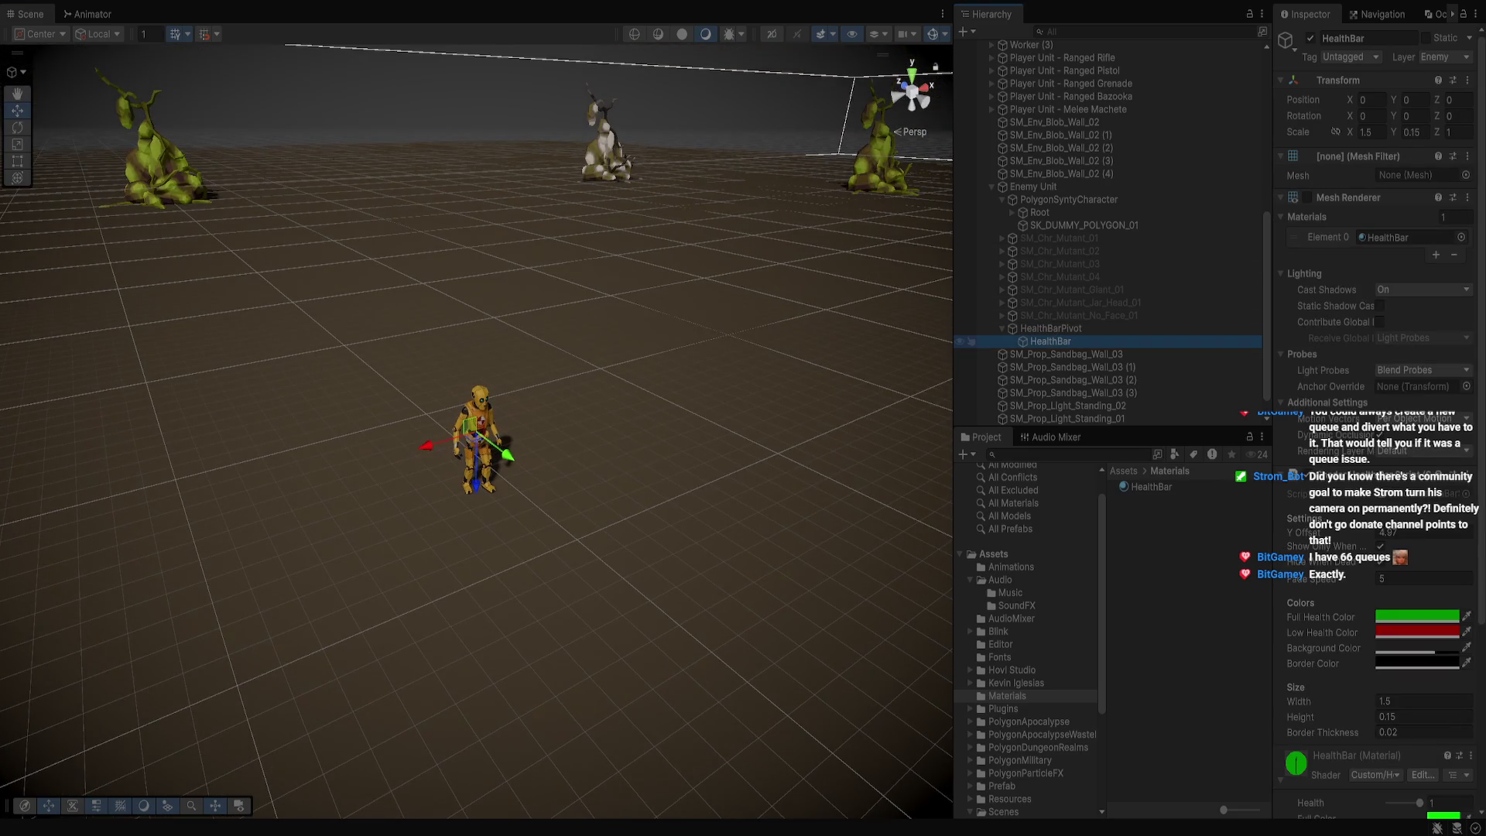
click(1308, 198)
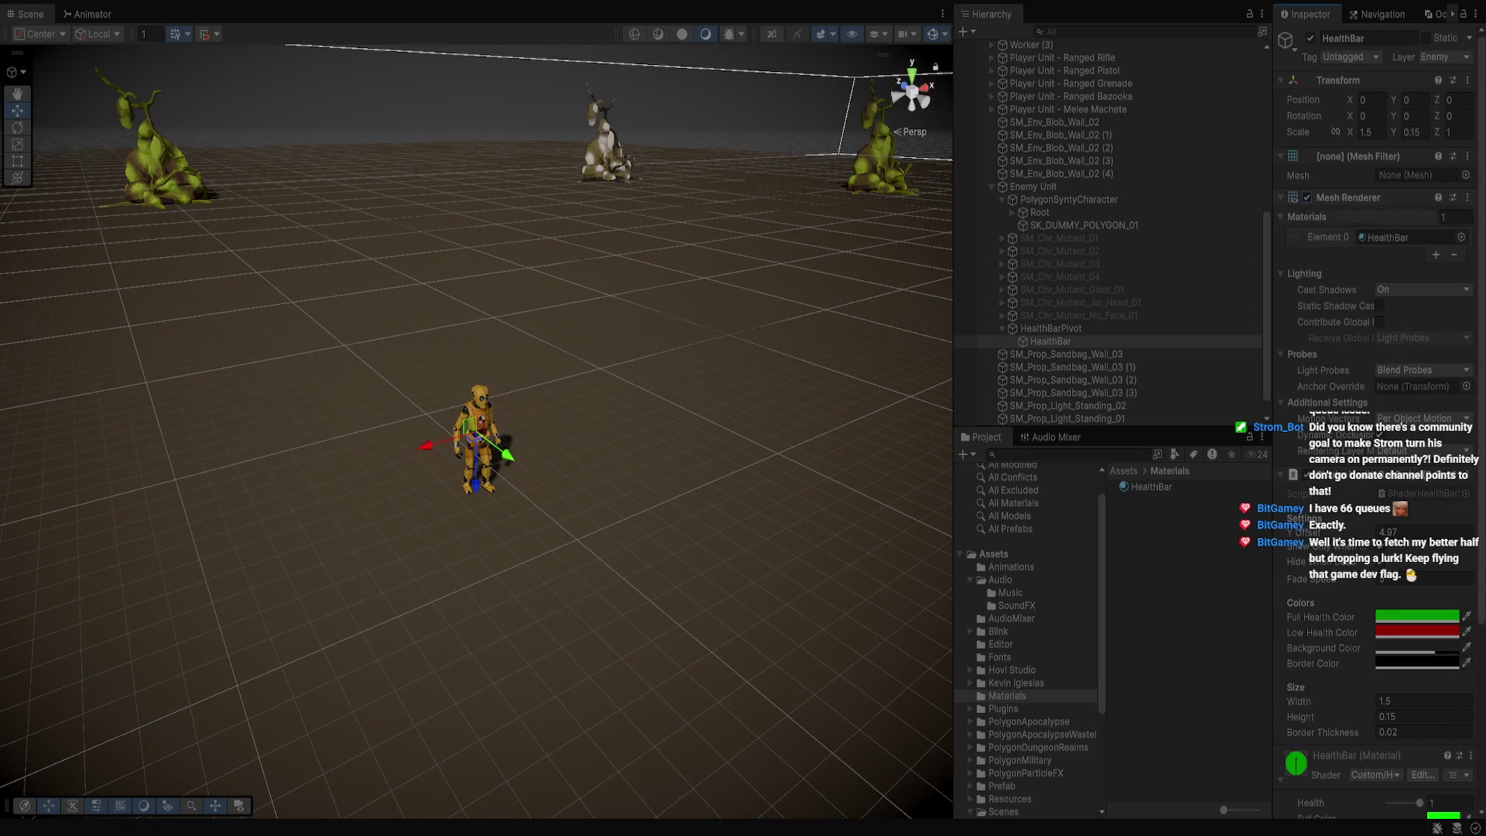
drag(1437, 99, 1386, 99)
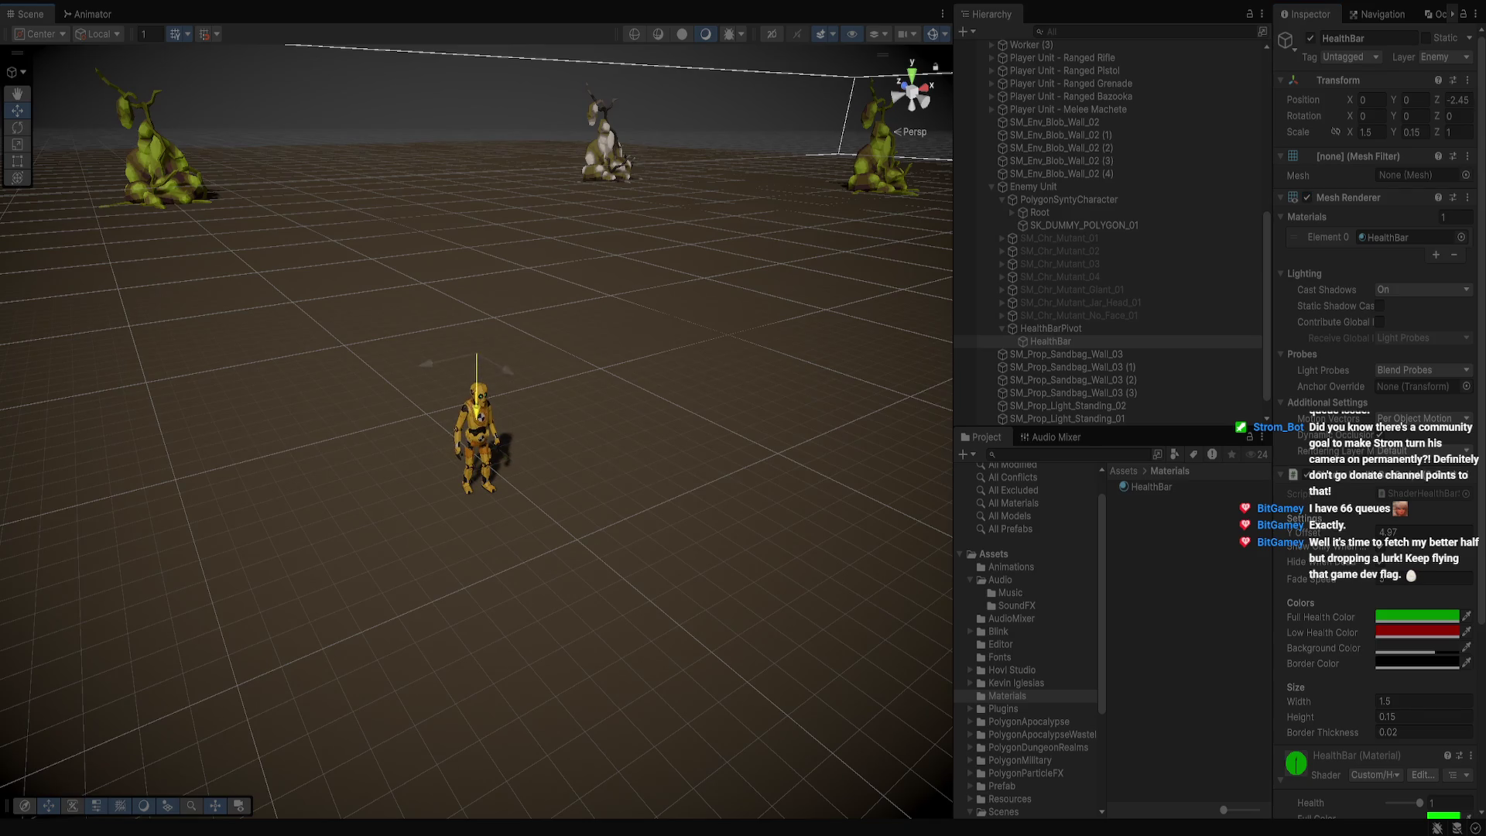
Frame the health bar and set its Height to 1 and Width to 5
key(f)
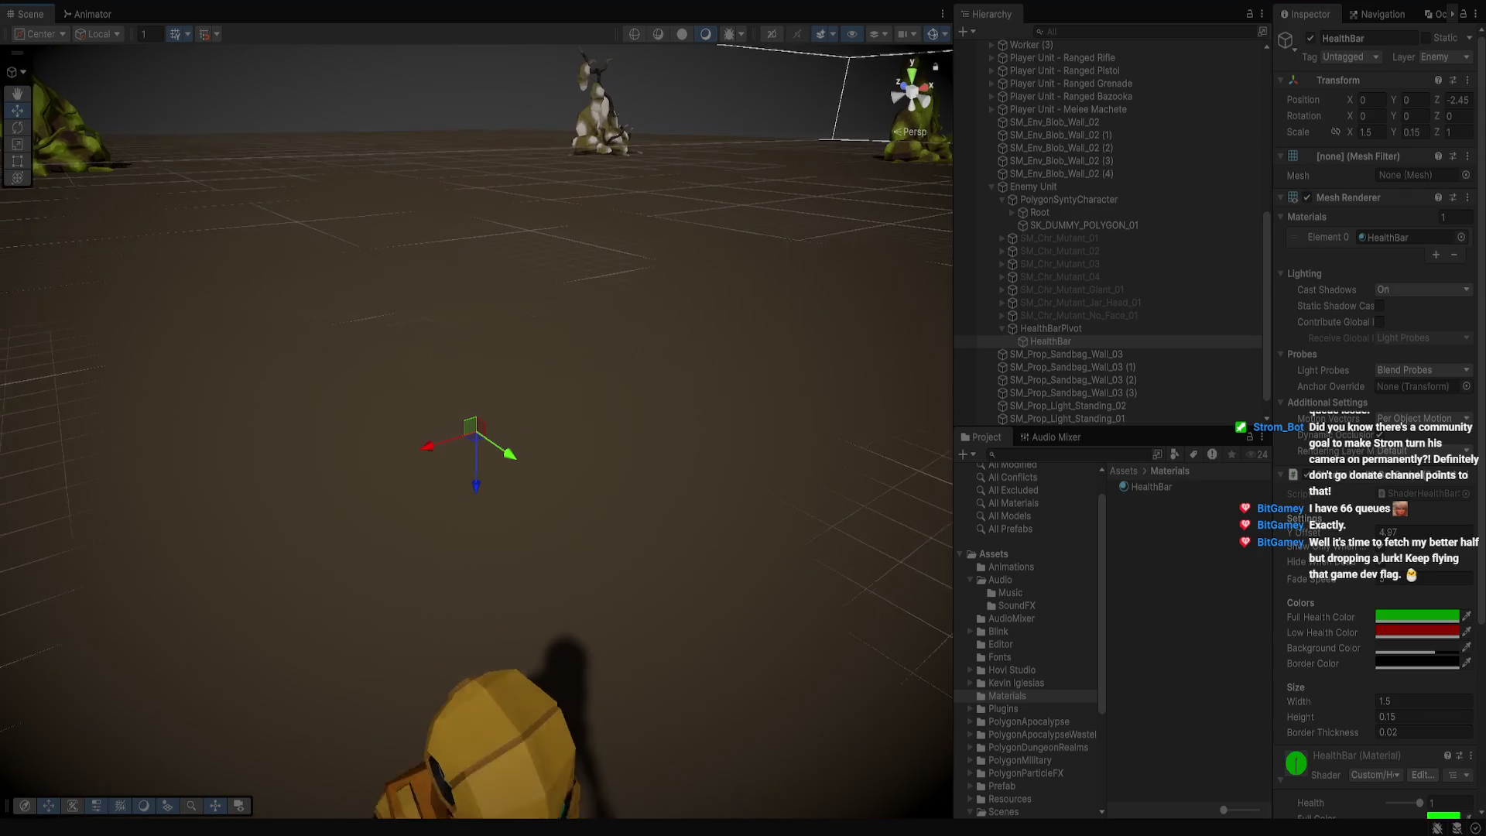
click(1424, 717)
text(1)
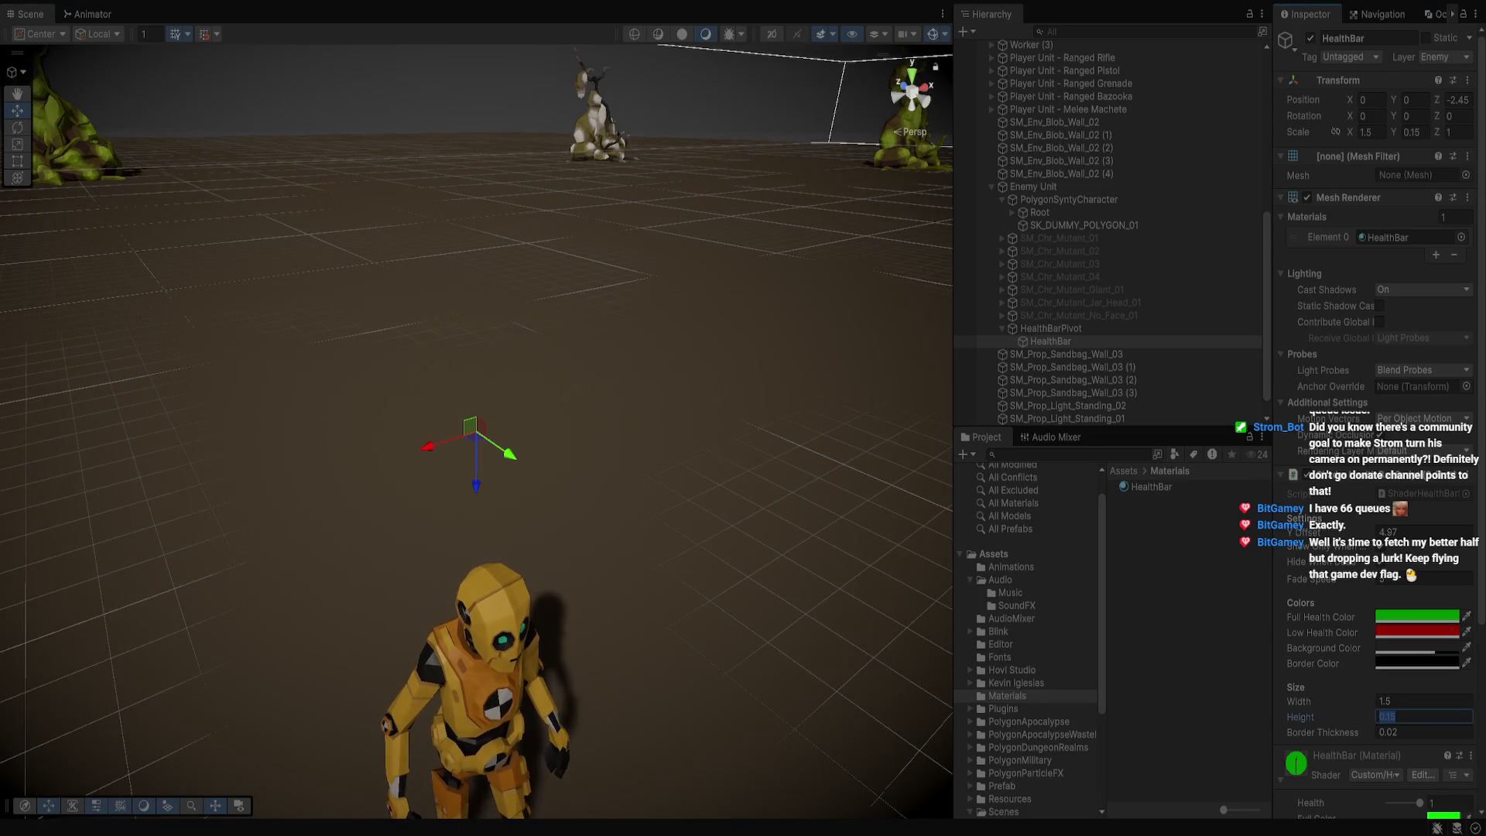
click(1424, 701)
text(5)
Adjust the HealthBar's Scale Y and the material's Health value, then stop Play mode
click(1412, 132)
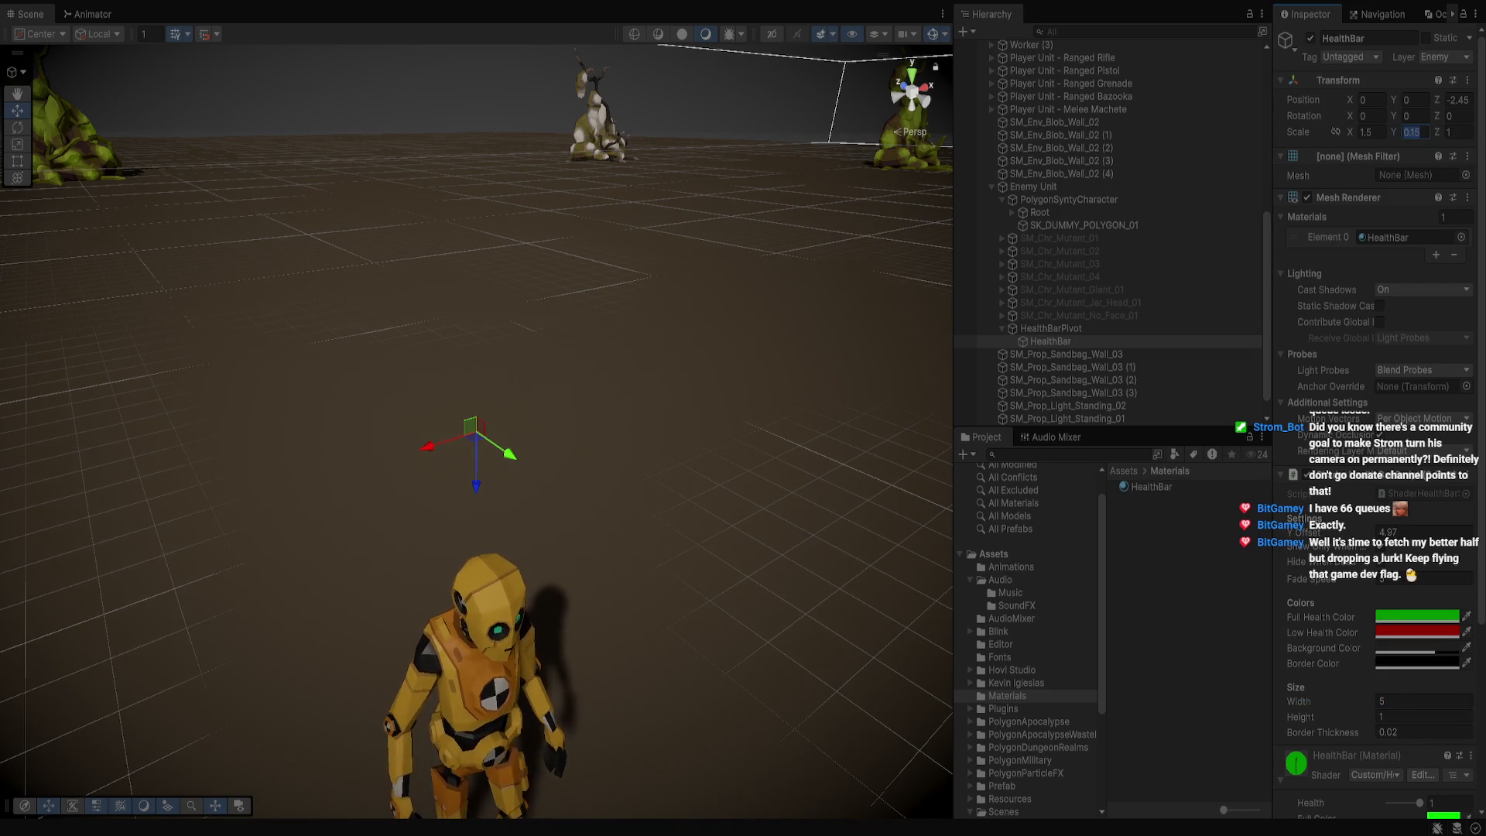
click(1448, 803)
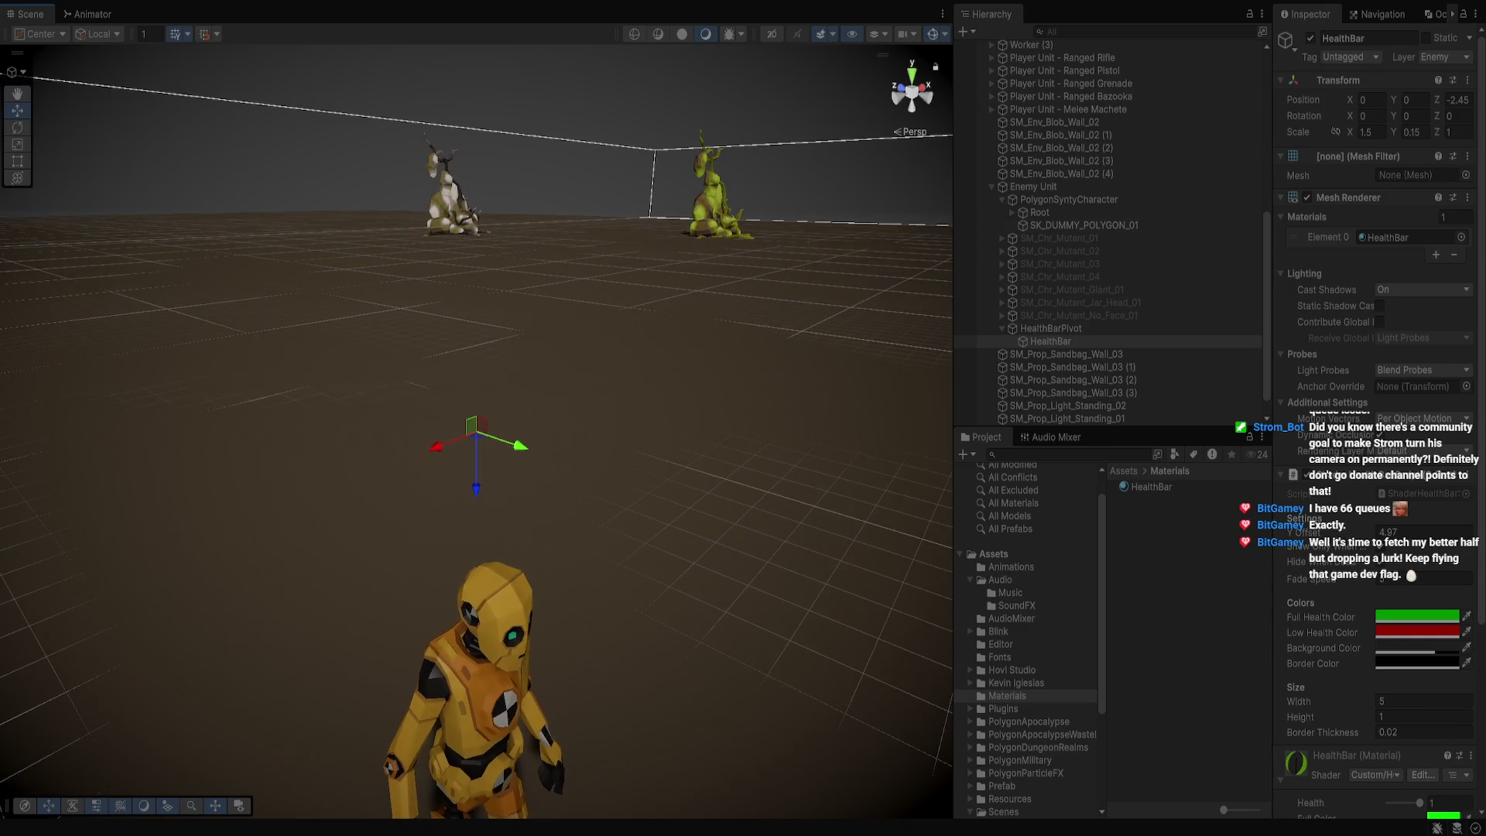
key(ctrl+p)
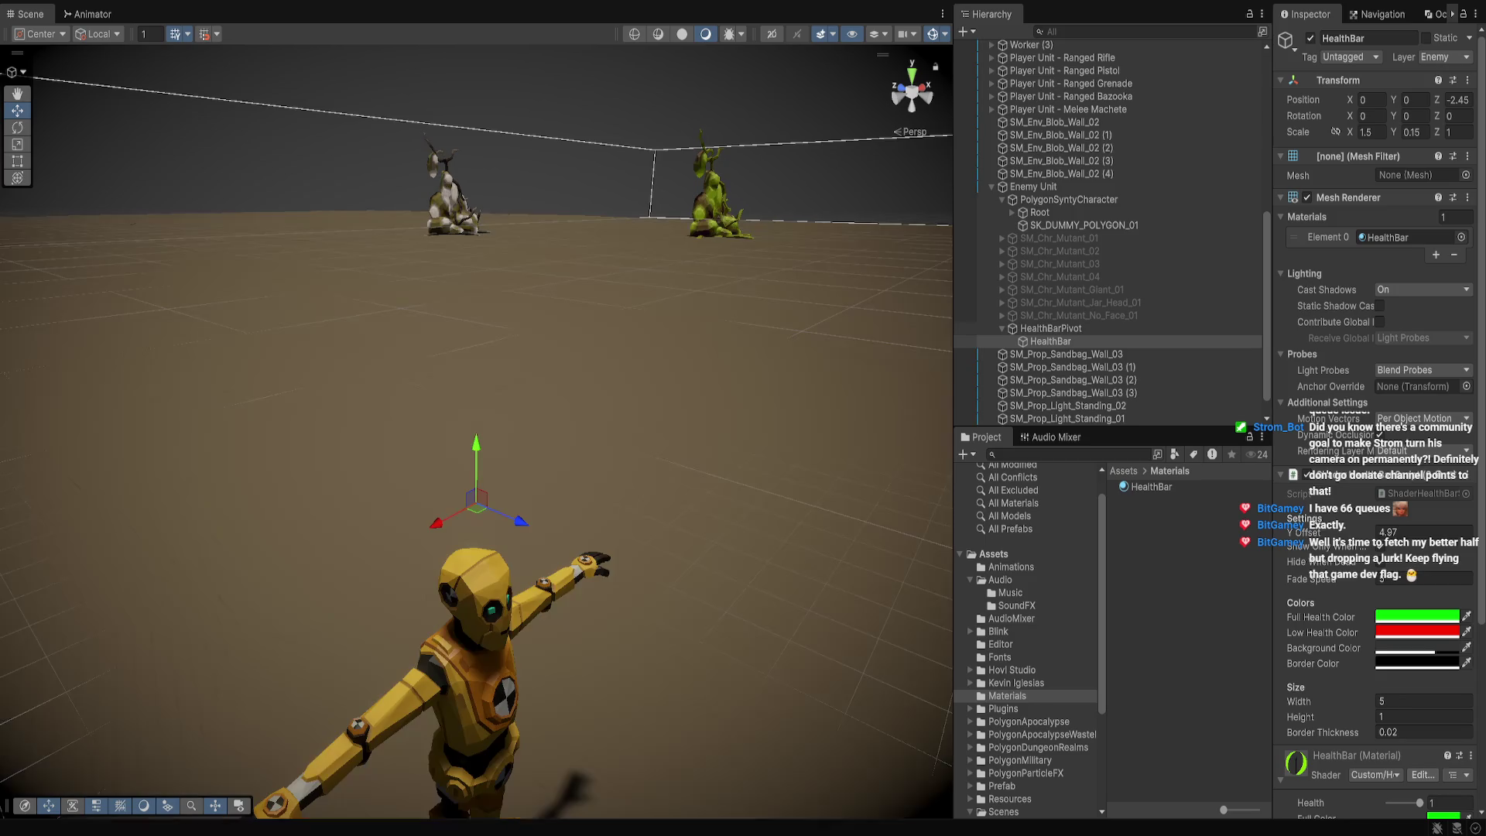
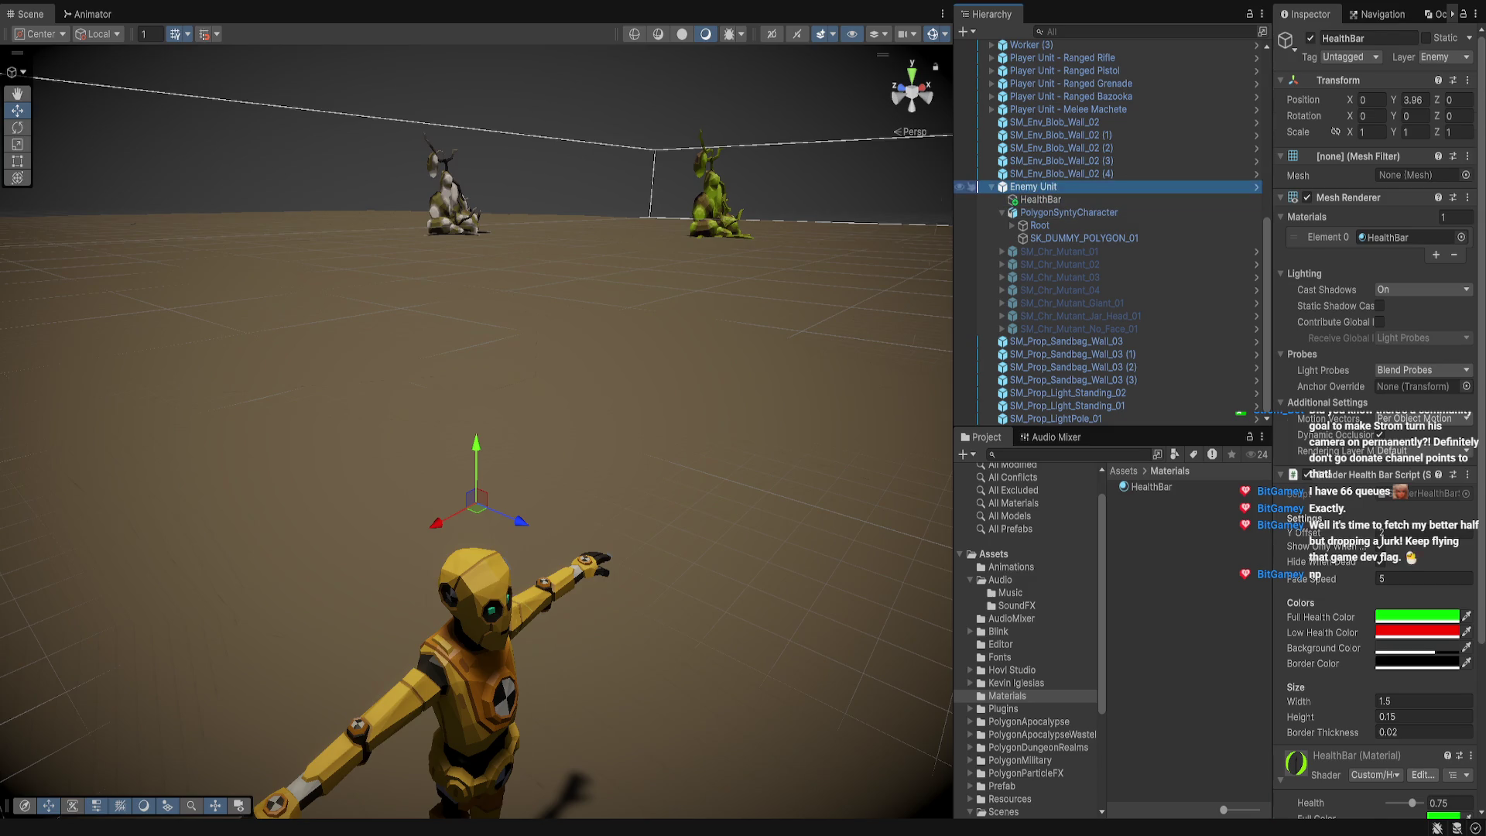
Frame the Enemy Unit, then select HealthBar and confirm its Mesh Filter uses the Plane mesh
click(1033, 187)
key(f)
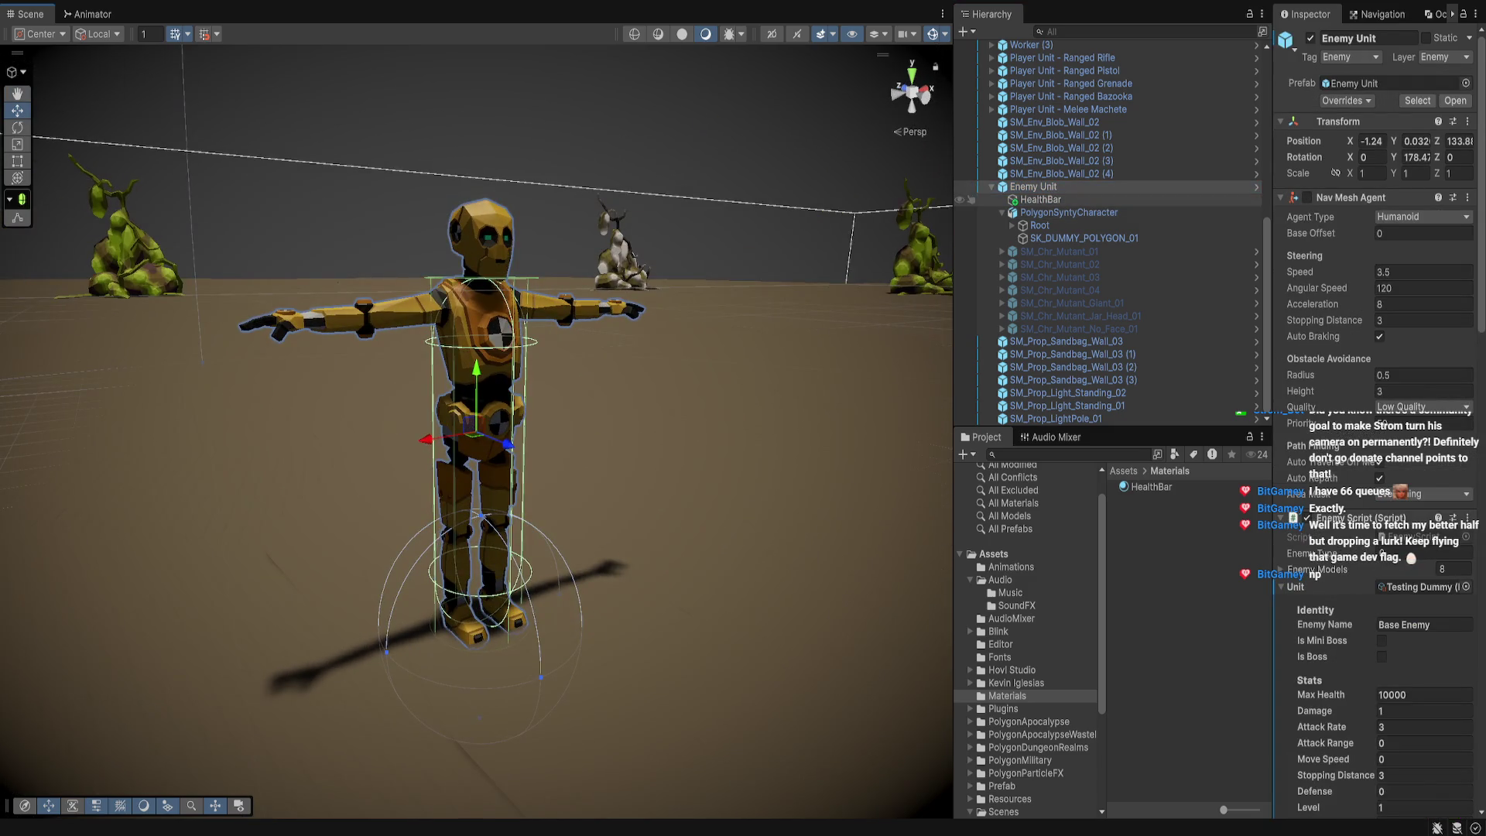
click(1041, 199)
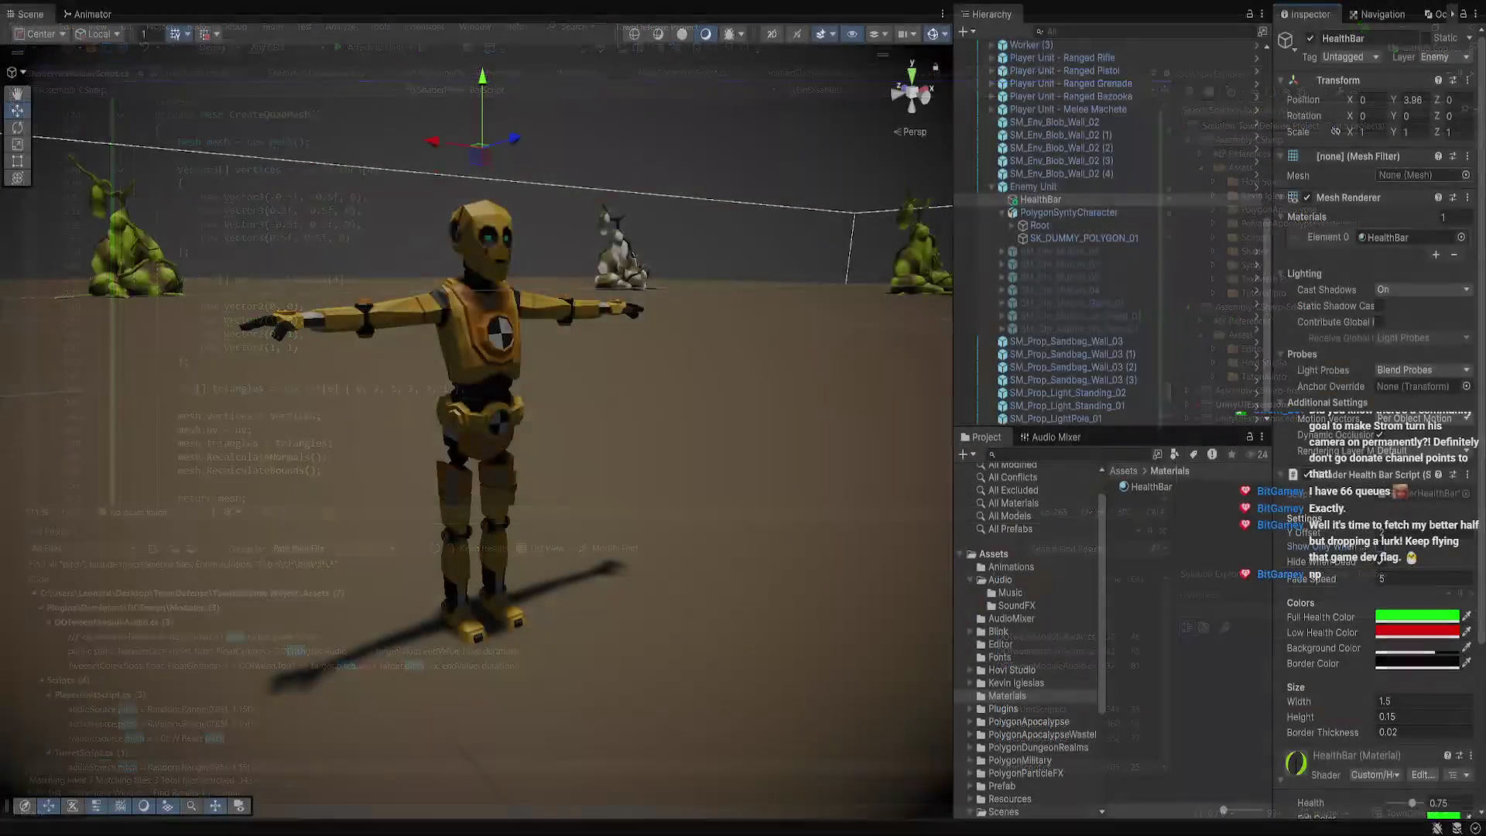
click(1466, 175)
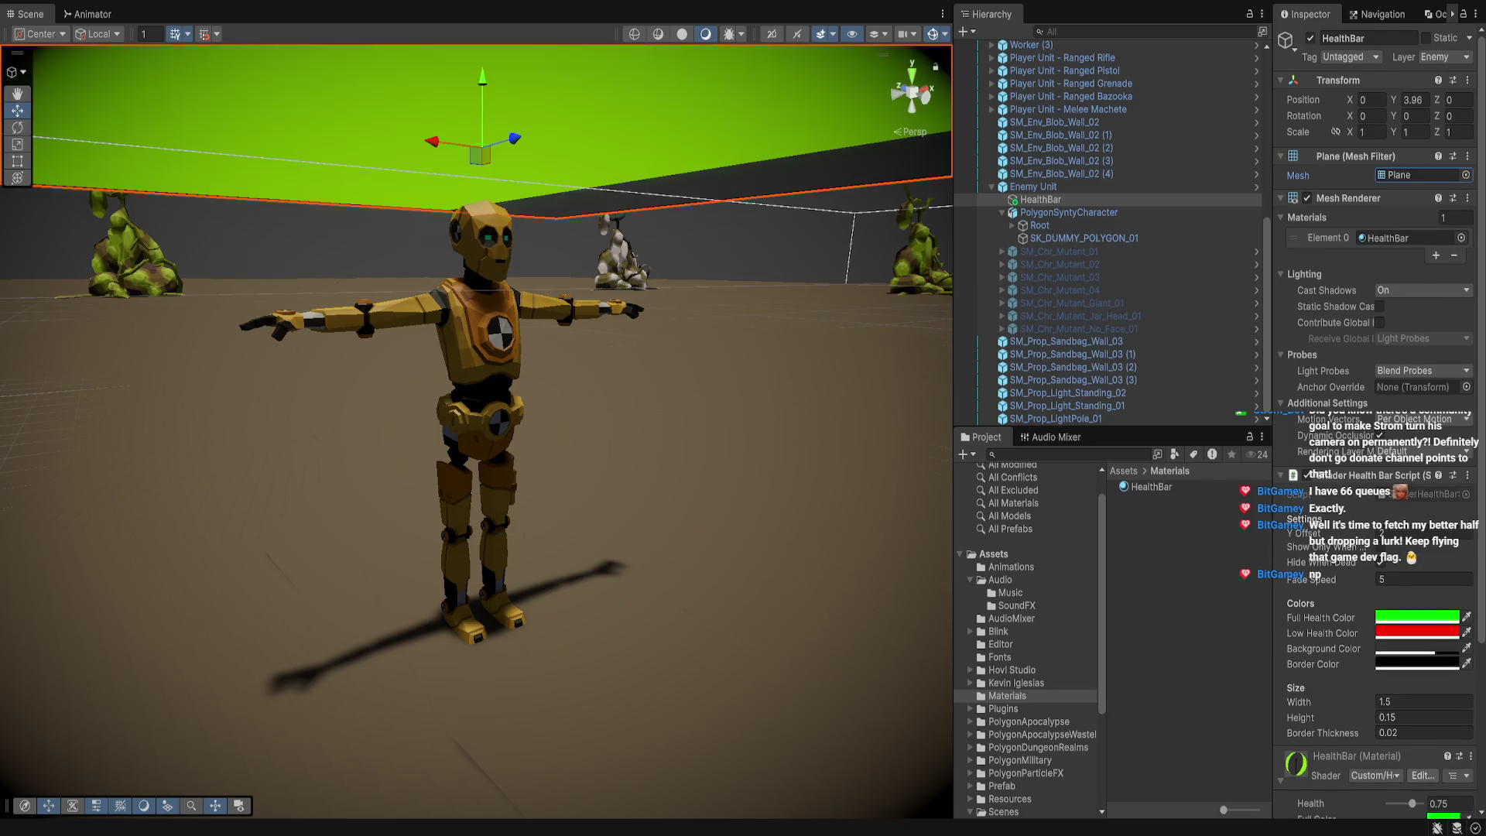
View the HealthBar at eye level and lower the Enemy Unit's Current Health from 10000 to 8000
key(f)
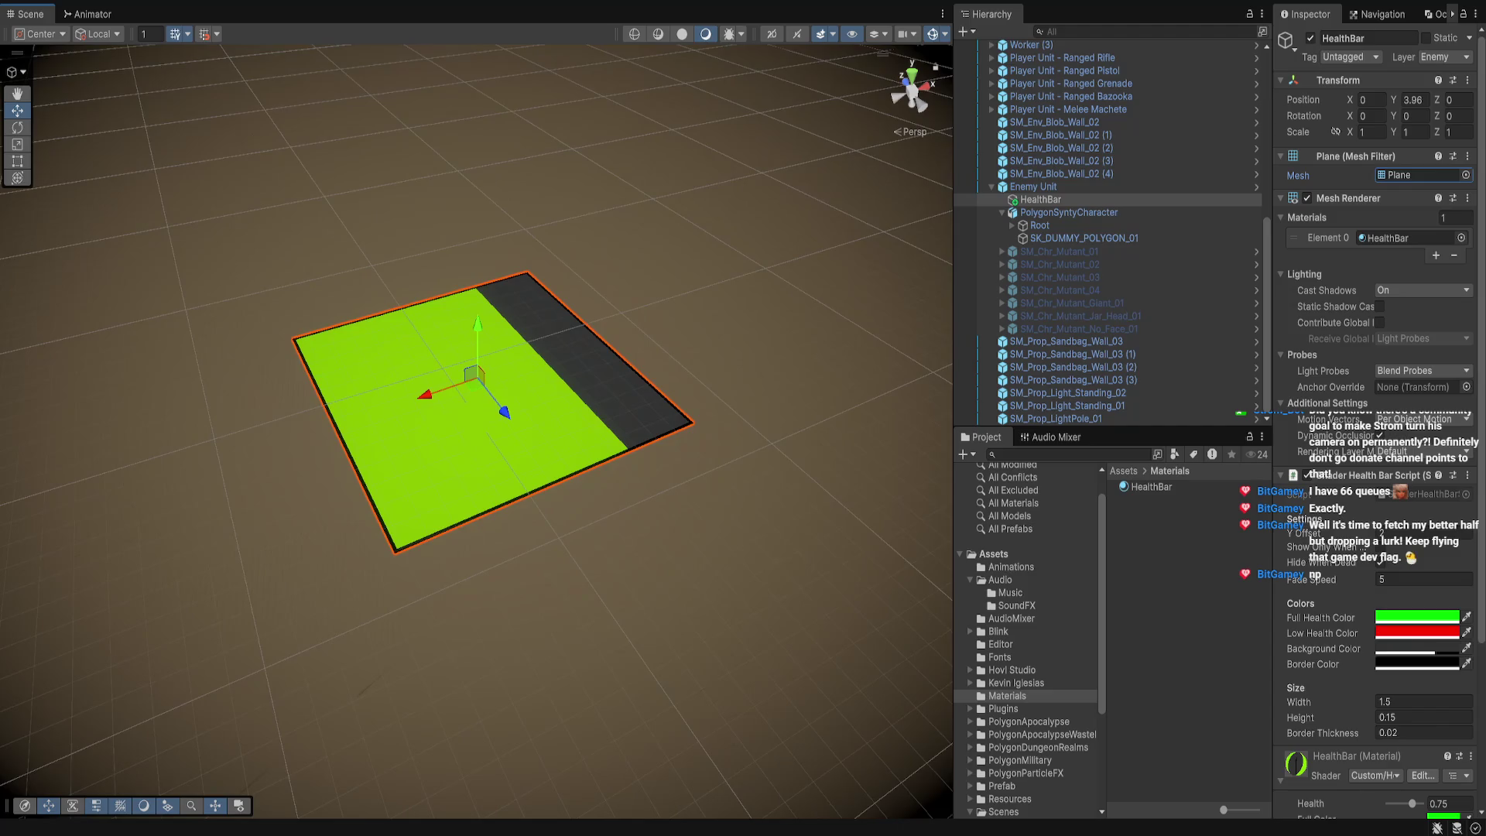
mouse_move(476, 418)
mouse_down()
mouse_move(480, 310)
mouse_move(484, 434)
mouse_move(484, 402)
mouse_up()
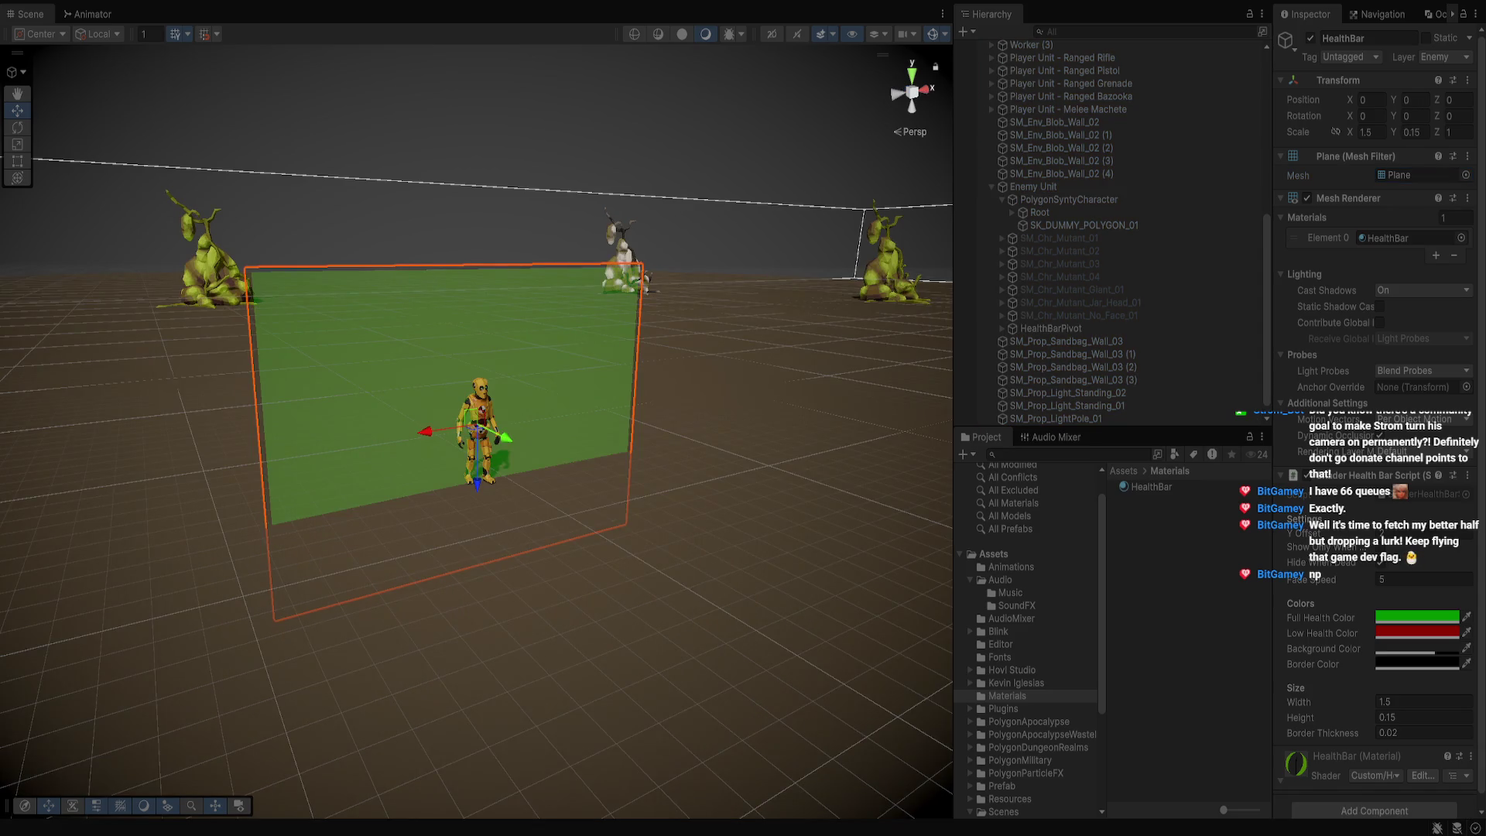
mouse_move(480, 387)
mouse_down()
mouse_move(534, 356)
mouse_move(488, 362)
mouse_up()
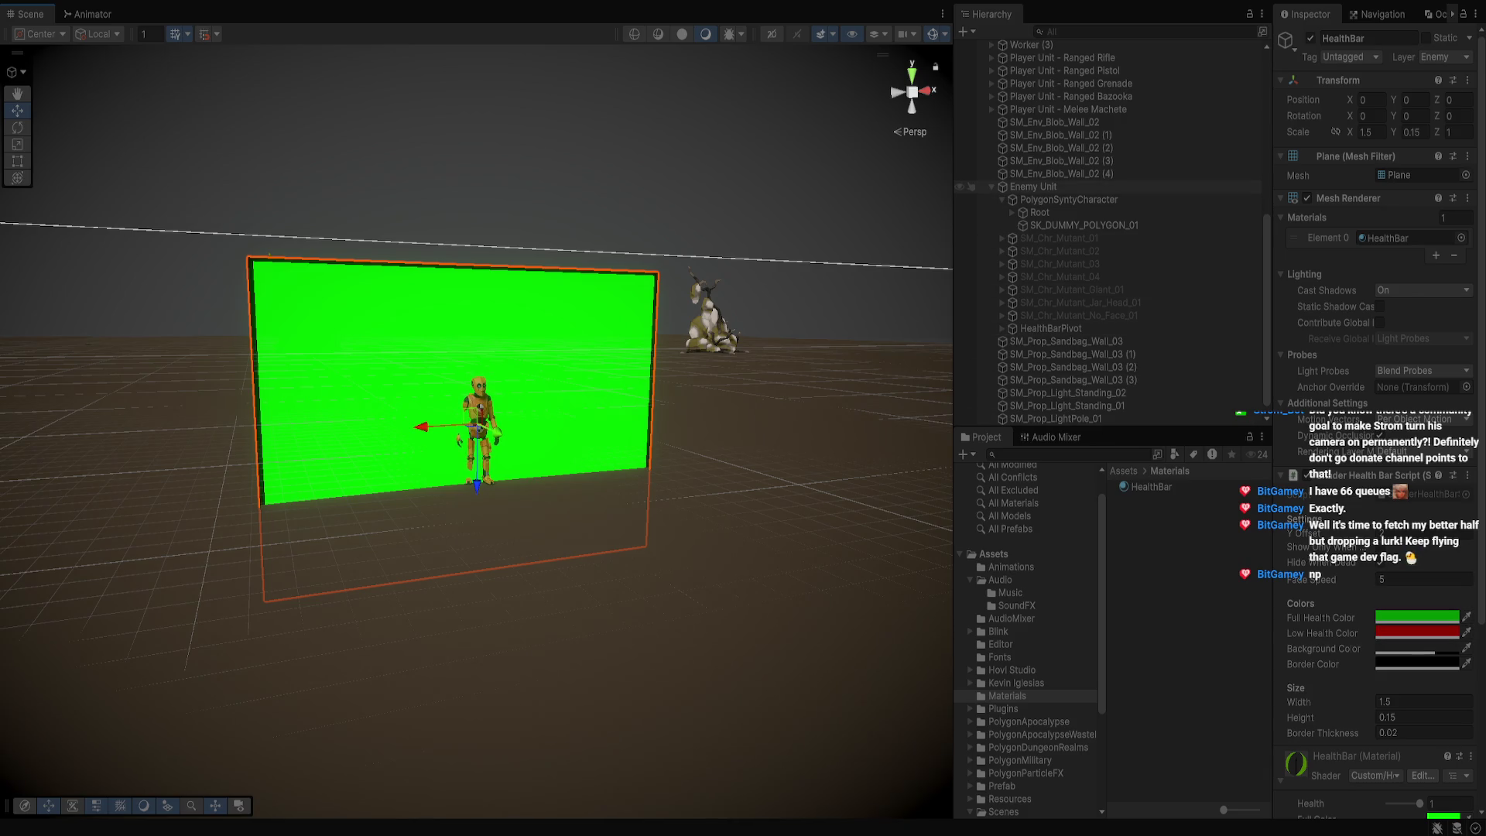
click(1033, 186)
click(1424, 677)
click(1382, 676)
key(BackSpace)
text(8)
key(Delete)
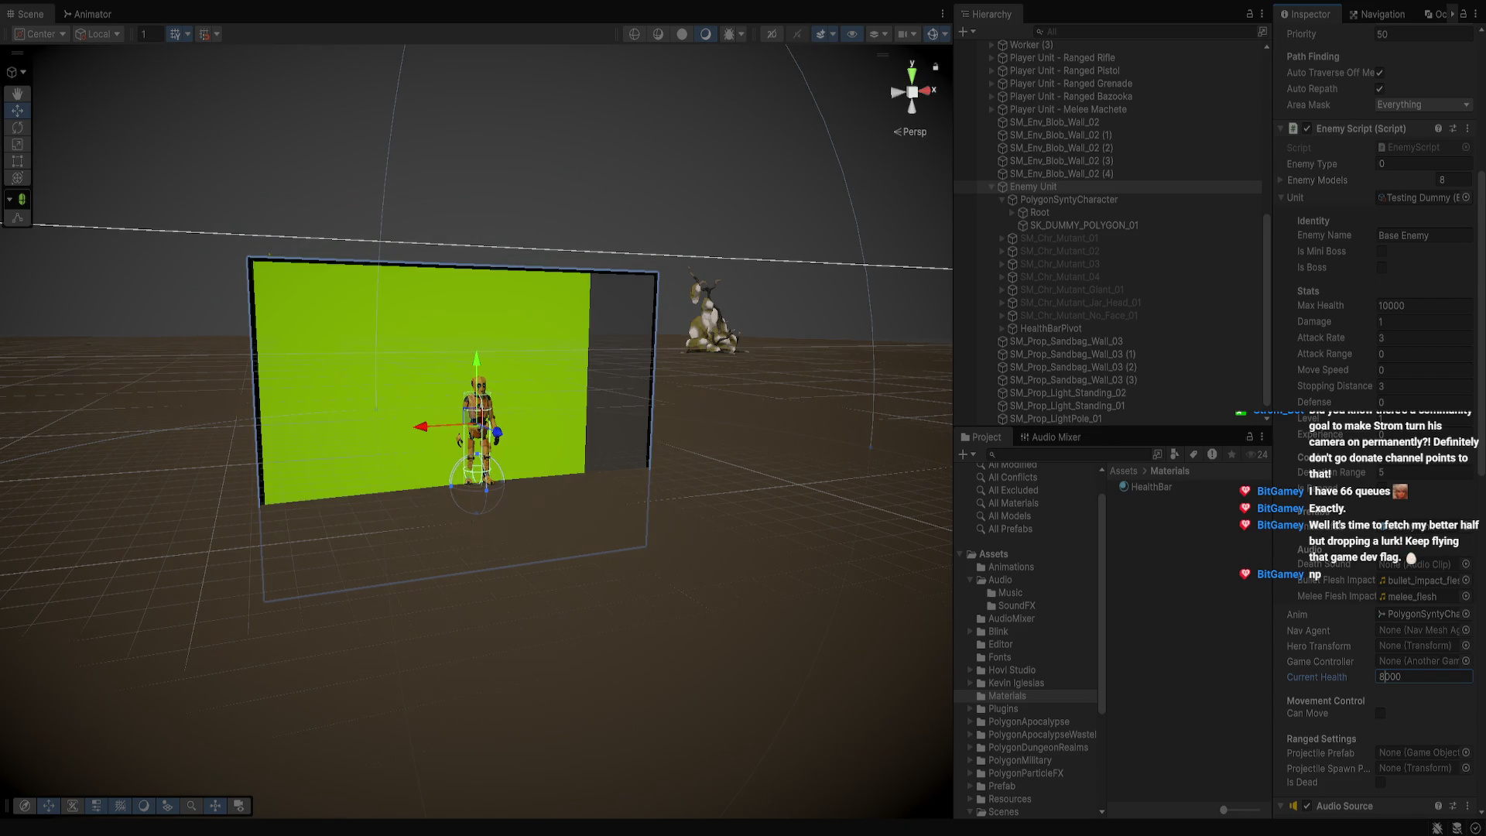
Inspect the Root and HealthBarPivot objects during the play test, then stop playing
mouse_move(476, 430)
mouse_down()
mouse_move(495, 433)
mouse_move(507, 414)
mouse_up()
click(1039, 212)
click(1050, 328)
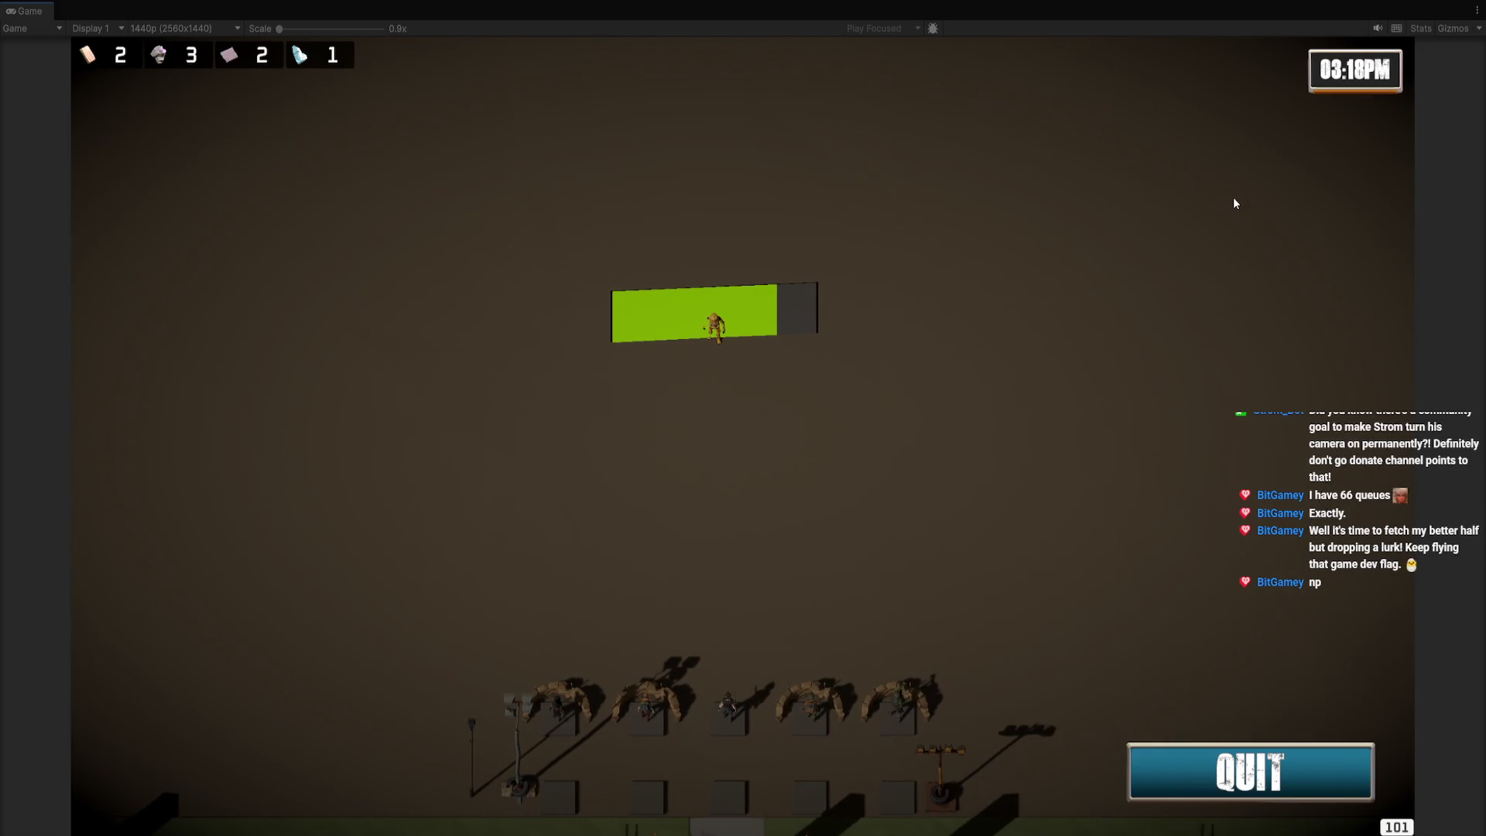
key(ctrl+p)
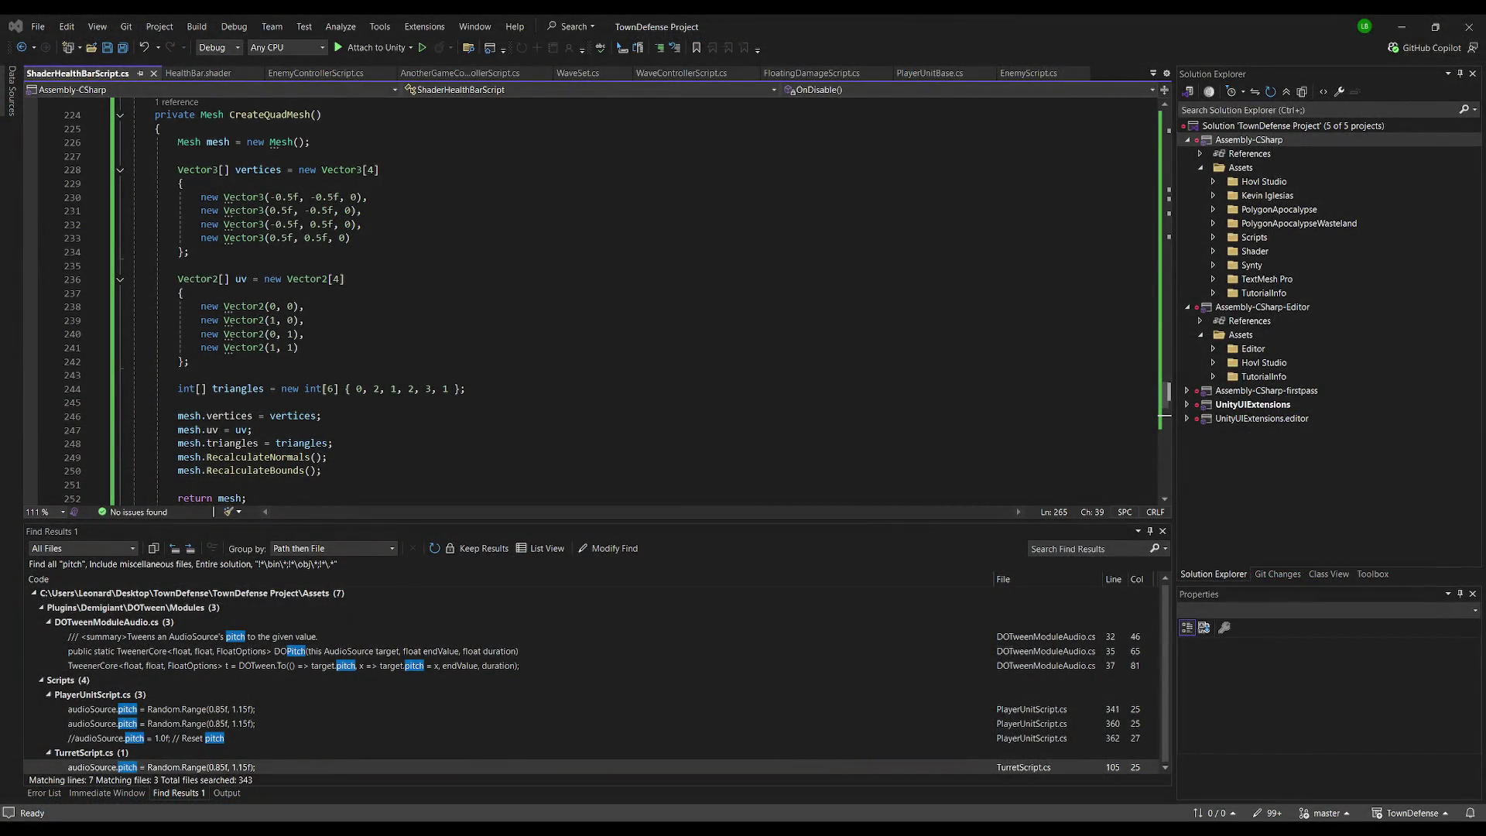
Save ShaderHealthBarScript.cs in Visual Studio and place the caret in OnDestroy
click(549, 263)
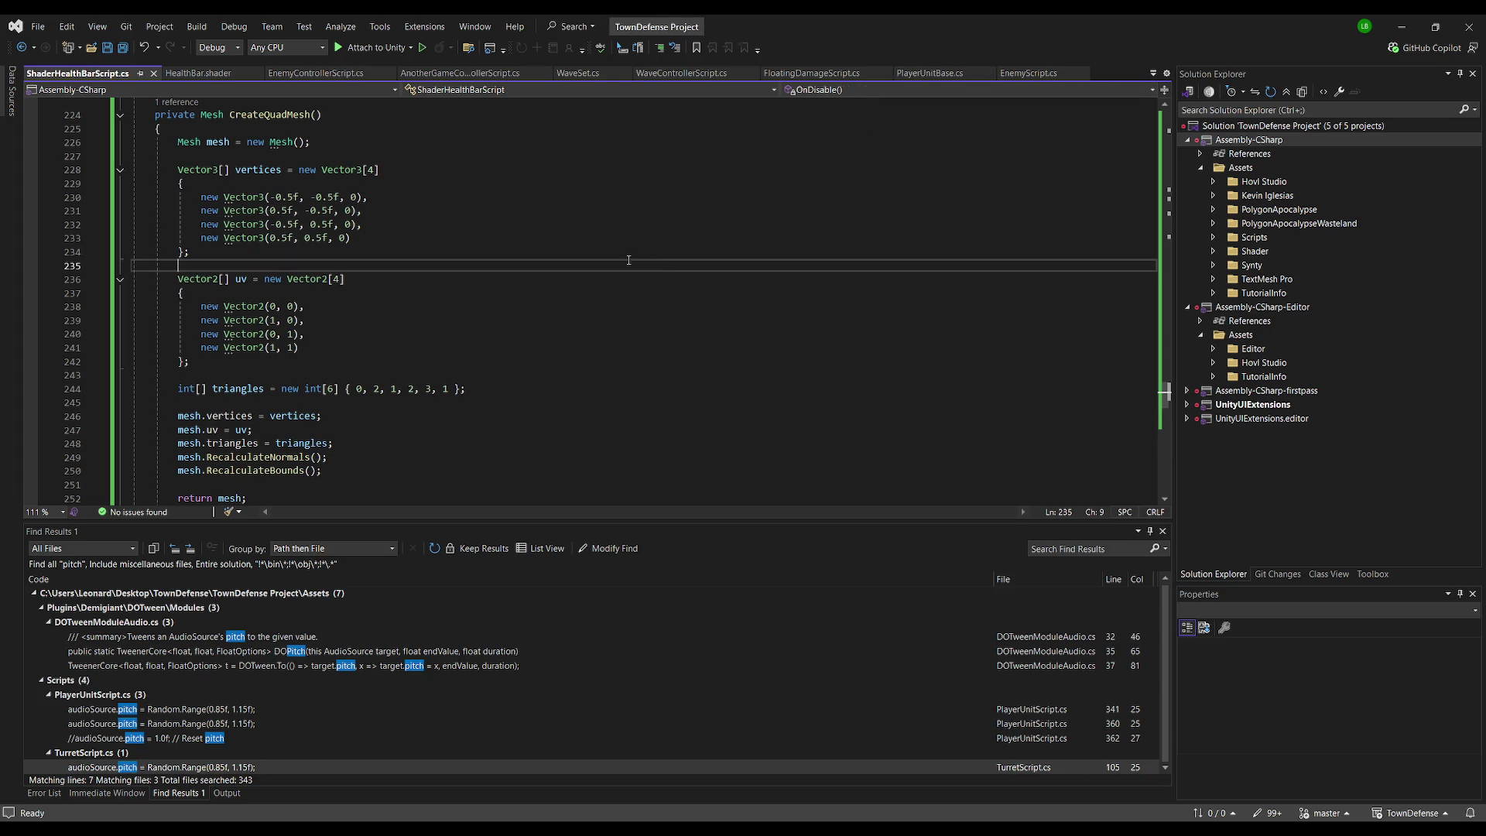
key(ctrl+z)
key(ctrl+z)
key(ctrl+s)
click(548, 262)
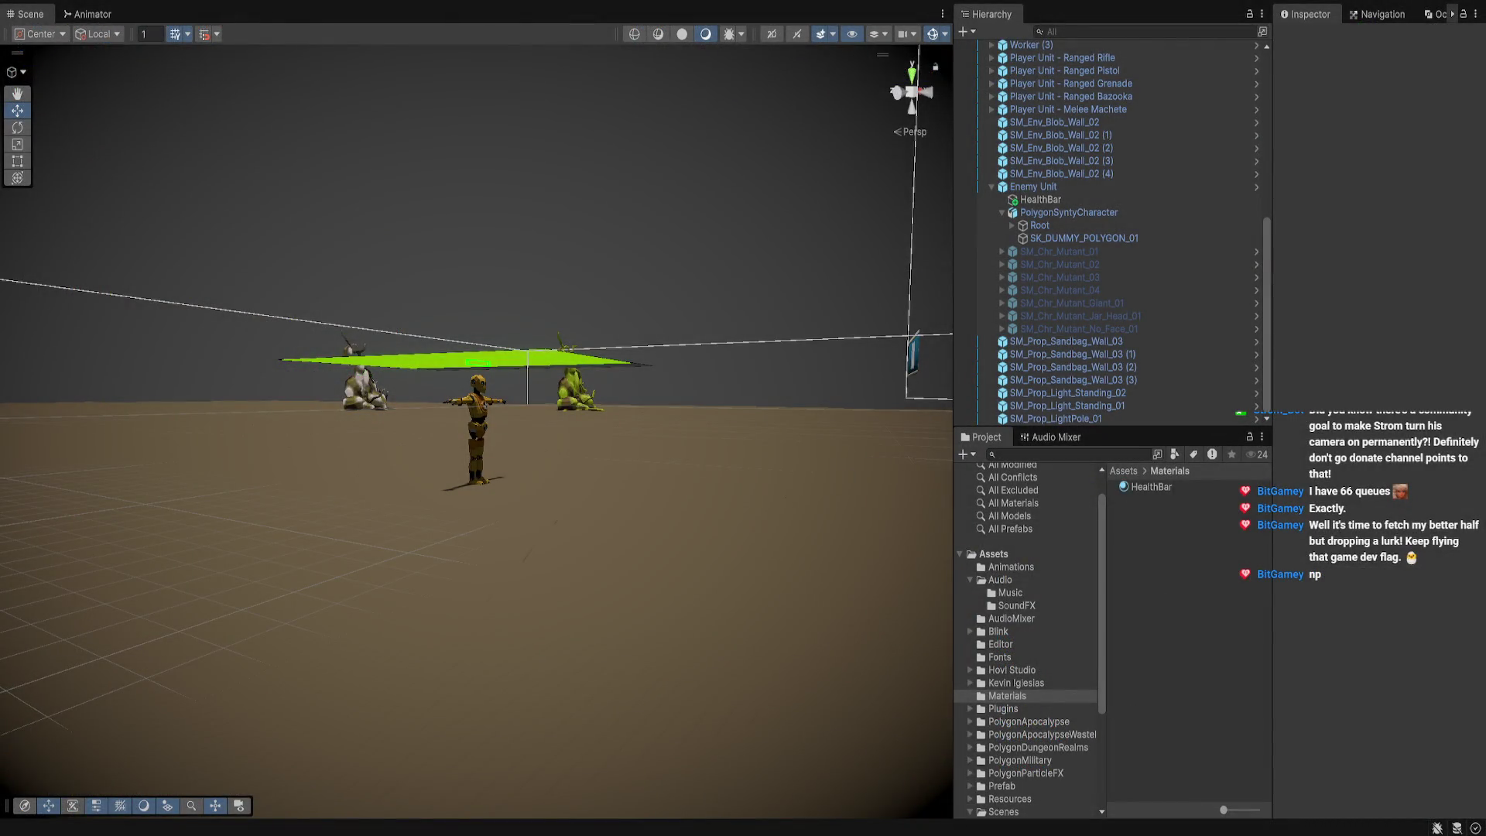
Frame the HealthBar in play mode and zoom out to show the whole robot
click(1041, 199)
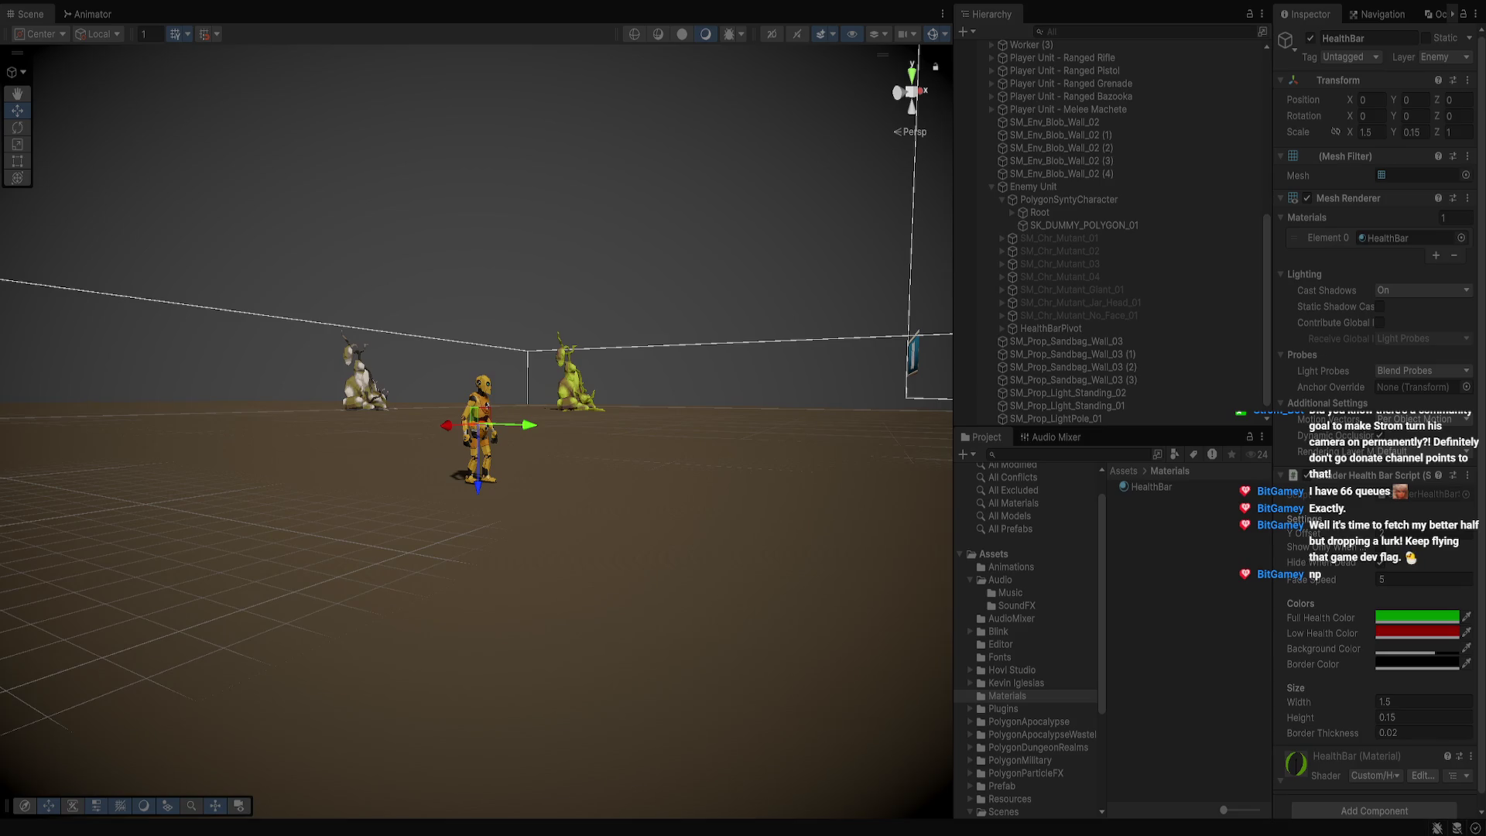
key(f)
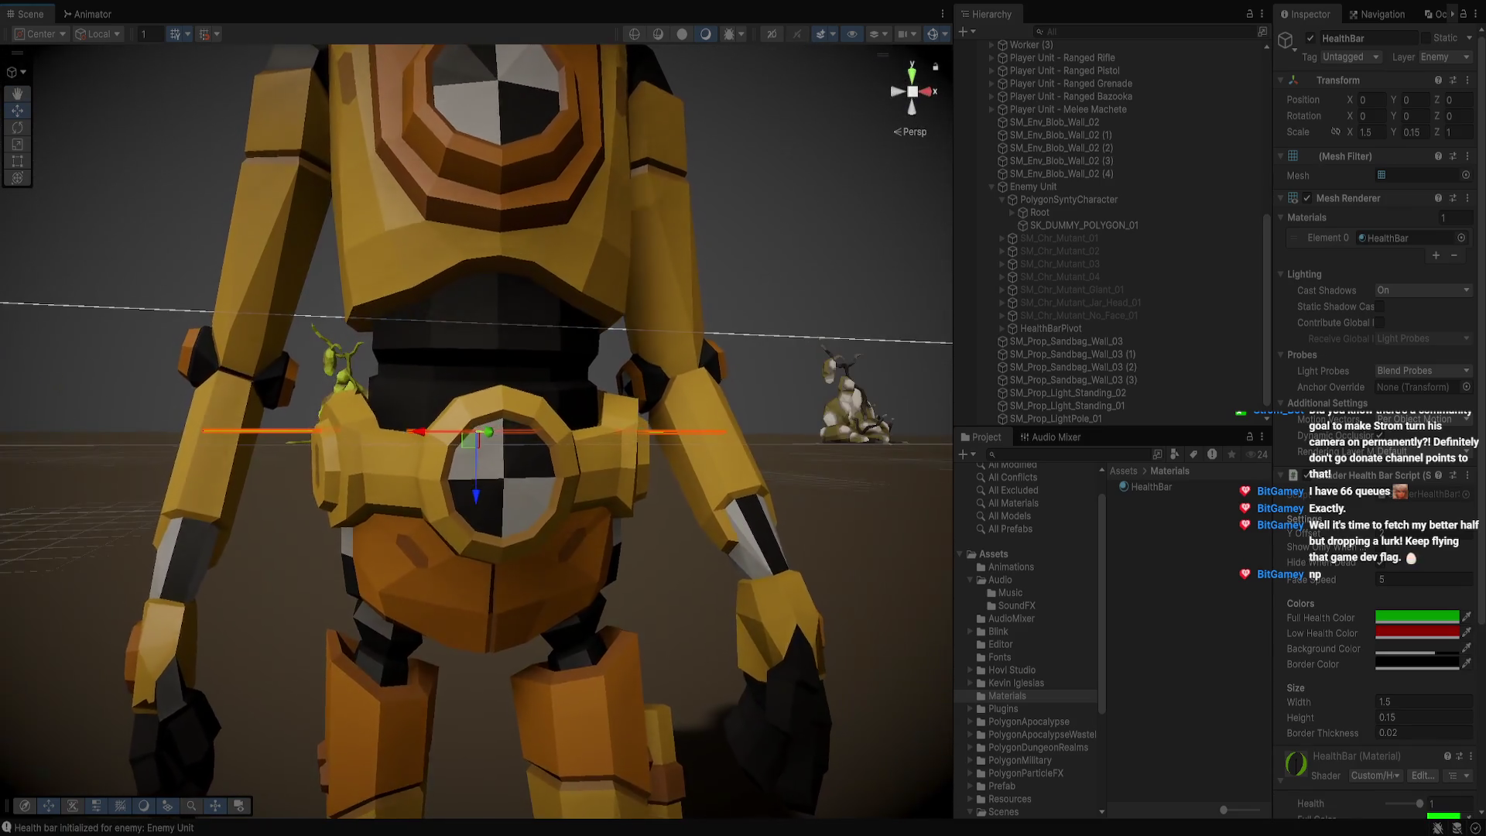
scroll(476, 432, down, 10)
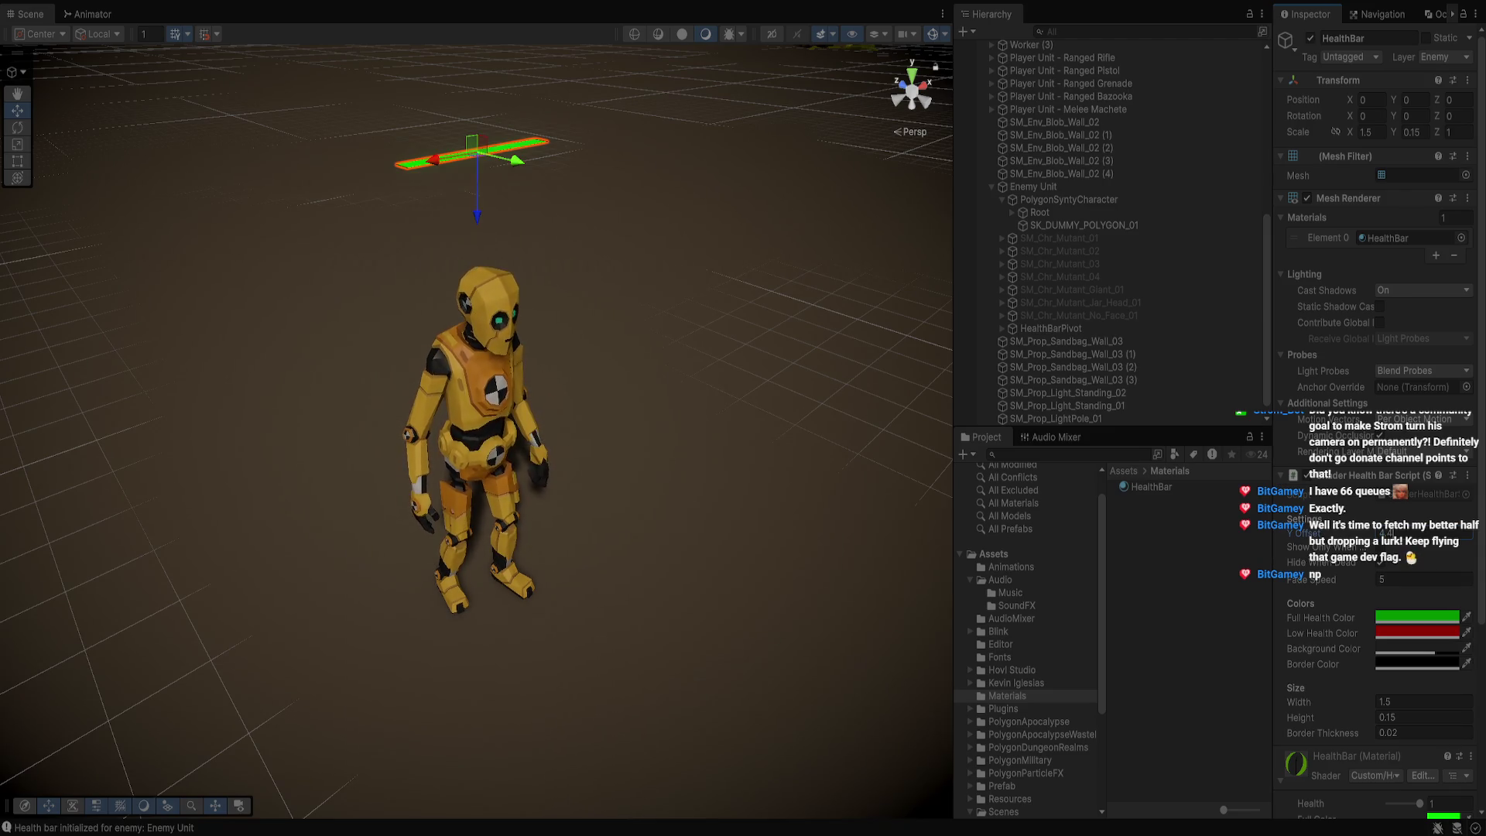
In play mode, try HealthBar Width 2 and Height 0.3, then Width 1.75, and stop playing
click(1425, 702)
text(2)
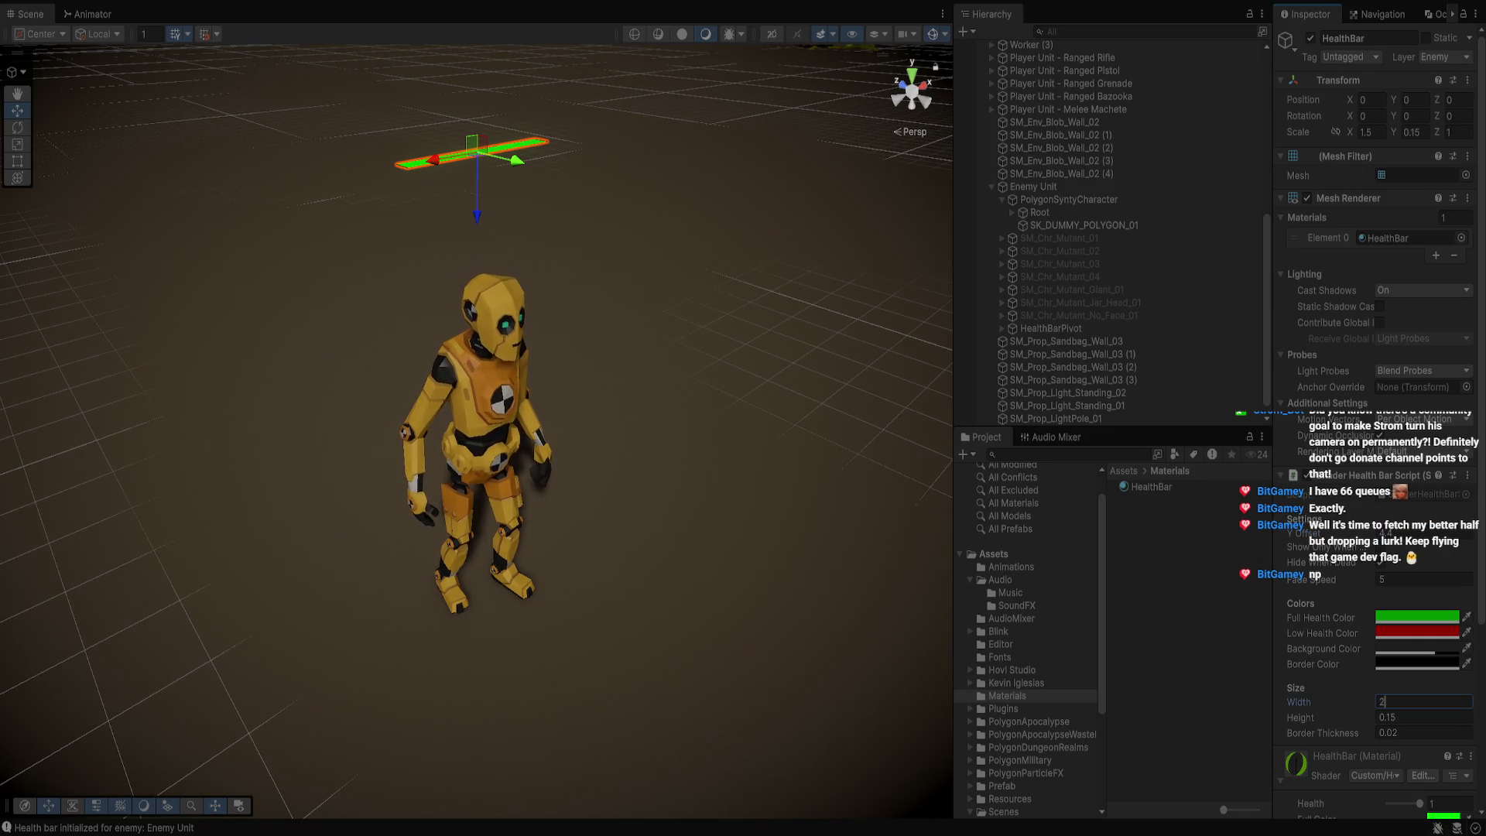
key(Tab)
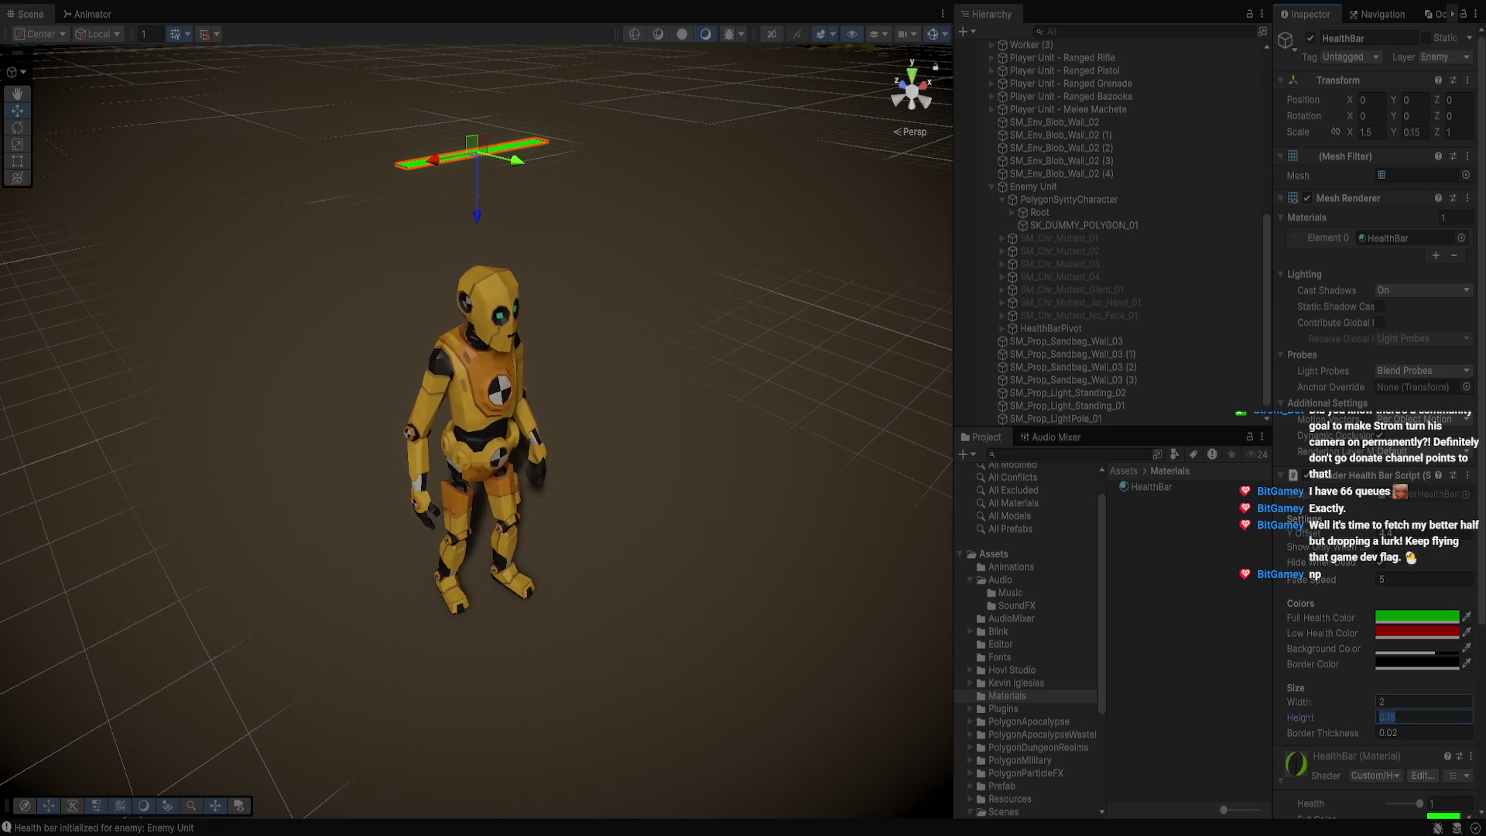
click(1396, 717)
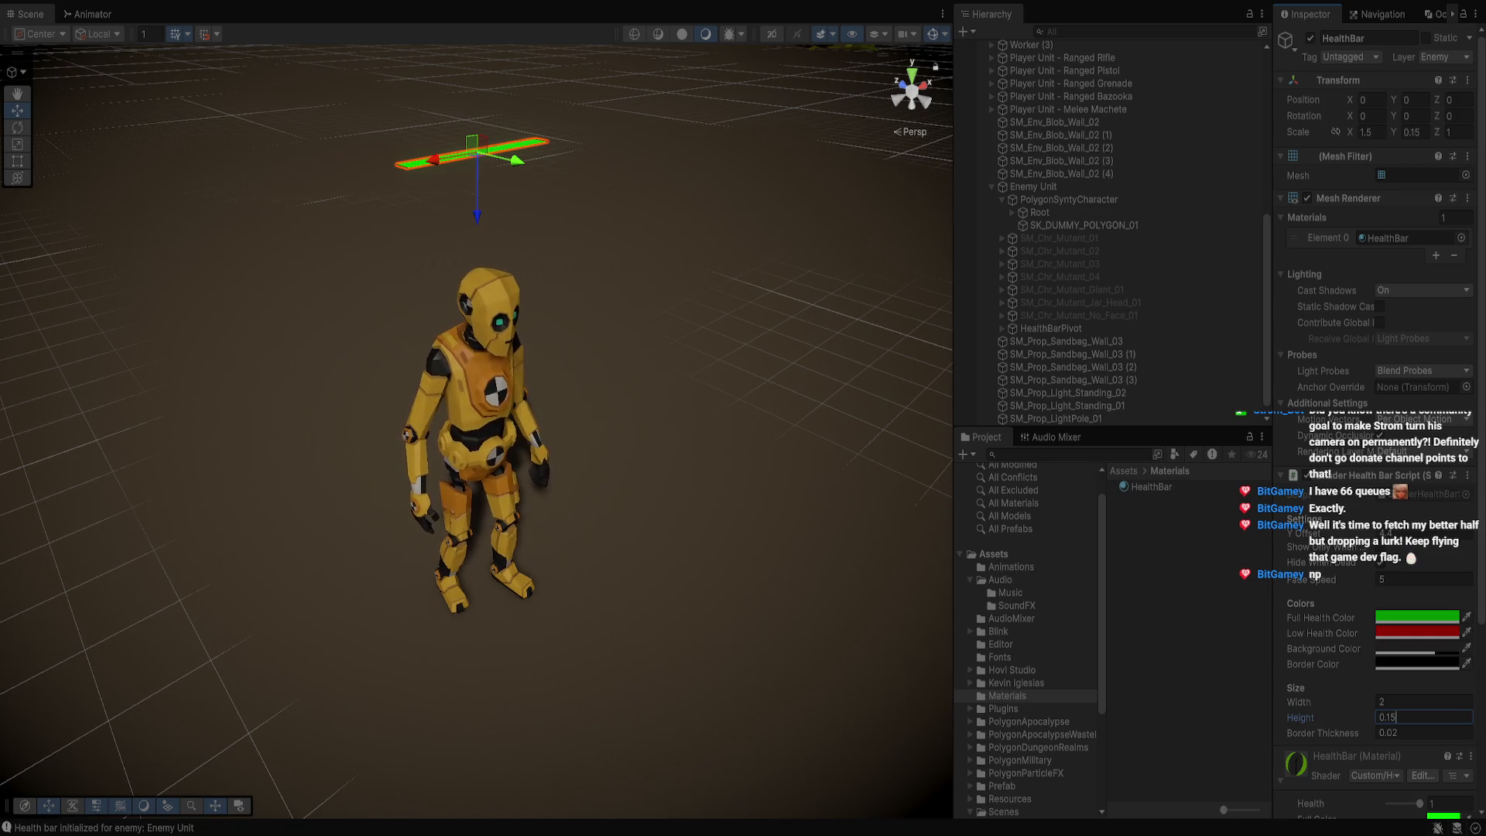
key(BackSpace)
key(BackSpace)
text(3)
key(shift+Tab)
text(1.15)
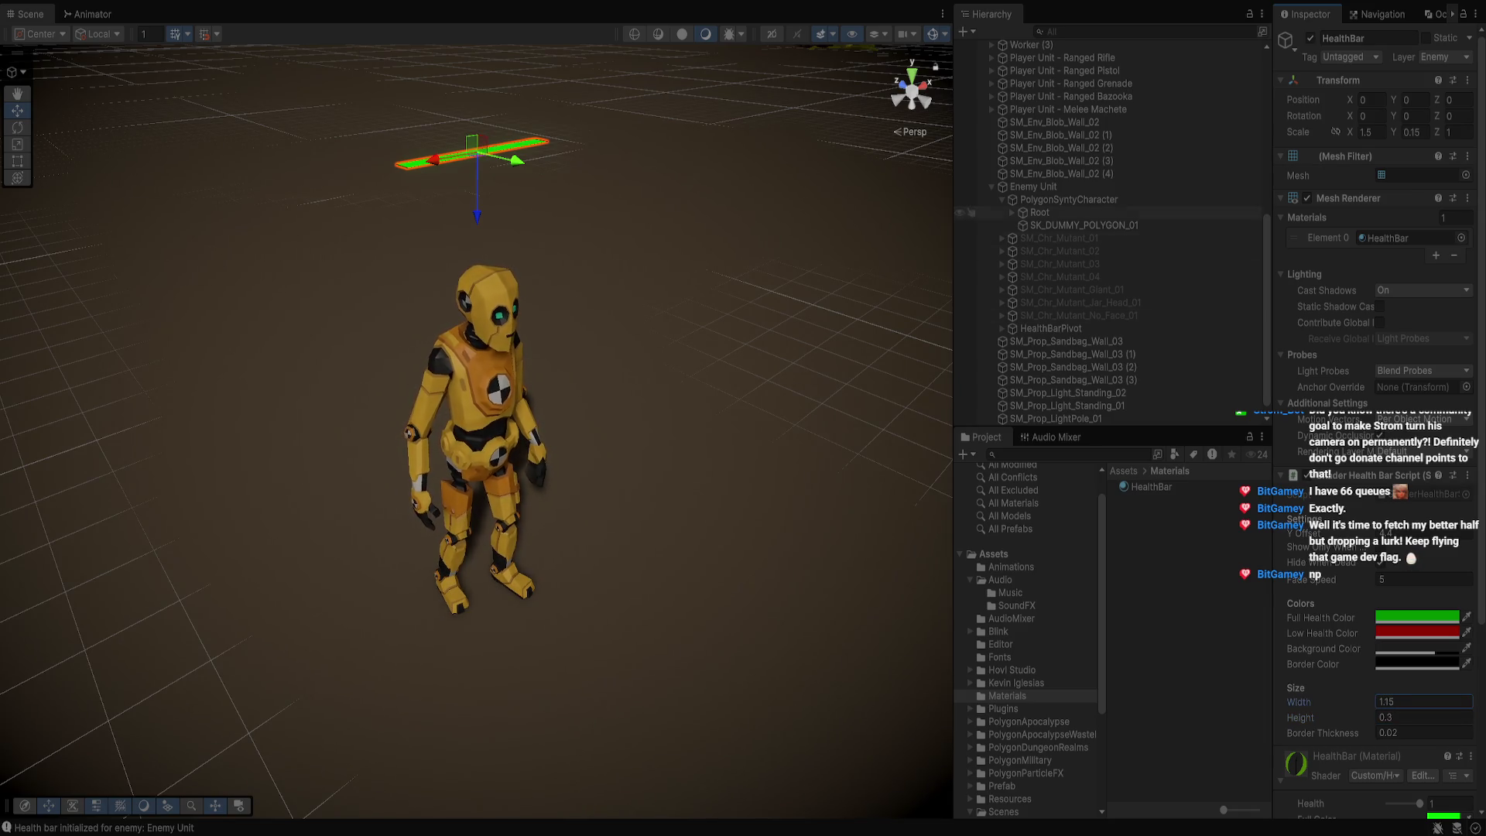
key(BackSpace)
key(BackSpace)
key(BackSpace)
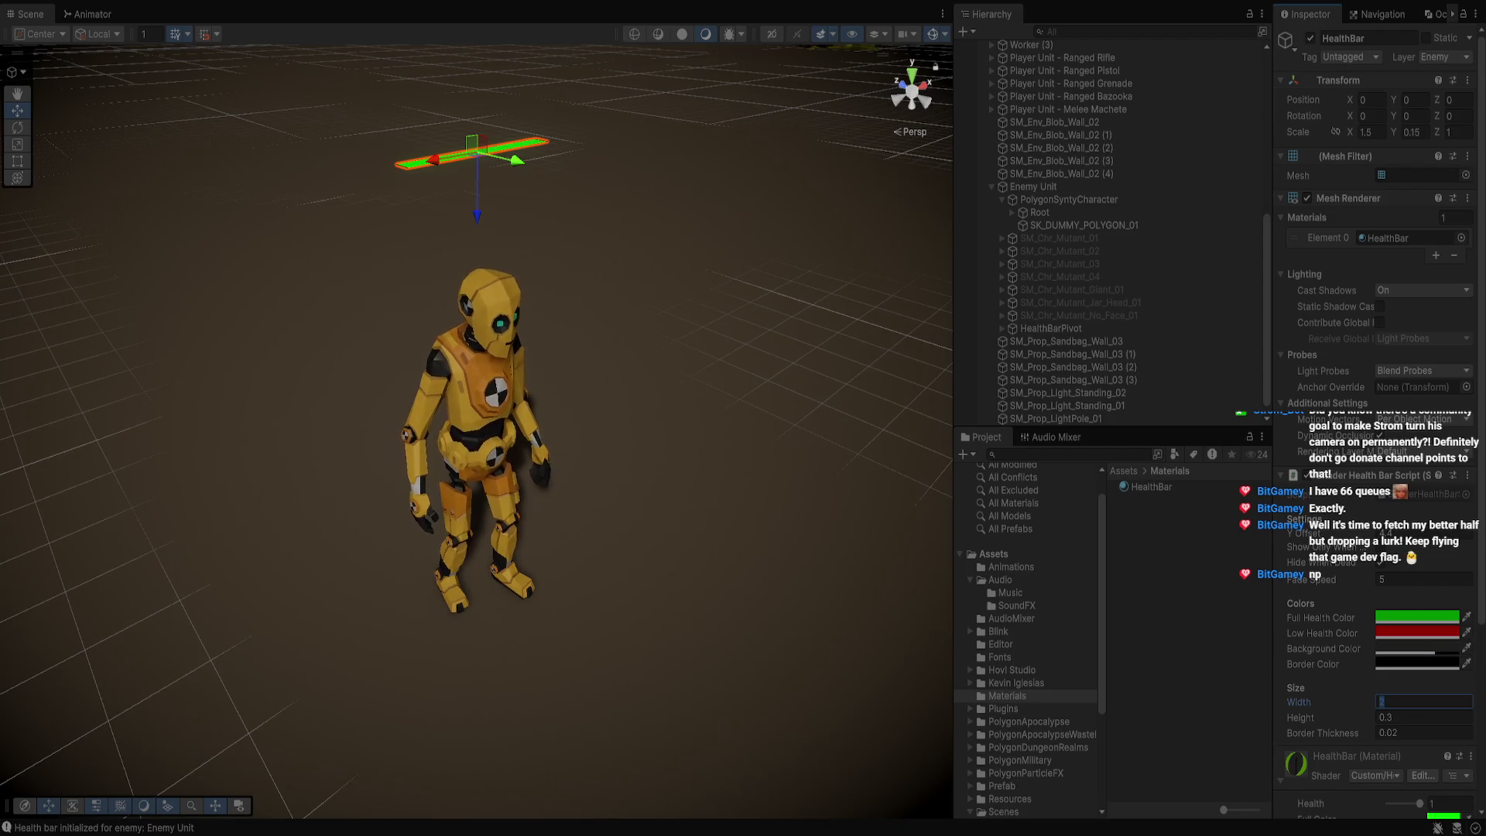
text(1.75)
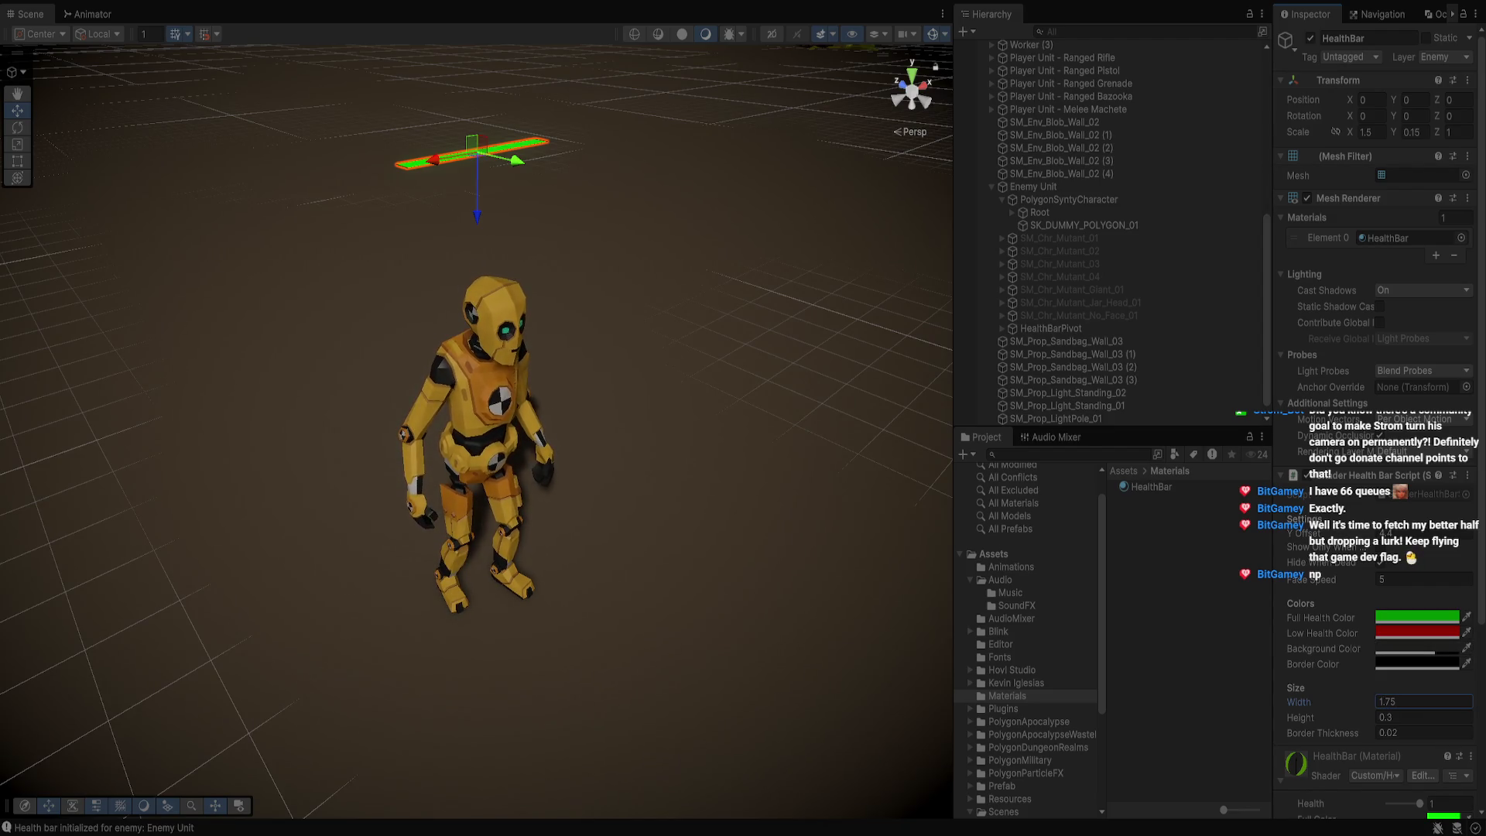
key(Return)
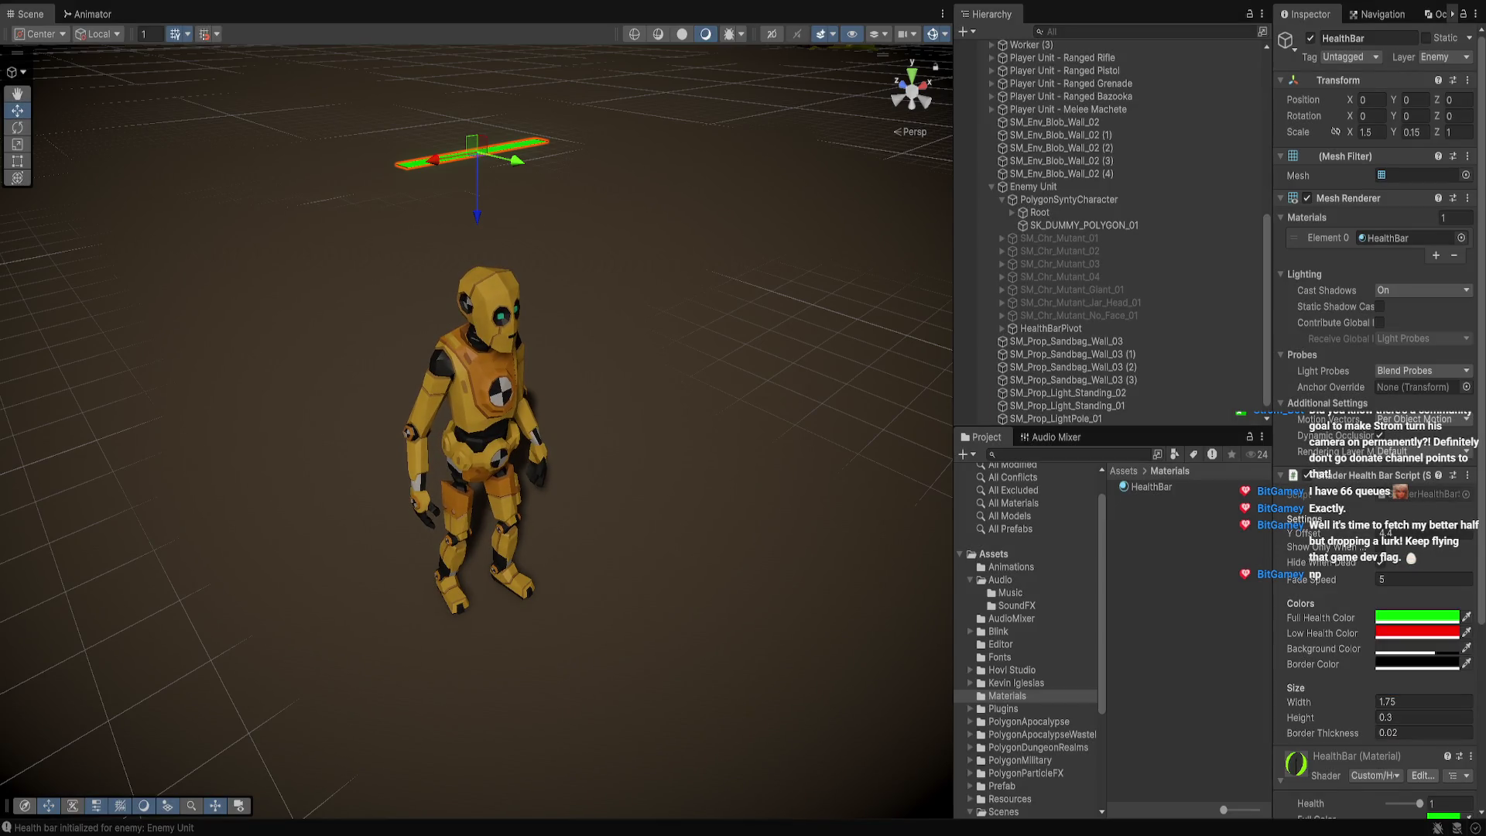
key(ctrl+p)
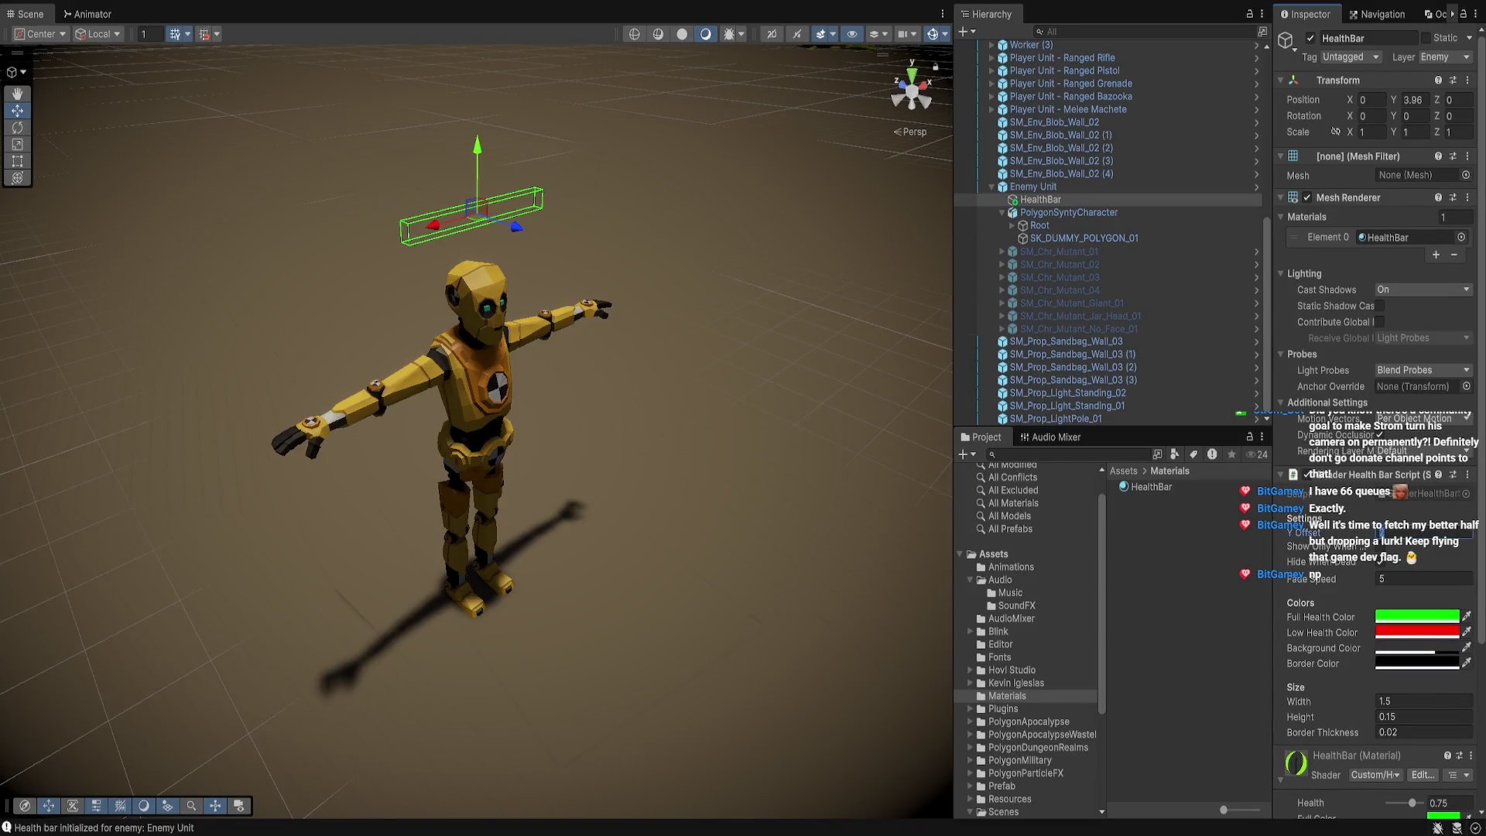
Set the HealthBar's Height to 0.2 and Width to 1.4 in the Inspector
click(1424, 717)
text(.2)
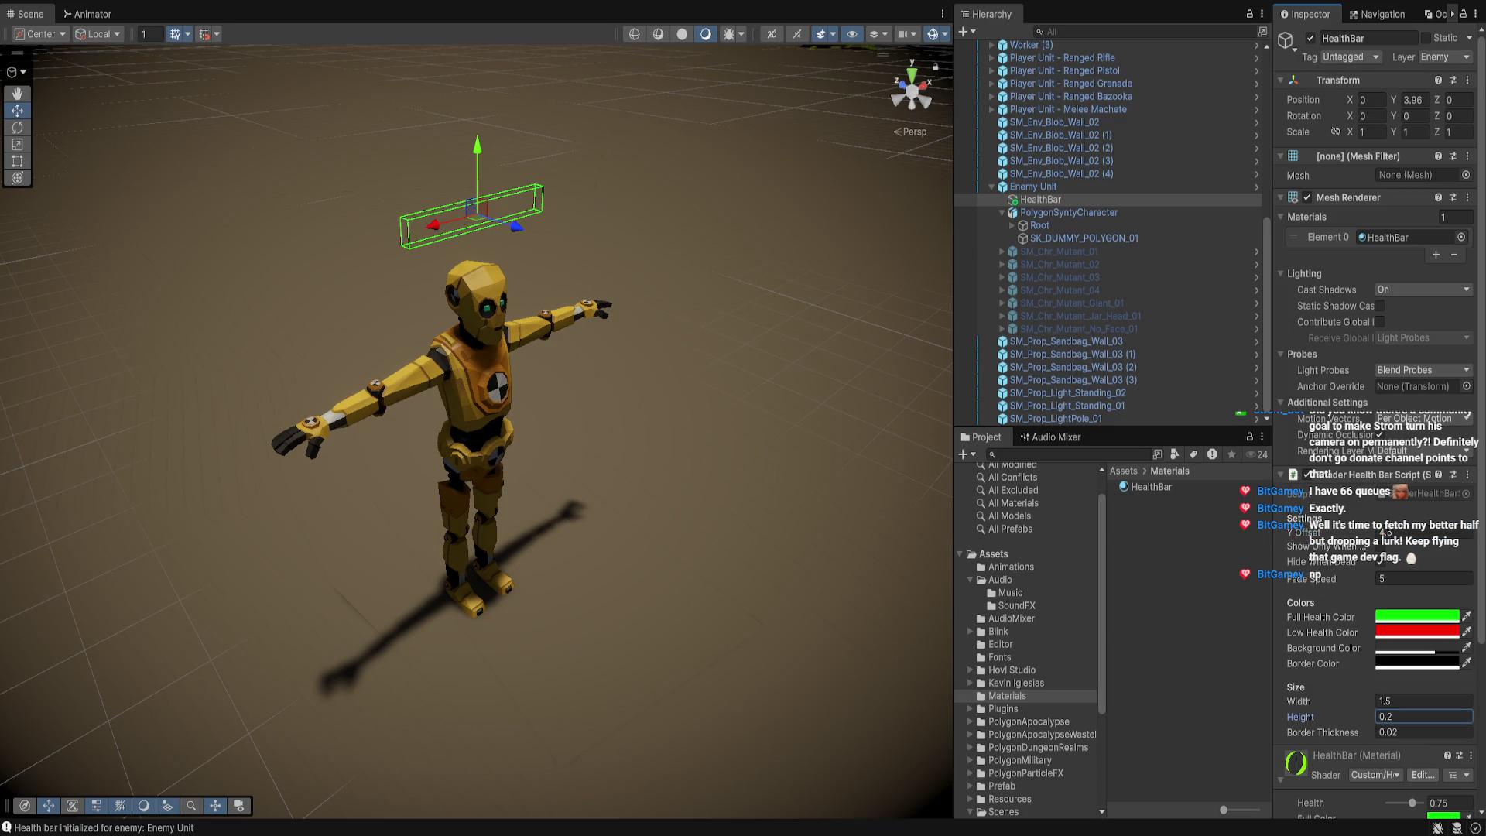
drag(480, 464, 449, 391)
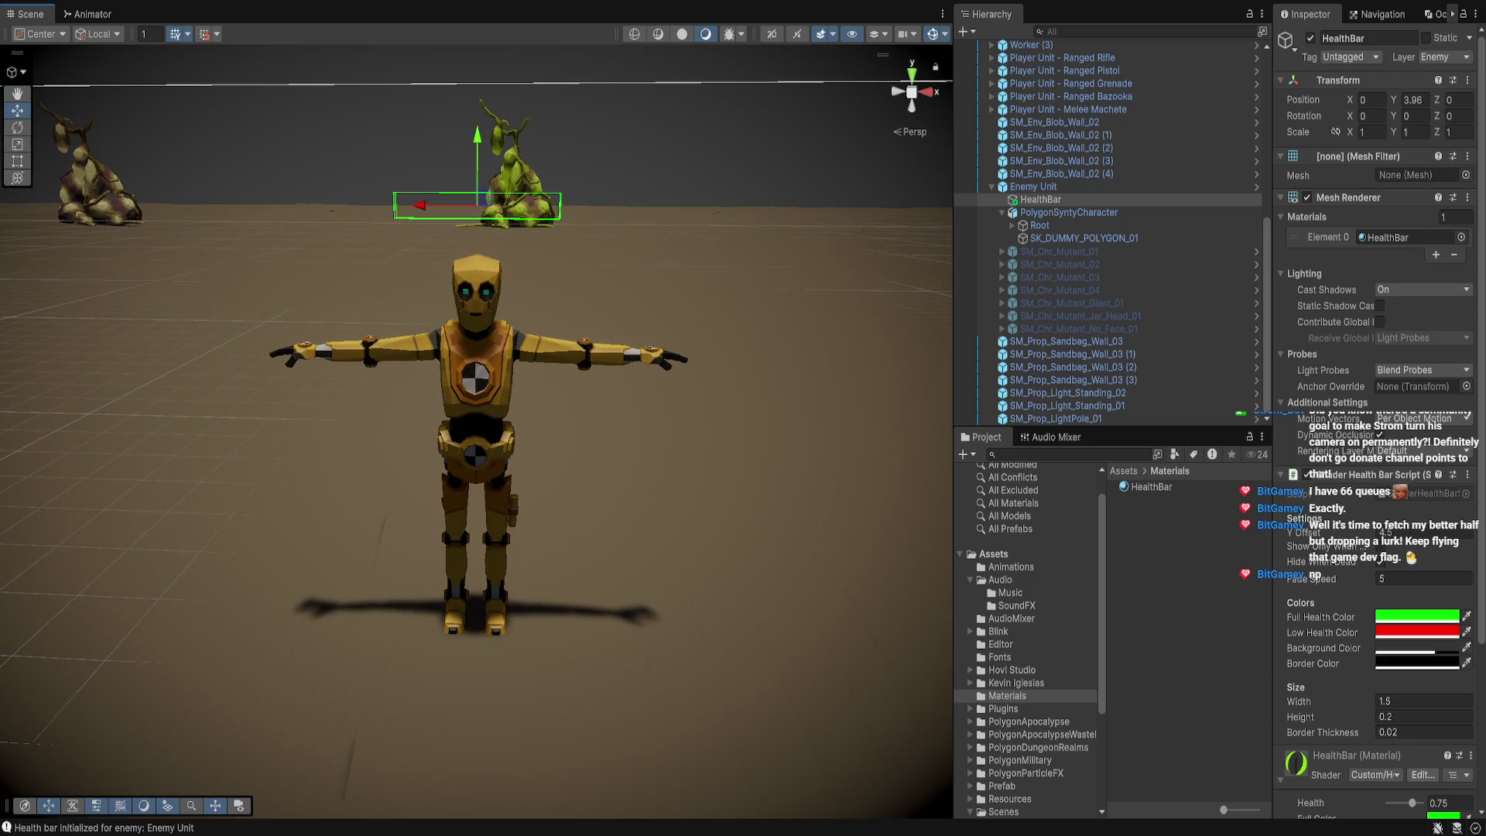
click(1422, 702)
text(1.45)
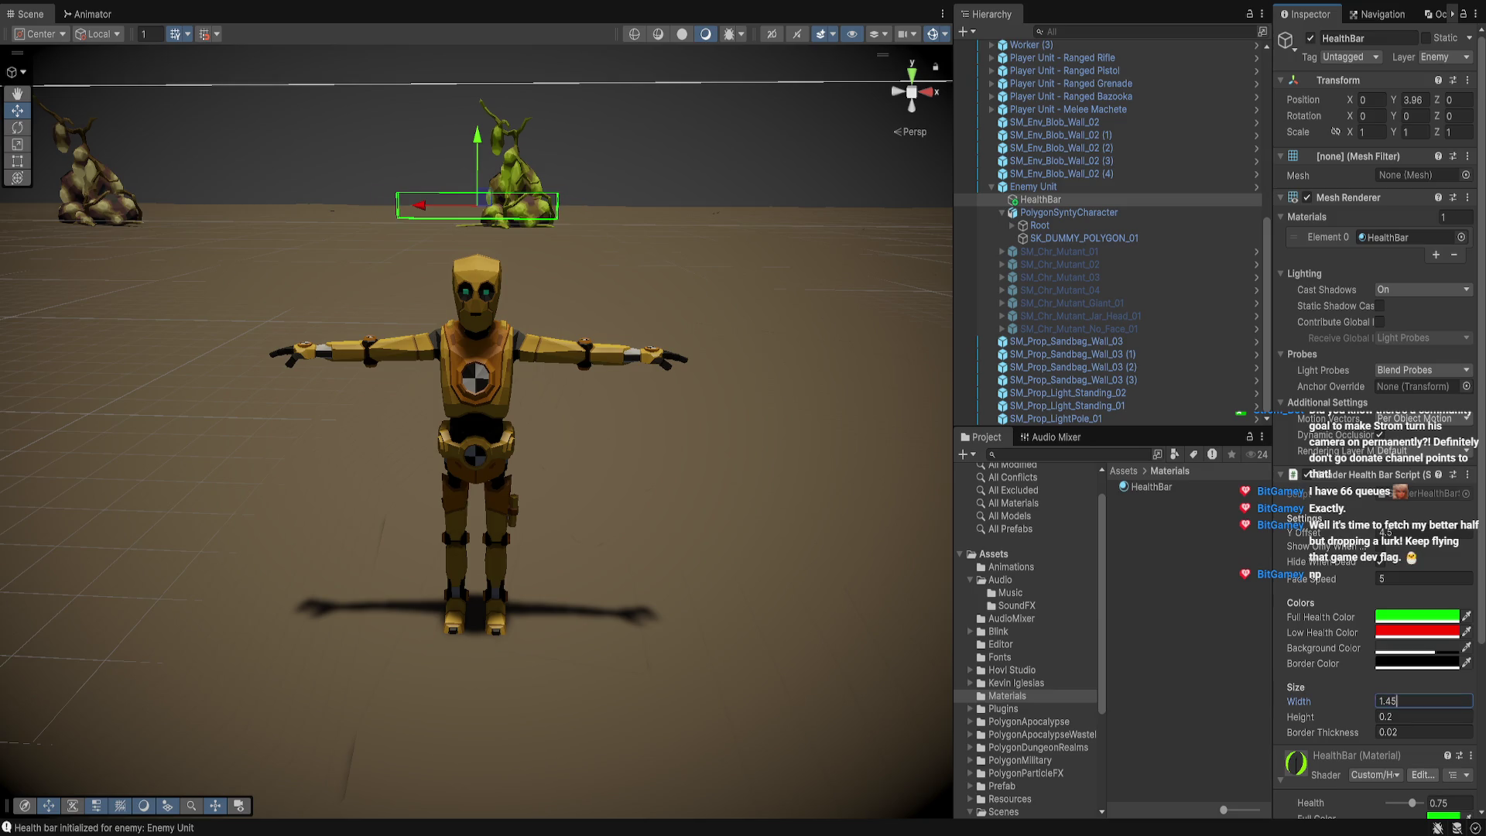
key(BackSpace)
key(Tab)
key(Tab)
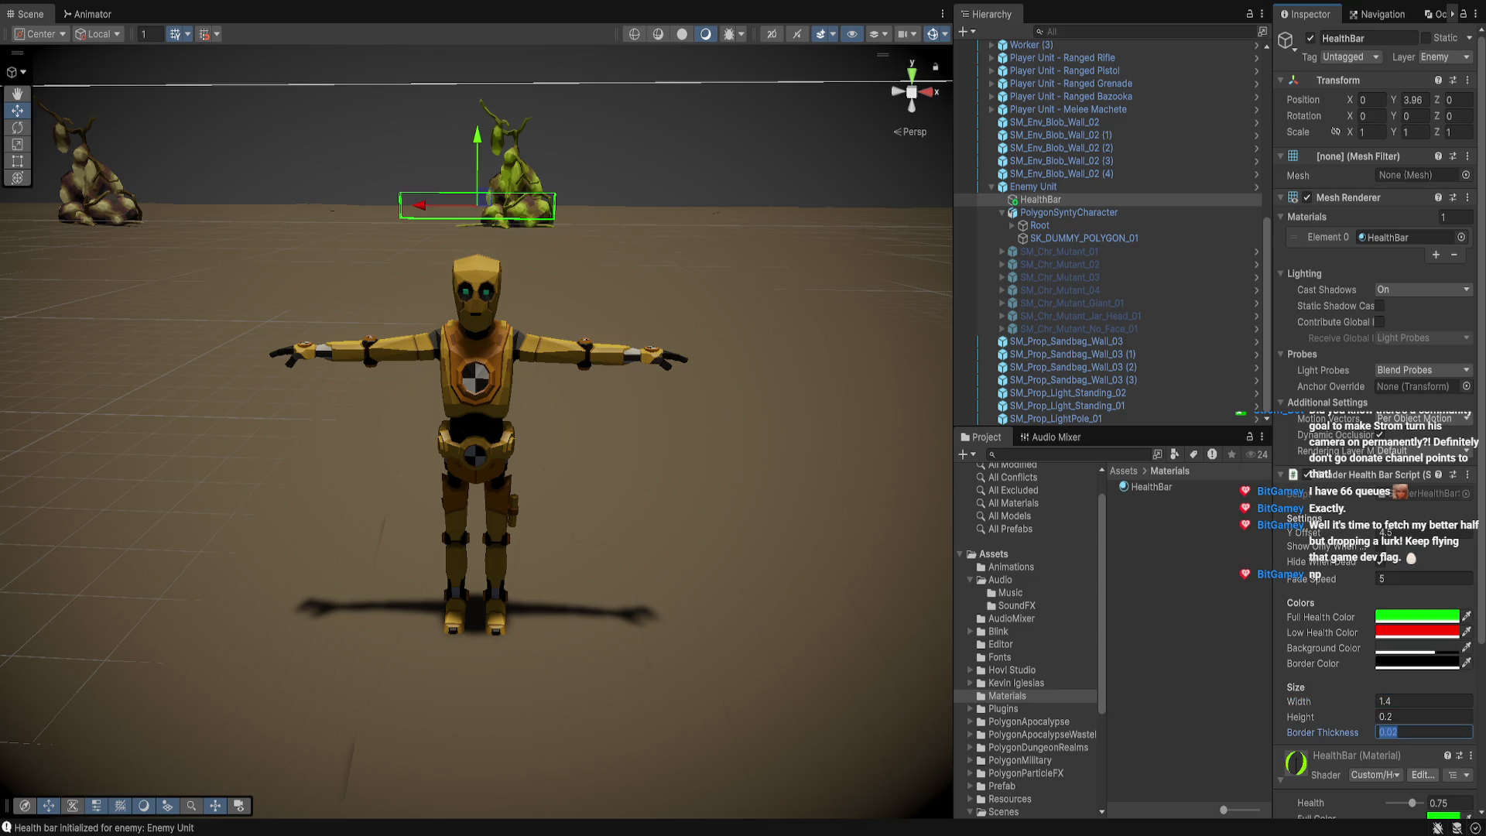
Toggle Hide When Dead off and back on, then orbit around the bar
click(1381, 562)
click(1381, 562)
drag(542, 387, 403, 406)
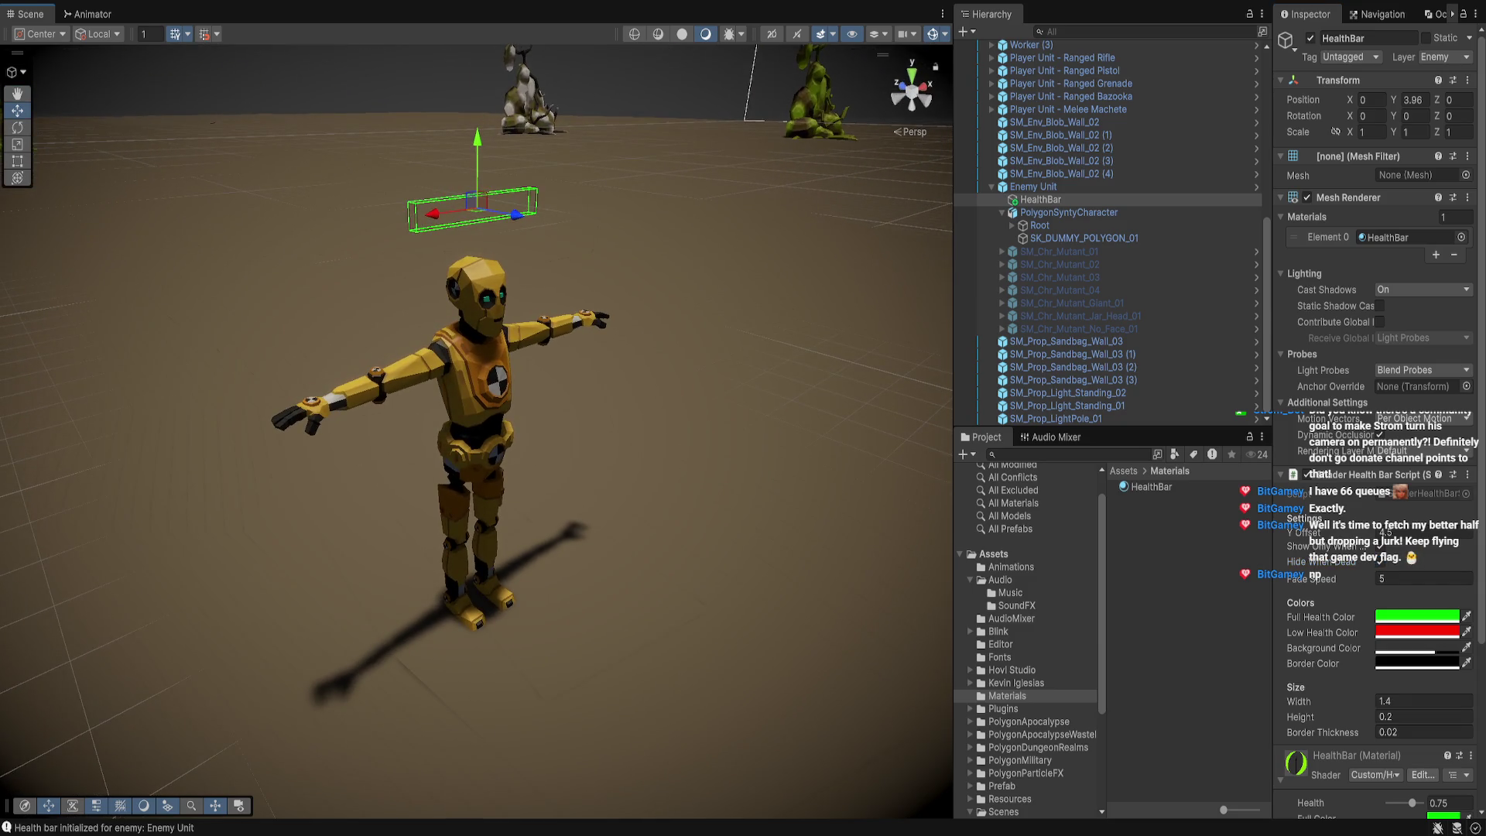
key(alt+Tab)
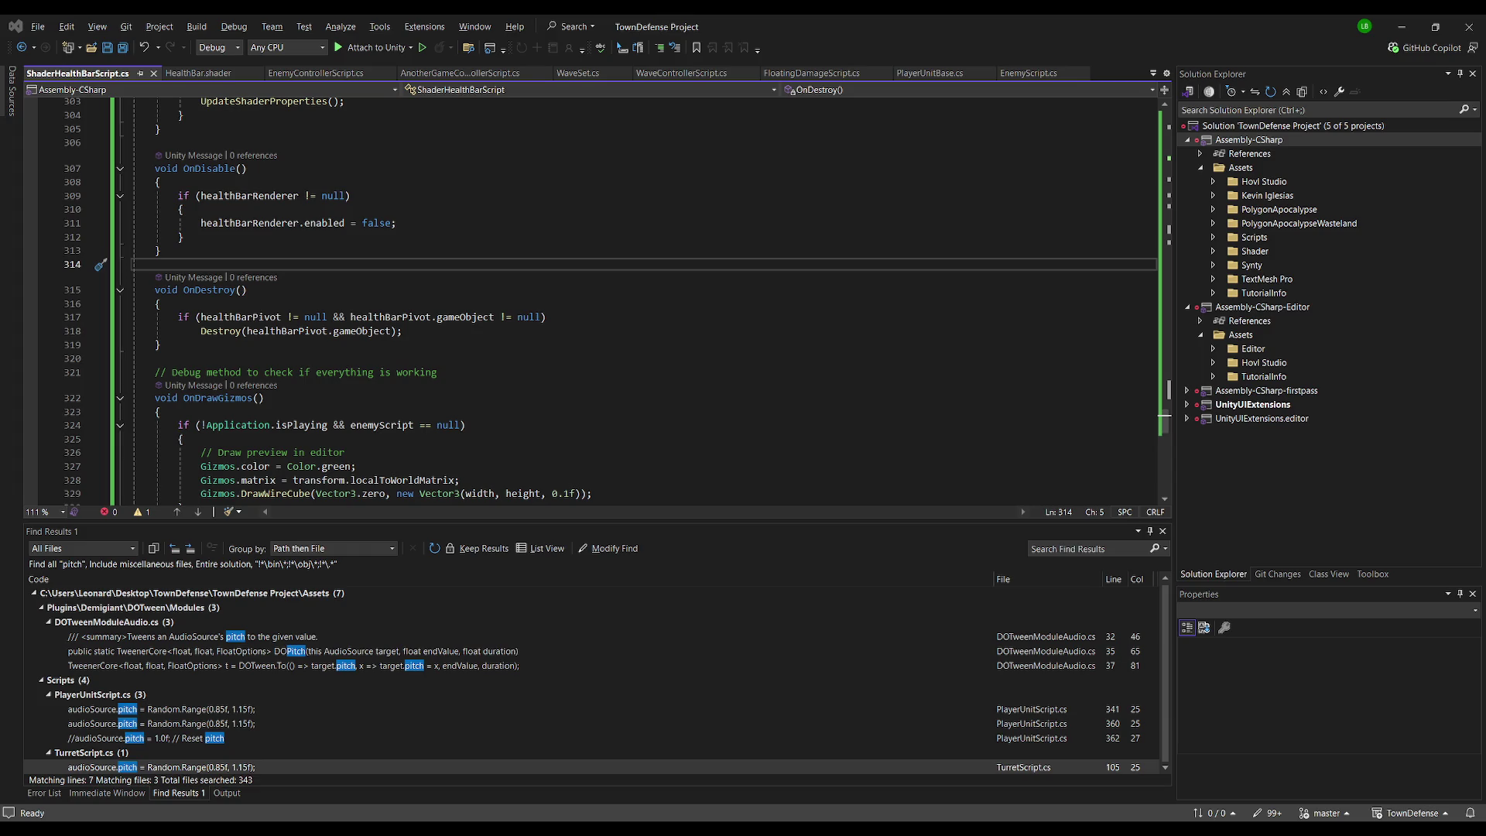
Find LateUpdate in ShaderHealthBarScript.cs, return to the earlier spot, and save the script
click(261, 238)
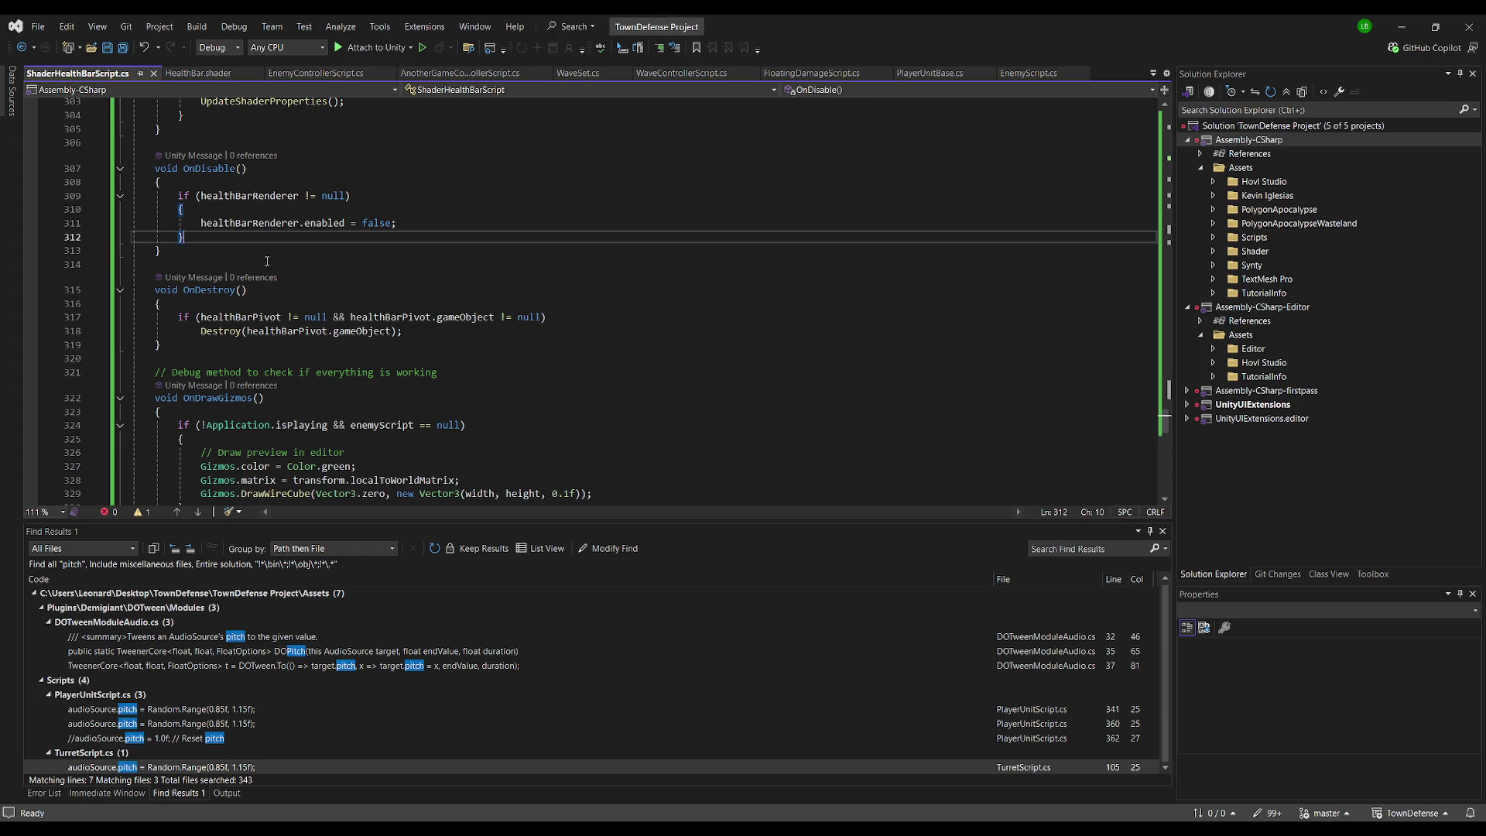
key(ctrl+f)
text(lateu)
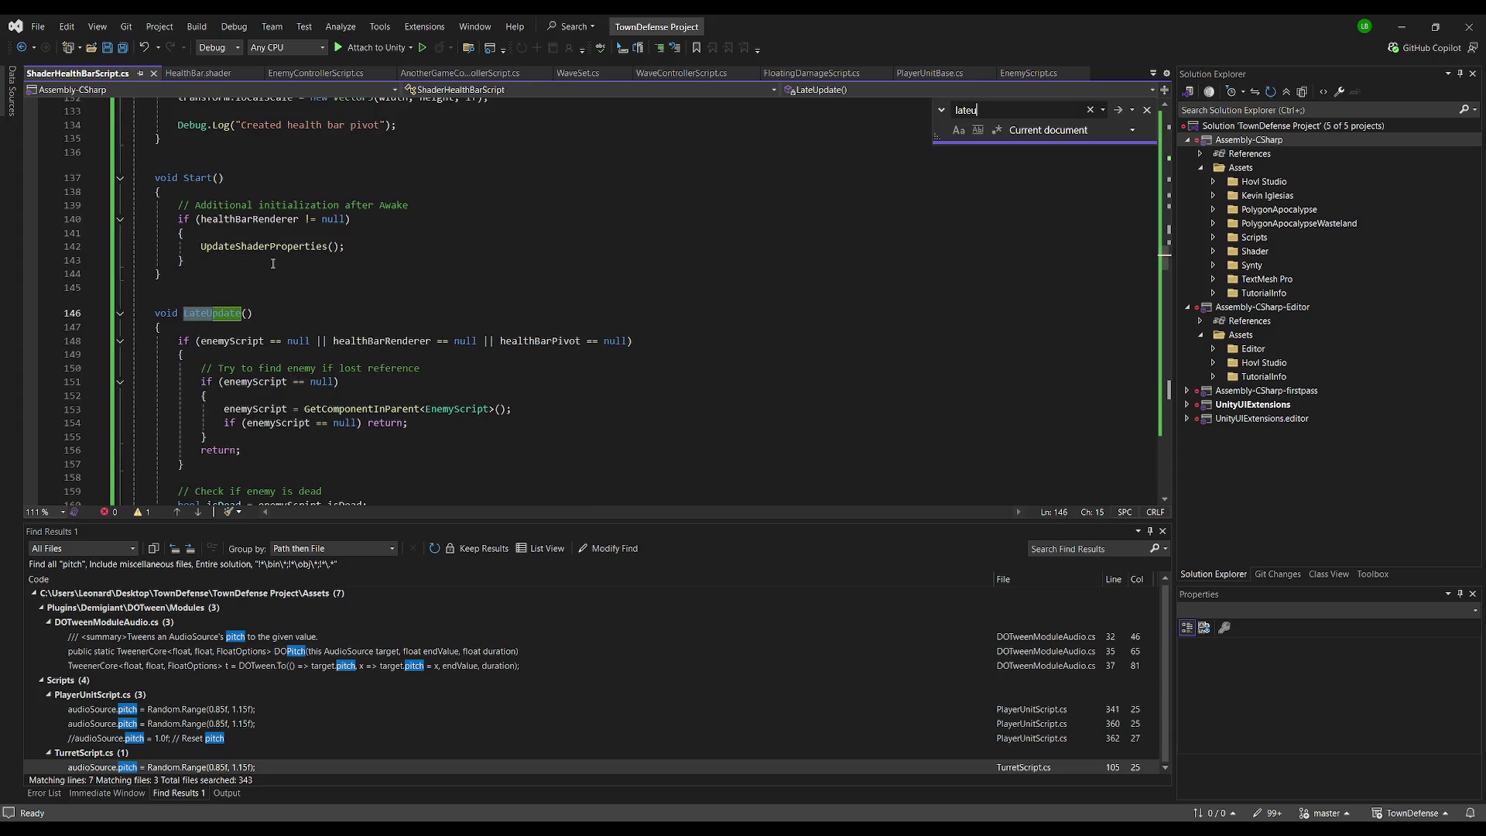
key(Escape)
key(ctrl+z)
key(ctrl+s)
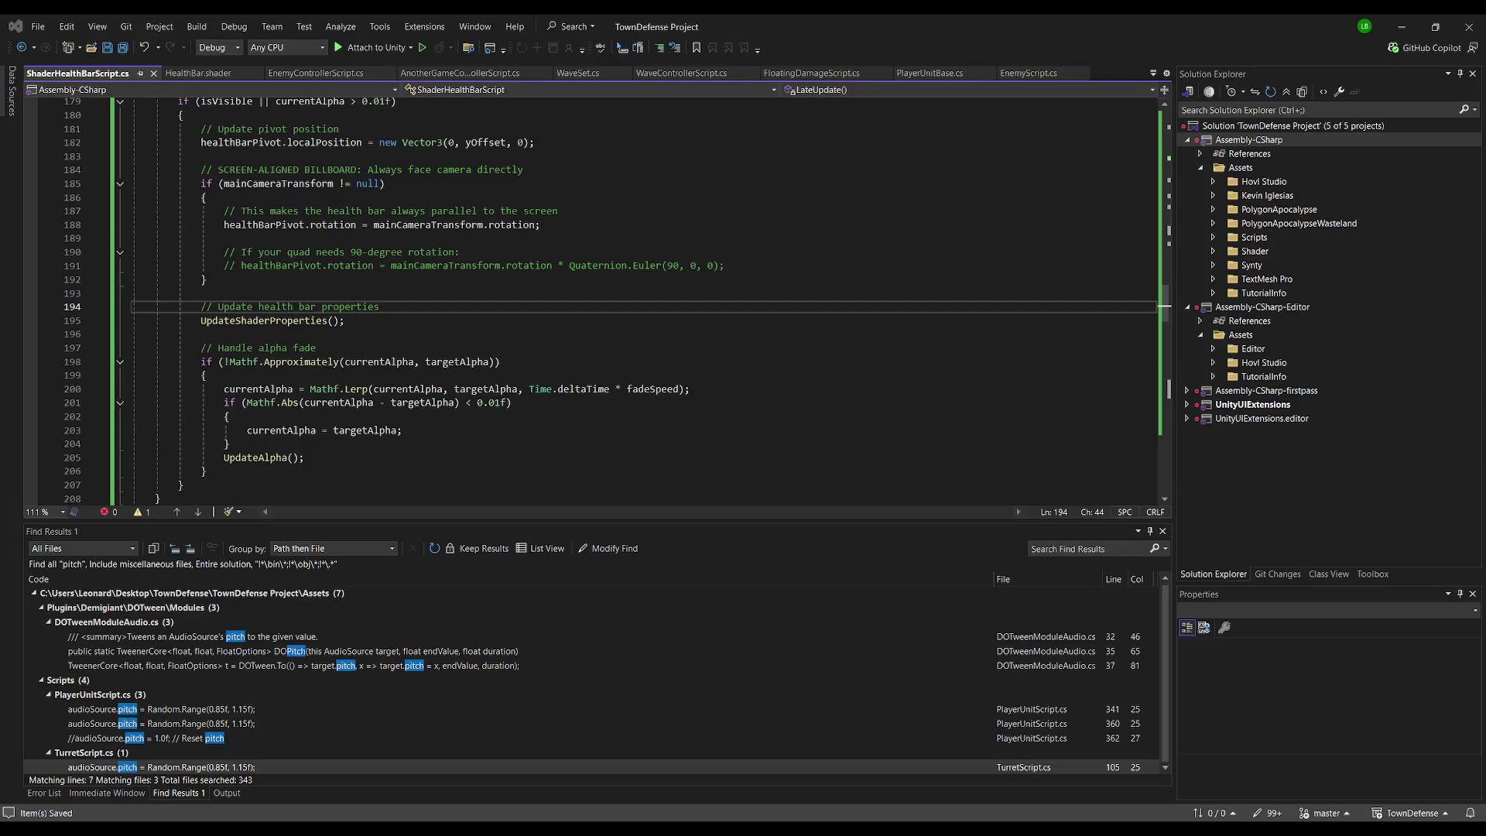
key(alt+Tab)
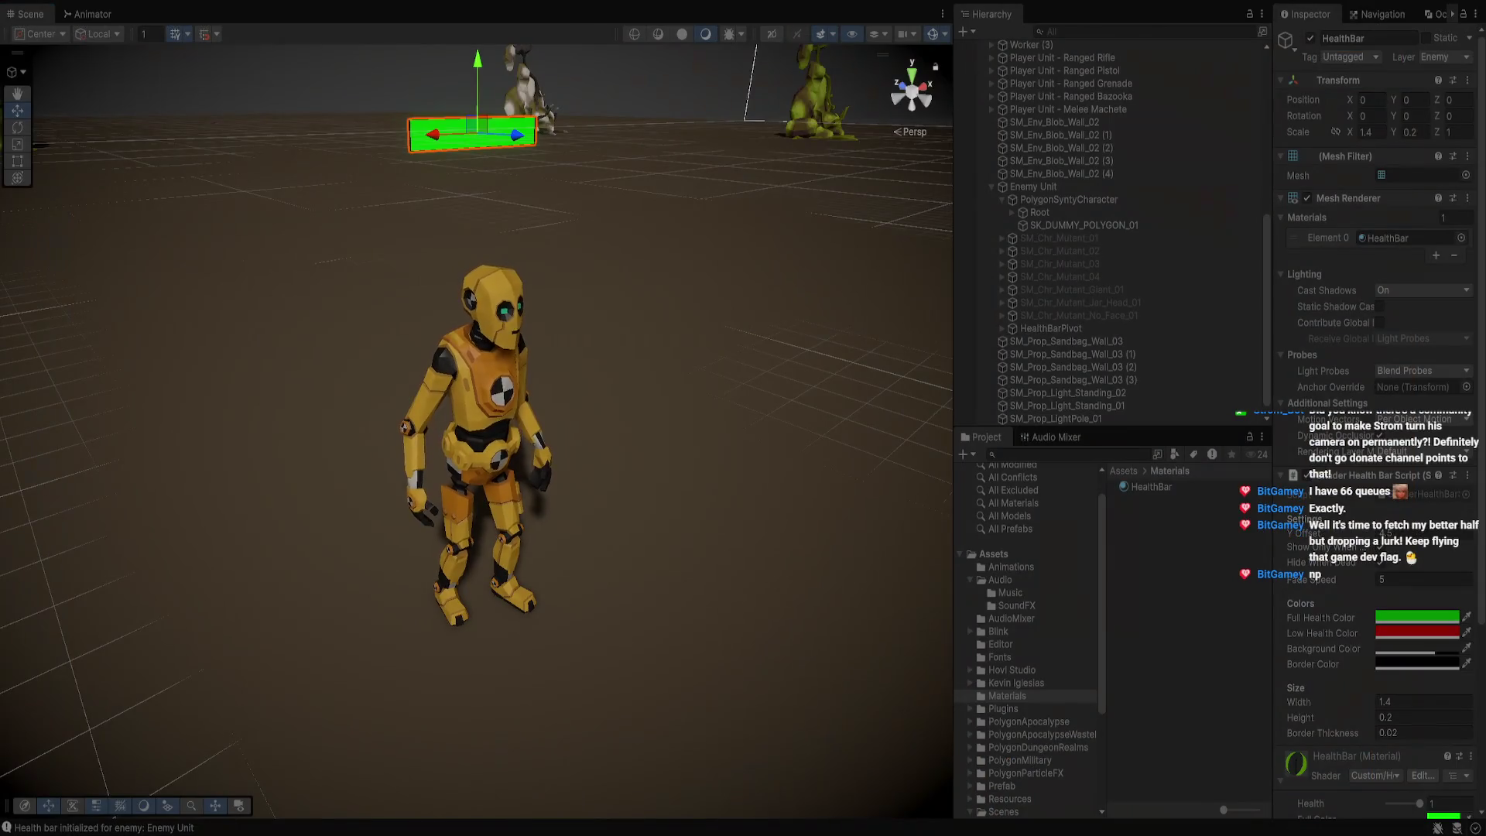
During play, frame the Enemy Unit and EnemyController, then close in on the HealthBarPivot
scroll(477, 387, down, 5)
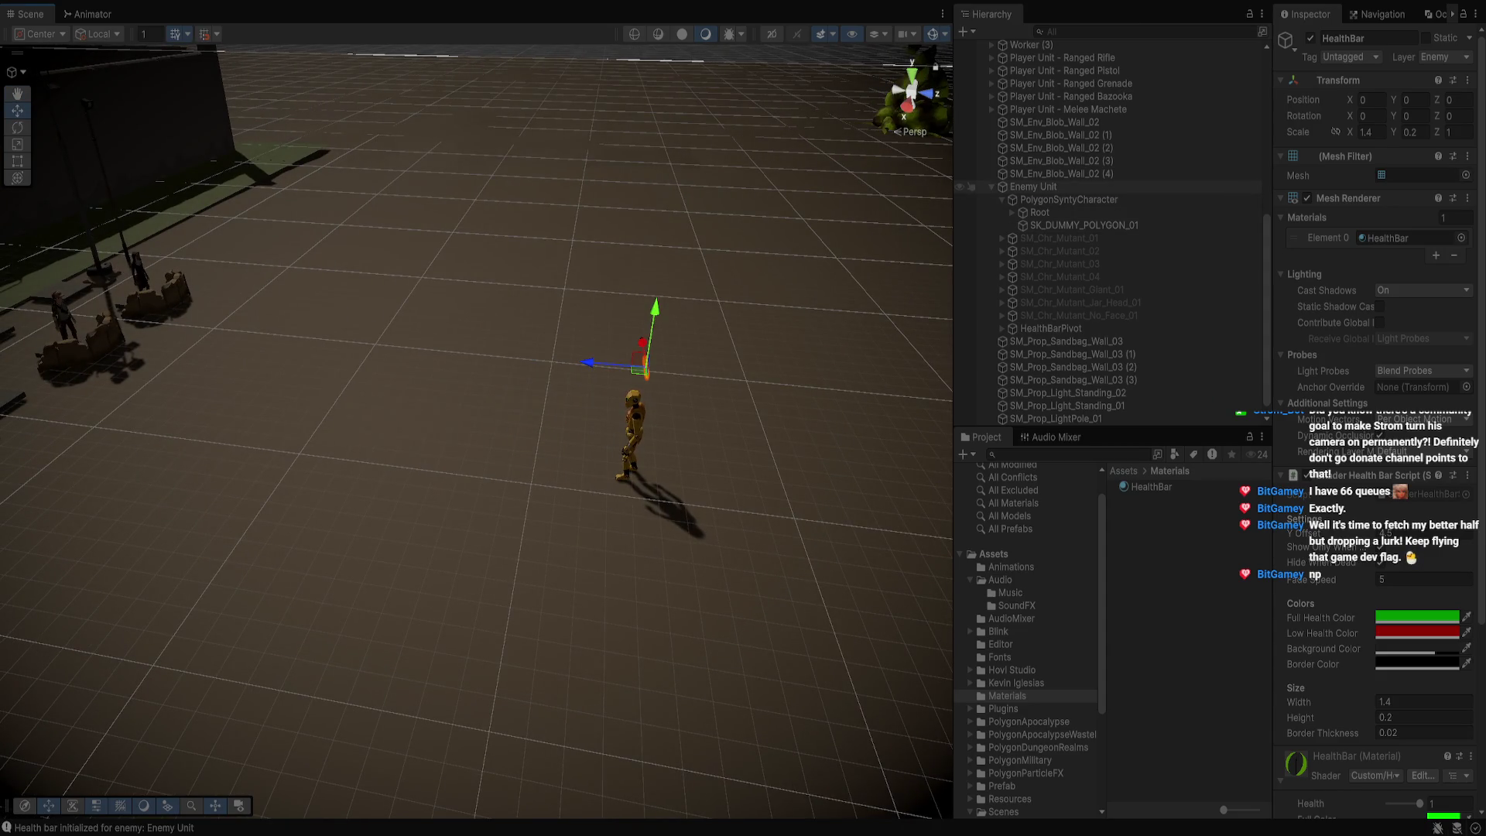
click(965, 187)
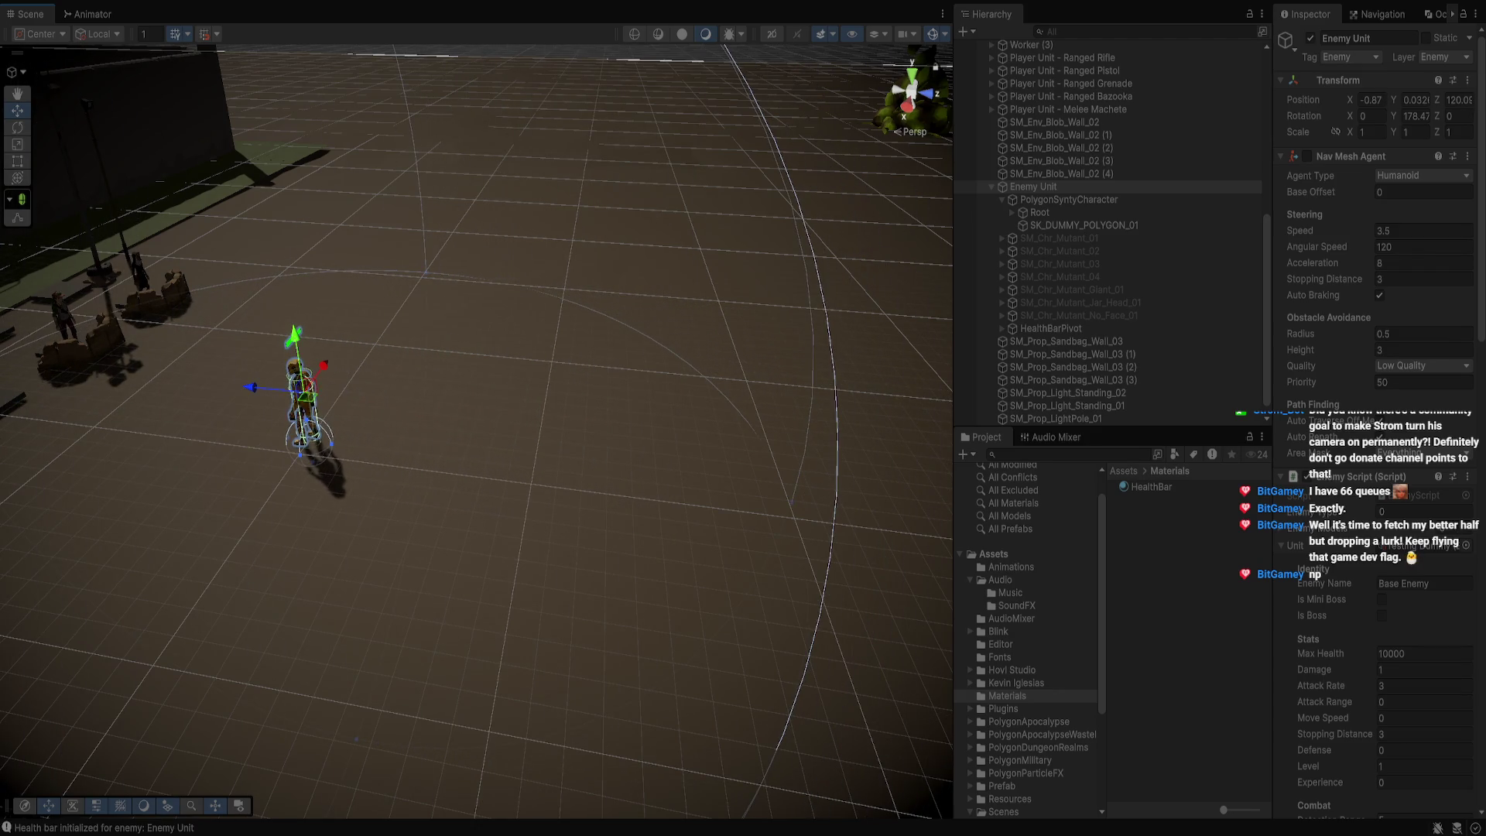
key(f)
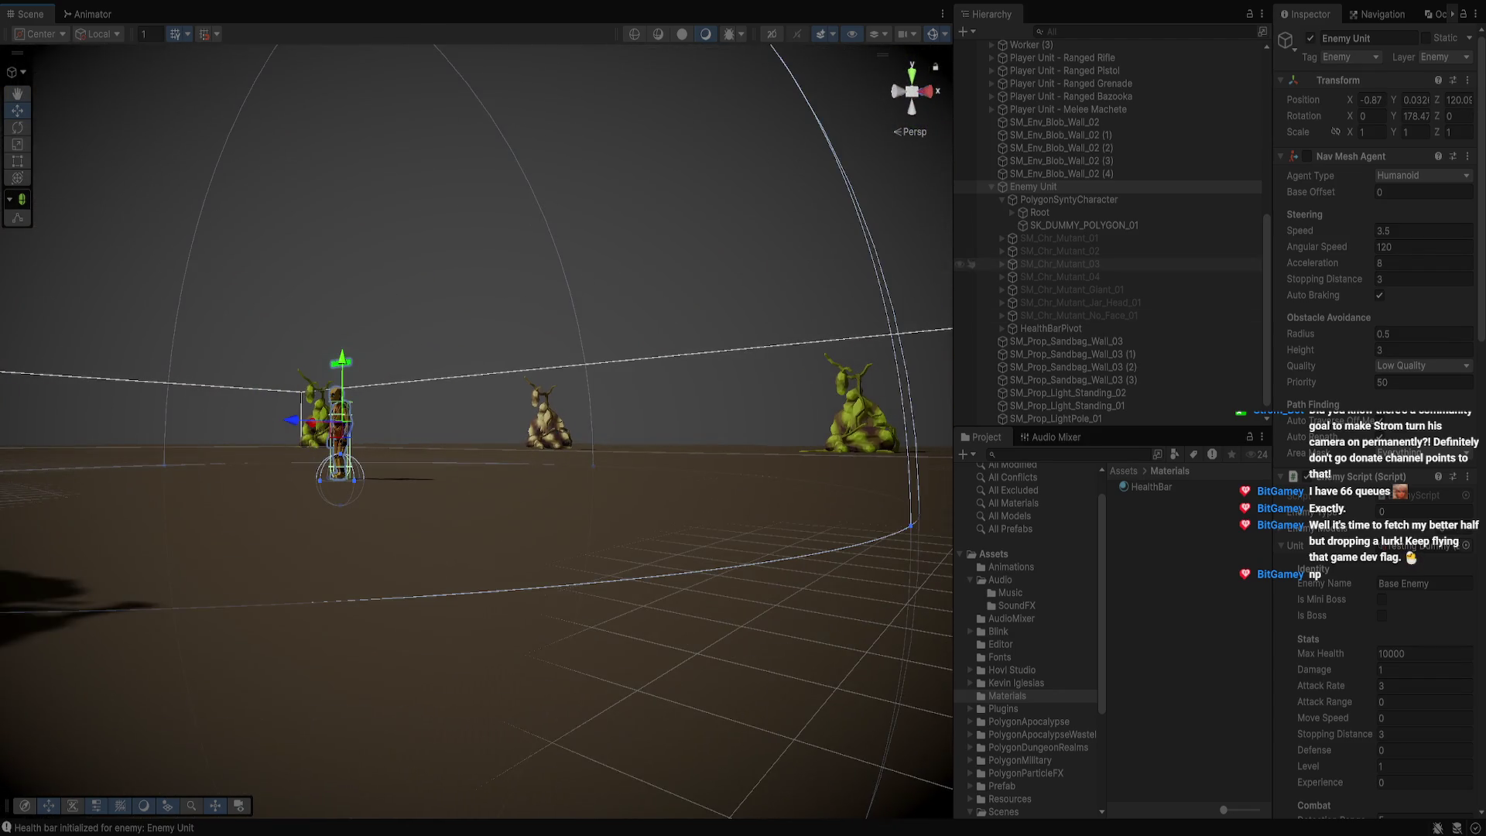
click(1044, 226)
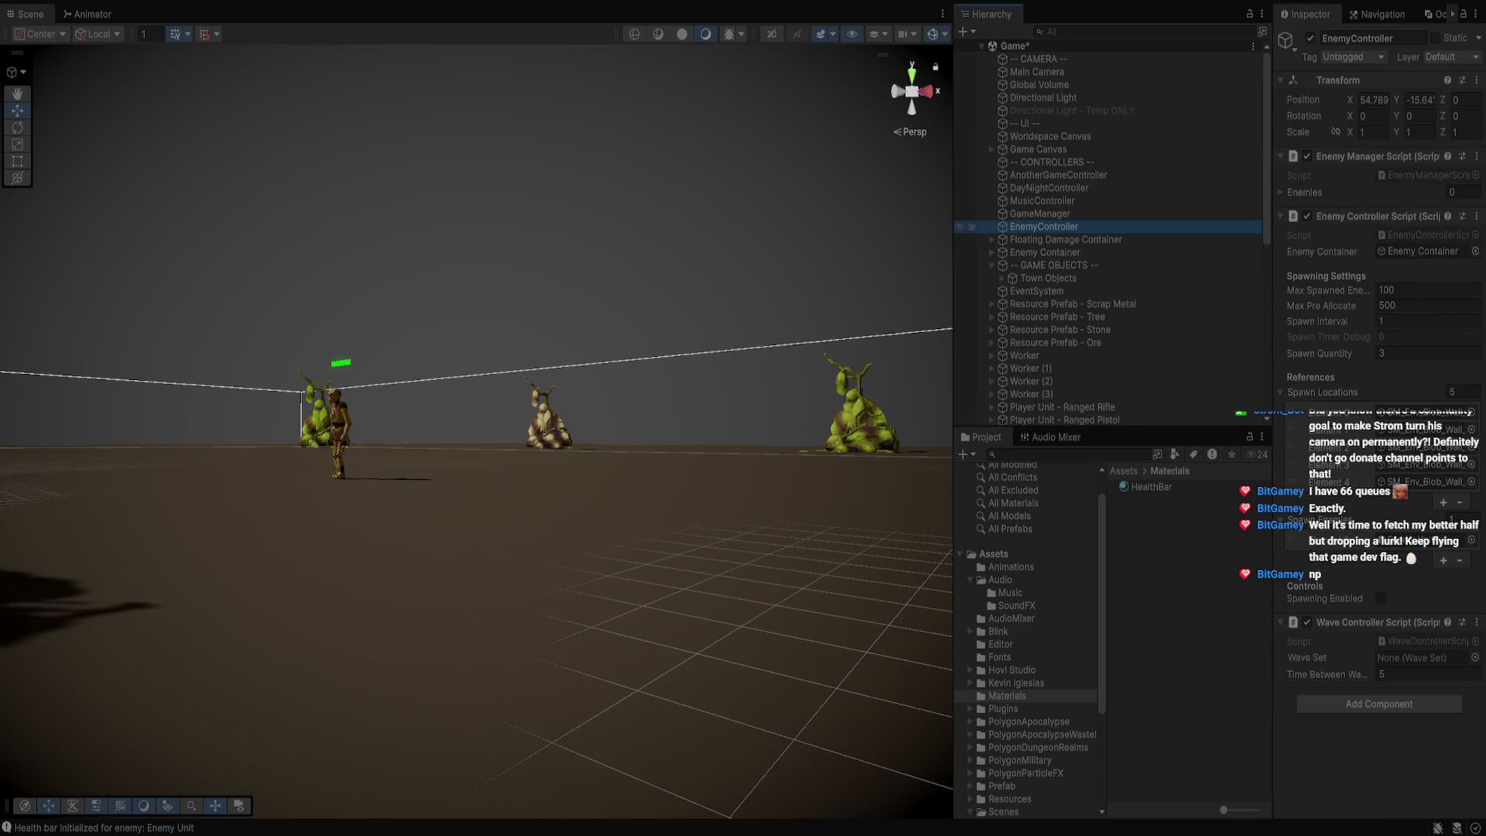
scroll(1107, 301, down, 6)
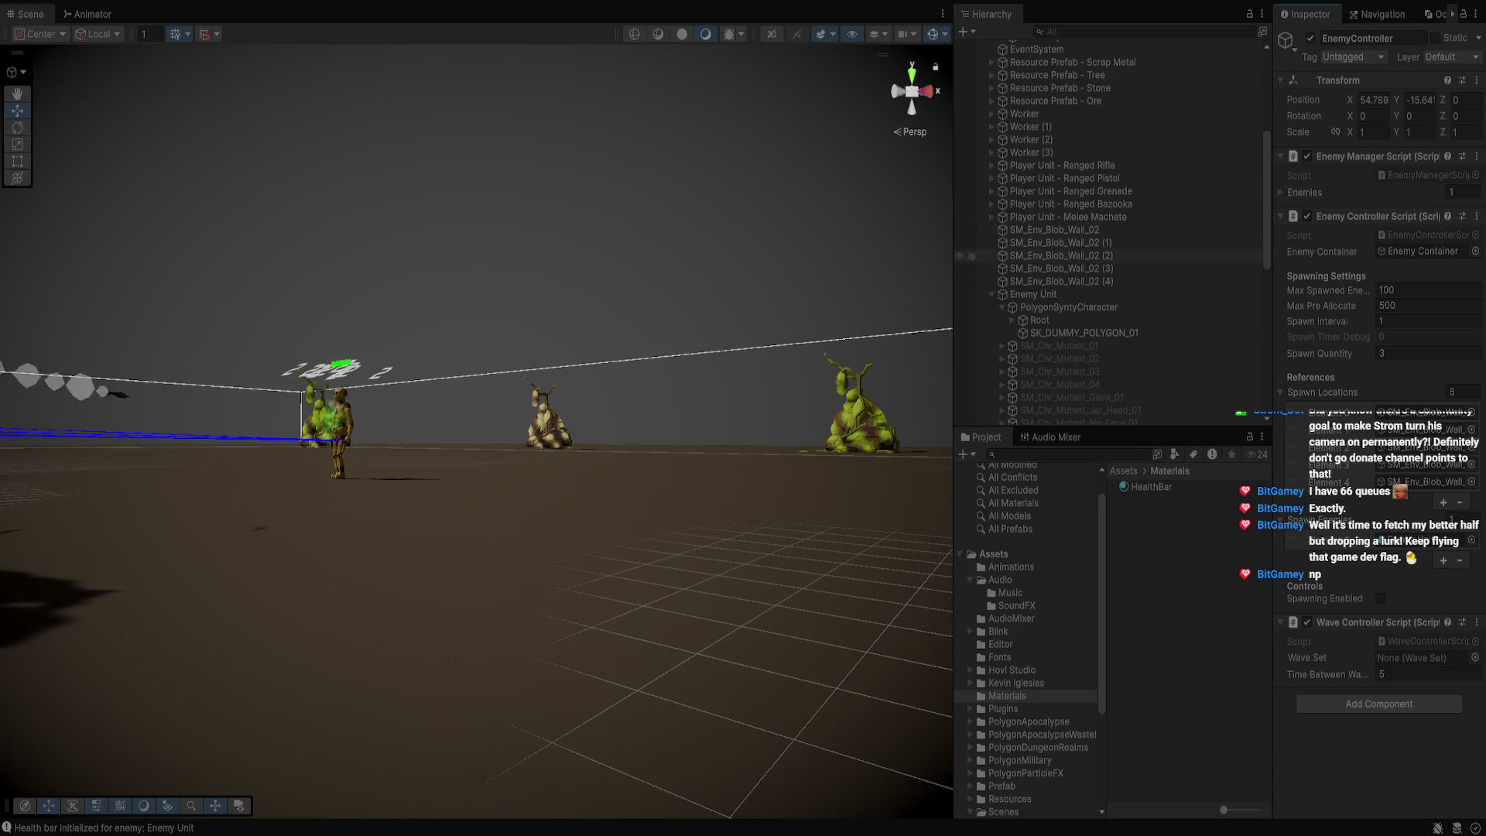
drag(476, 418, 476, 464)
key(f)
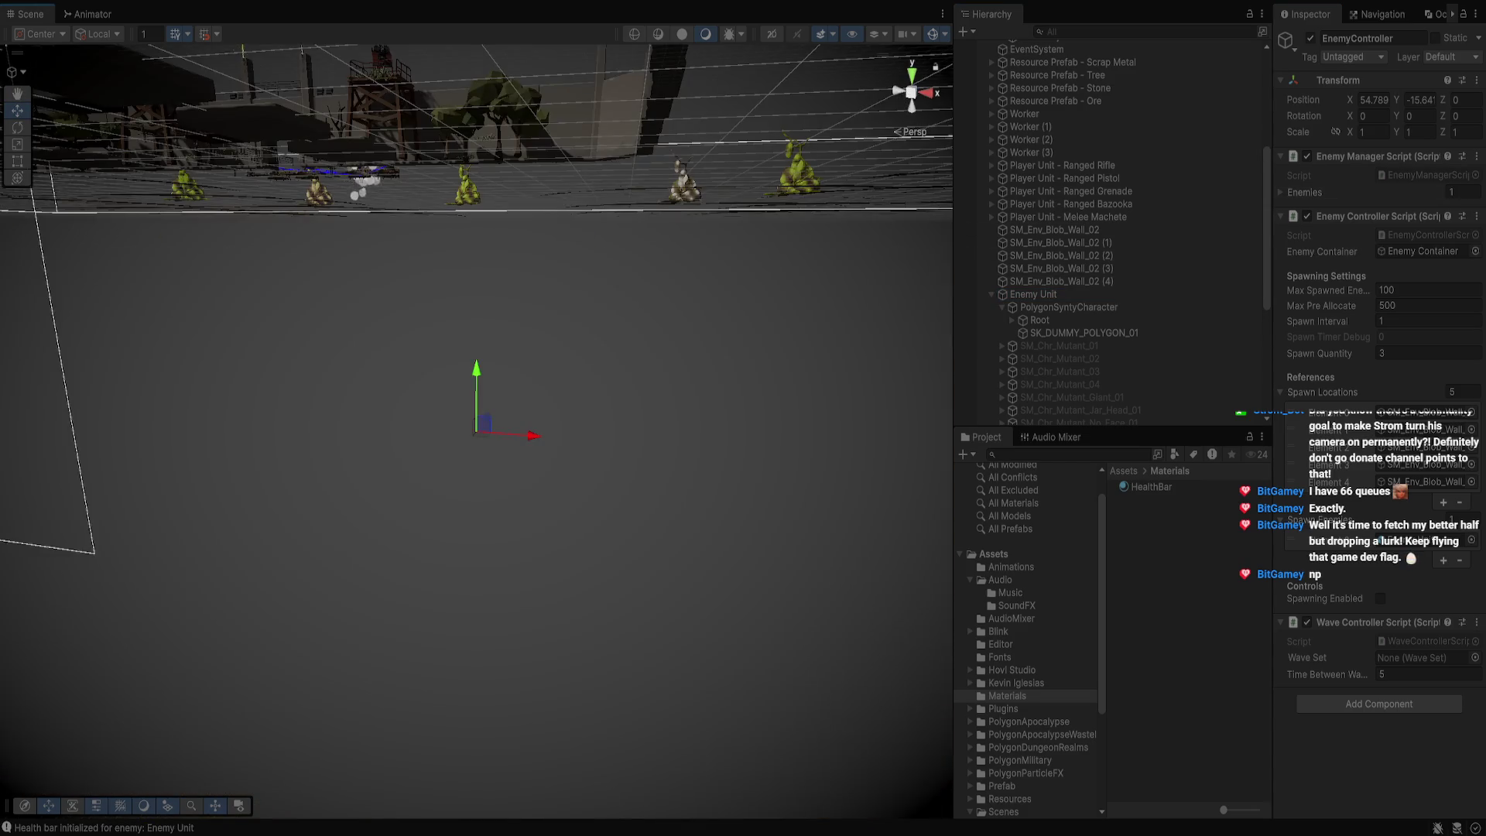
scroll(1107, 232, down, 4)
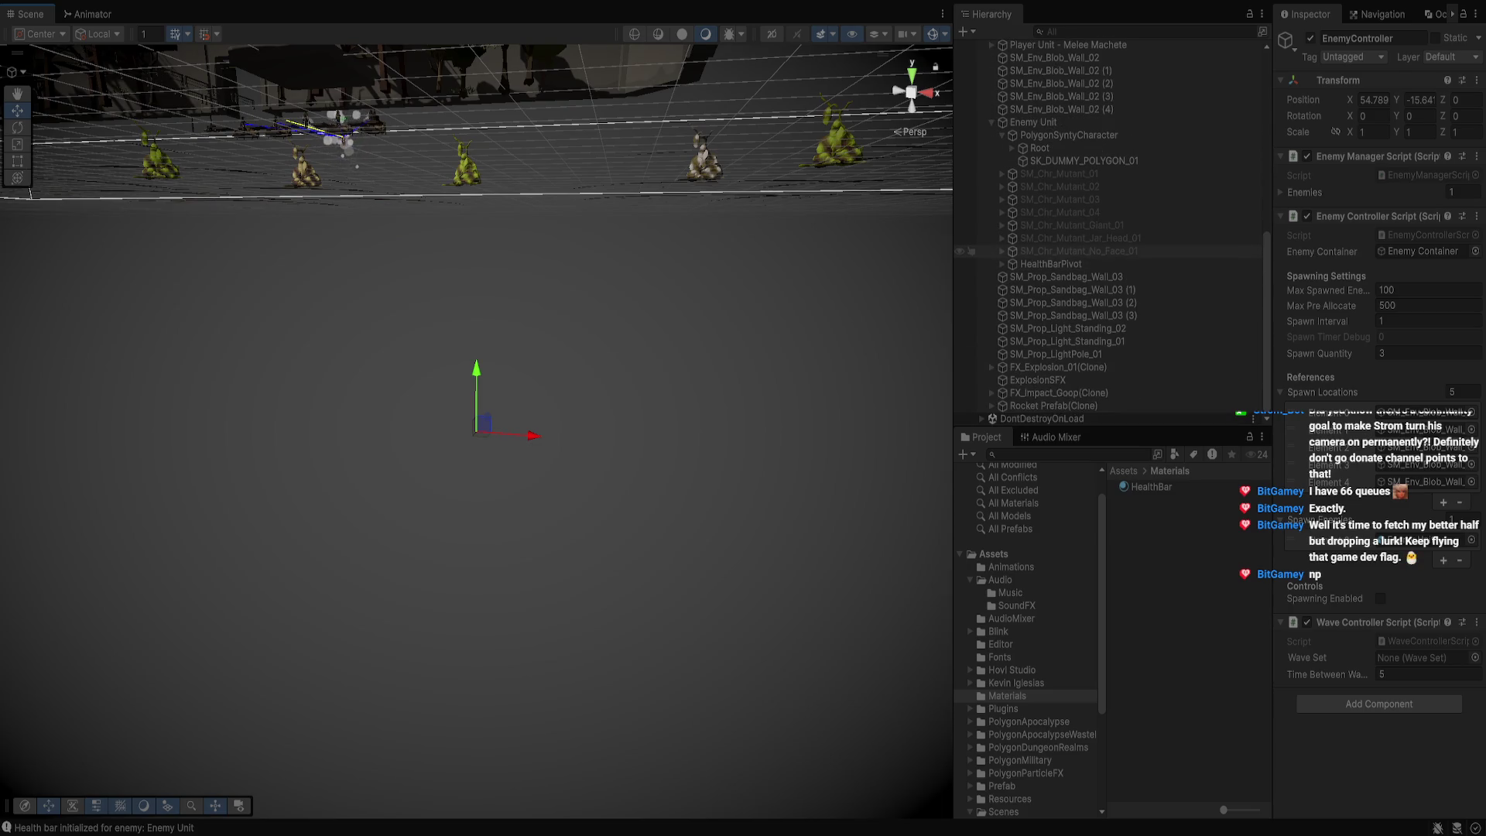
click(1052, 264)
key(f)
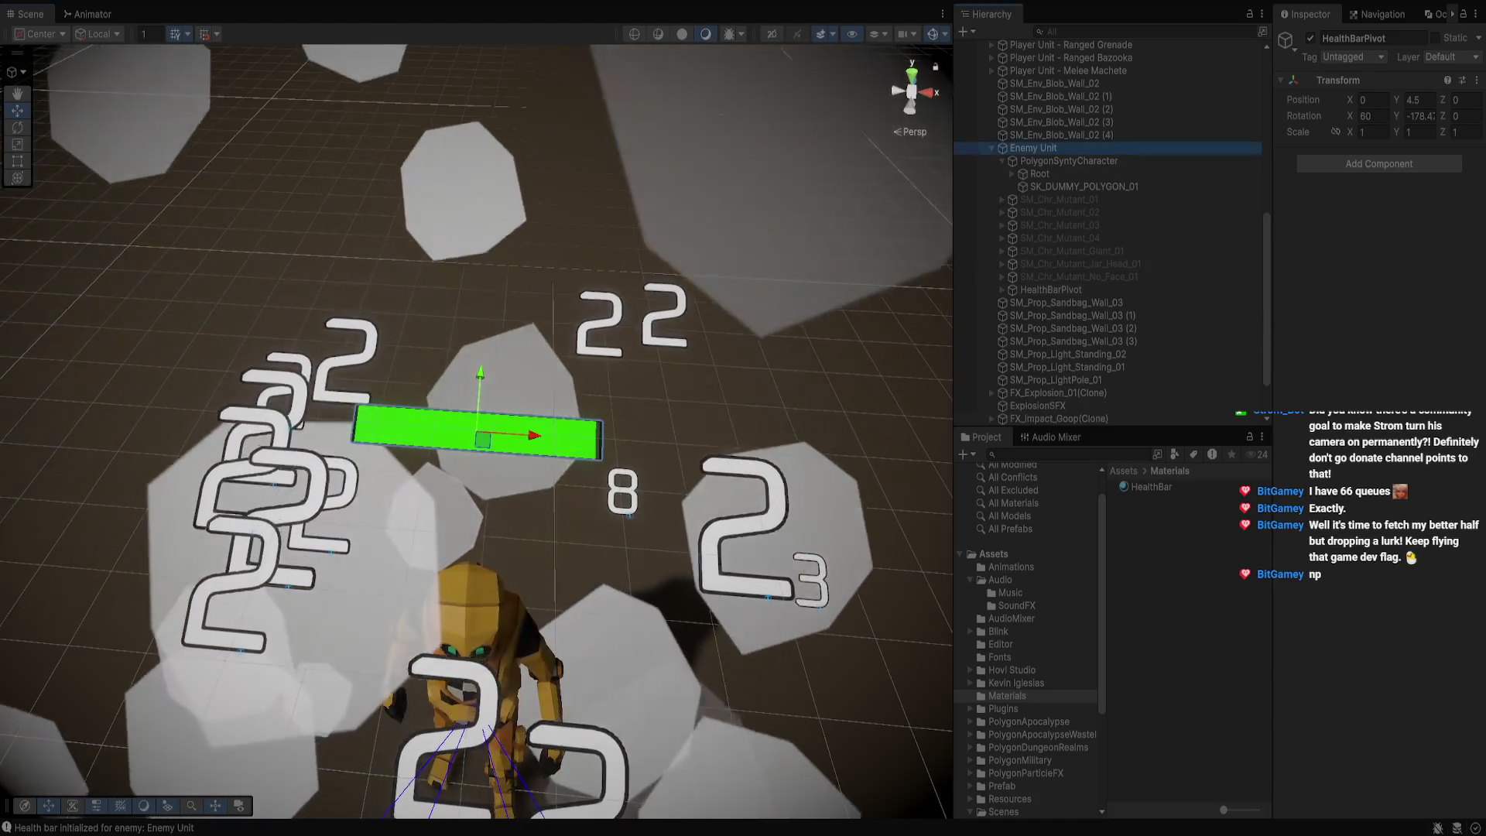
Lower the Enemy Unit's Max Health from 10000 to 1000, then select the HealthBar
click(1033, 148)
click(1424, 218)
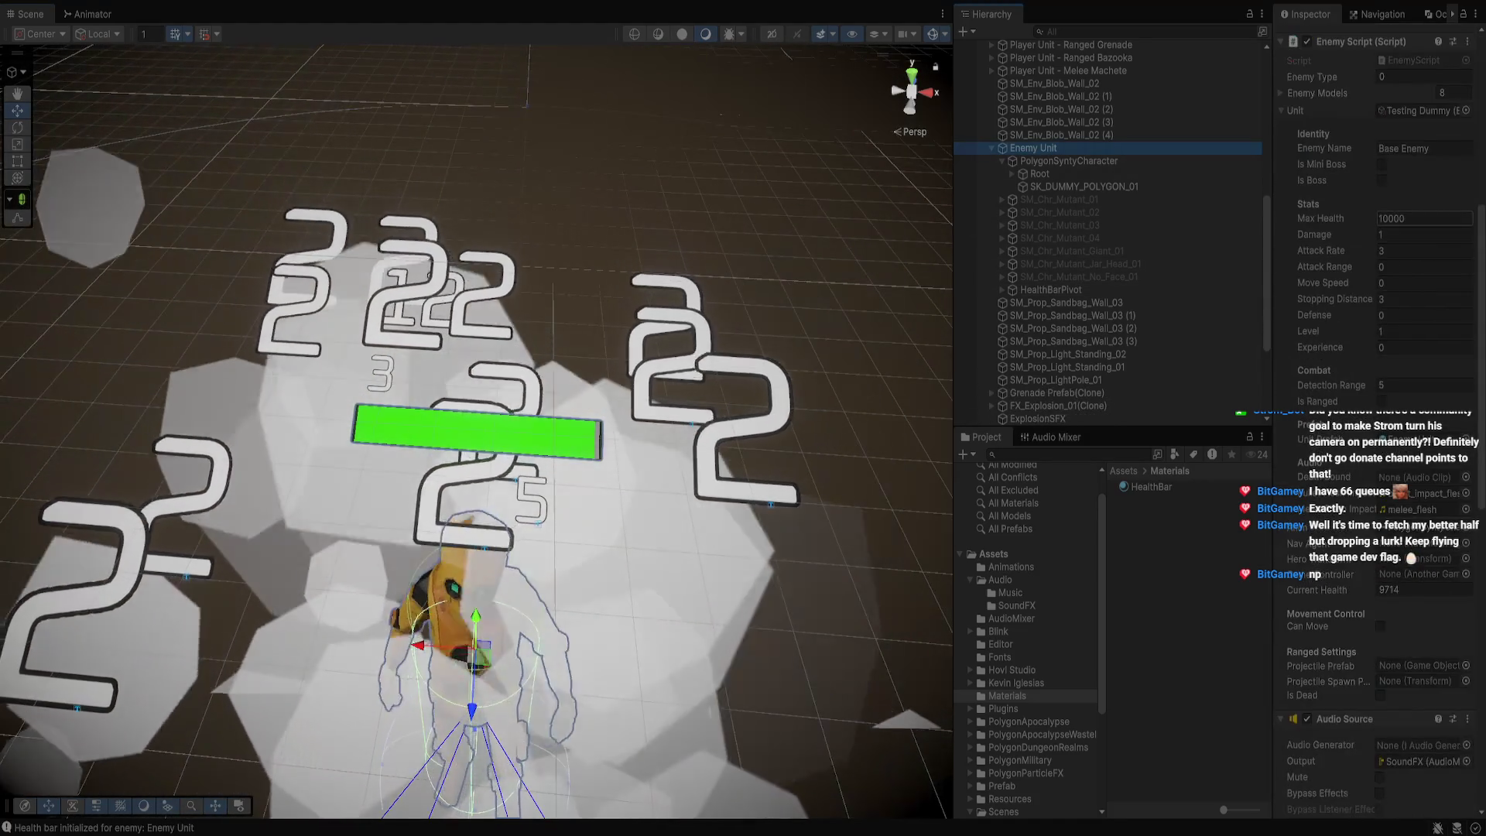
text(1000)
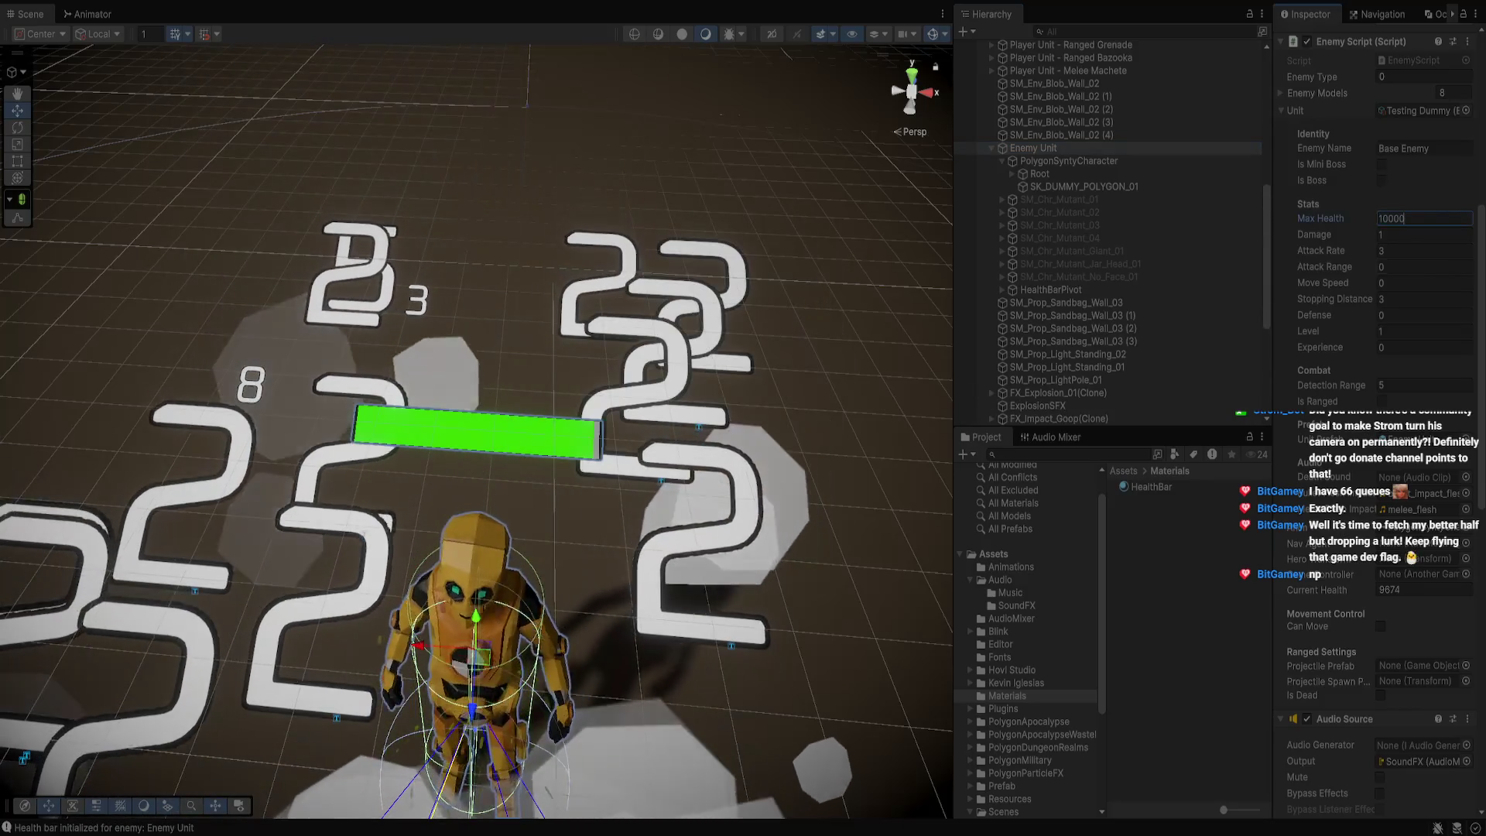
click(1424, 590)
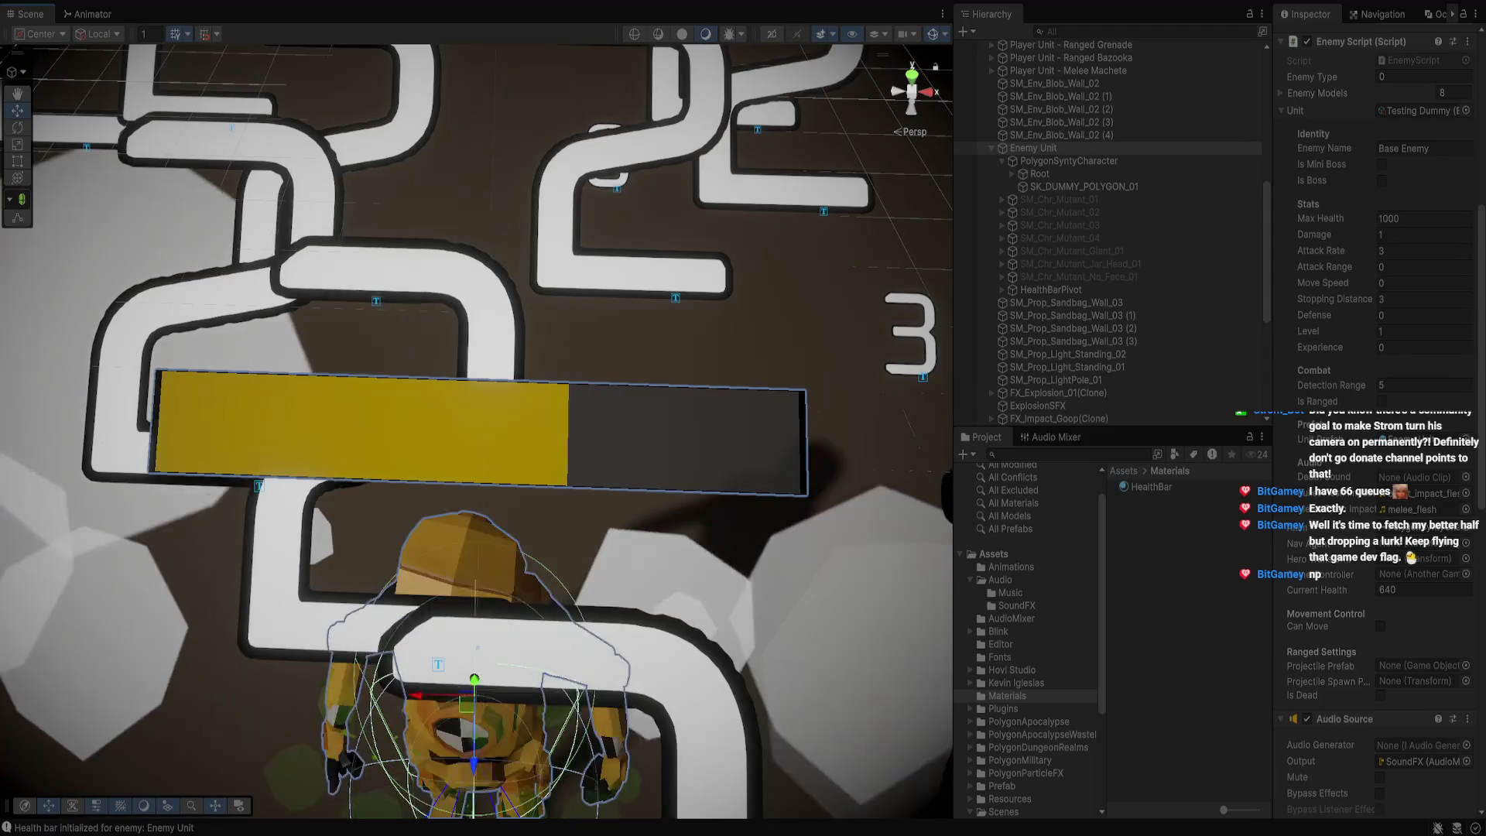
click(464, 310)
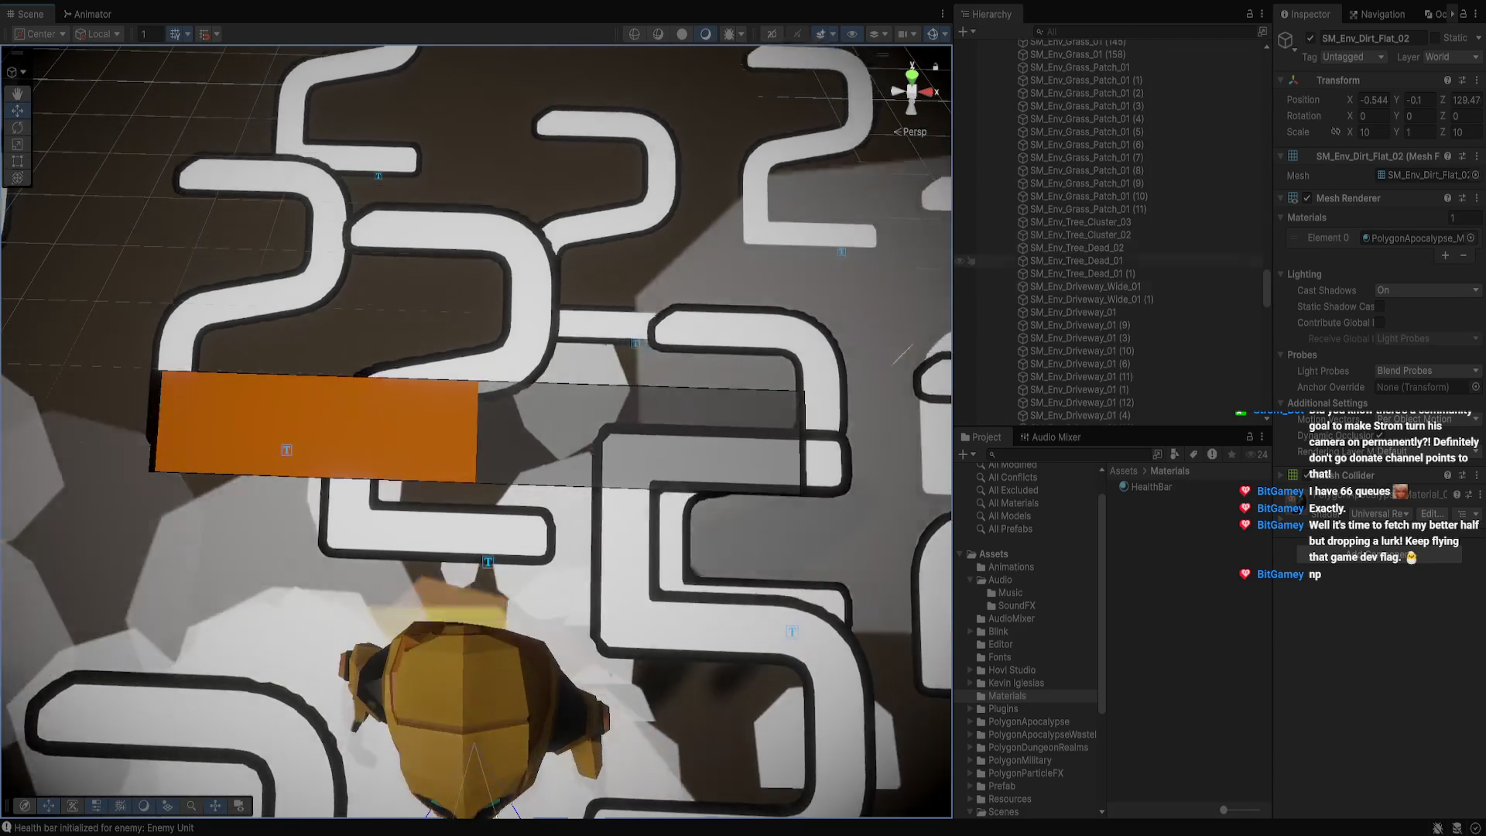
click(317, 426)
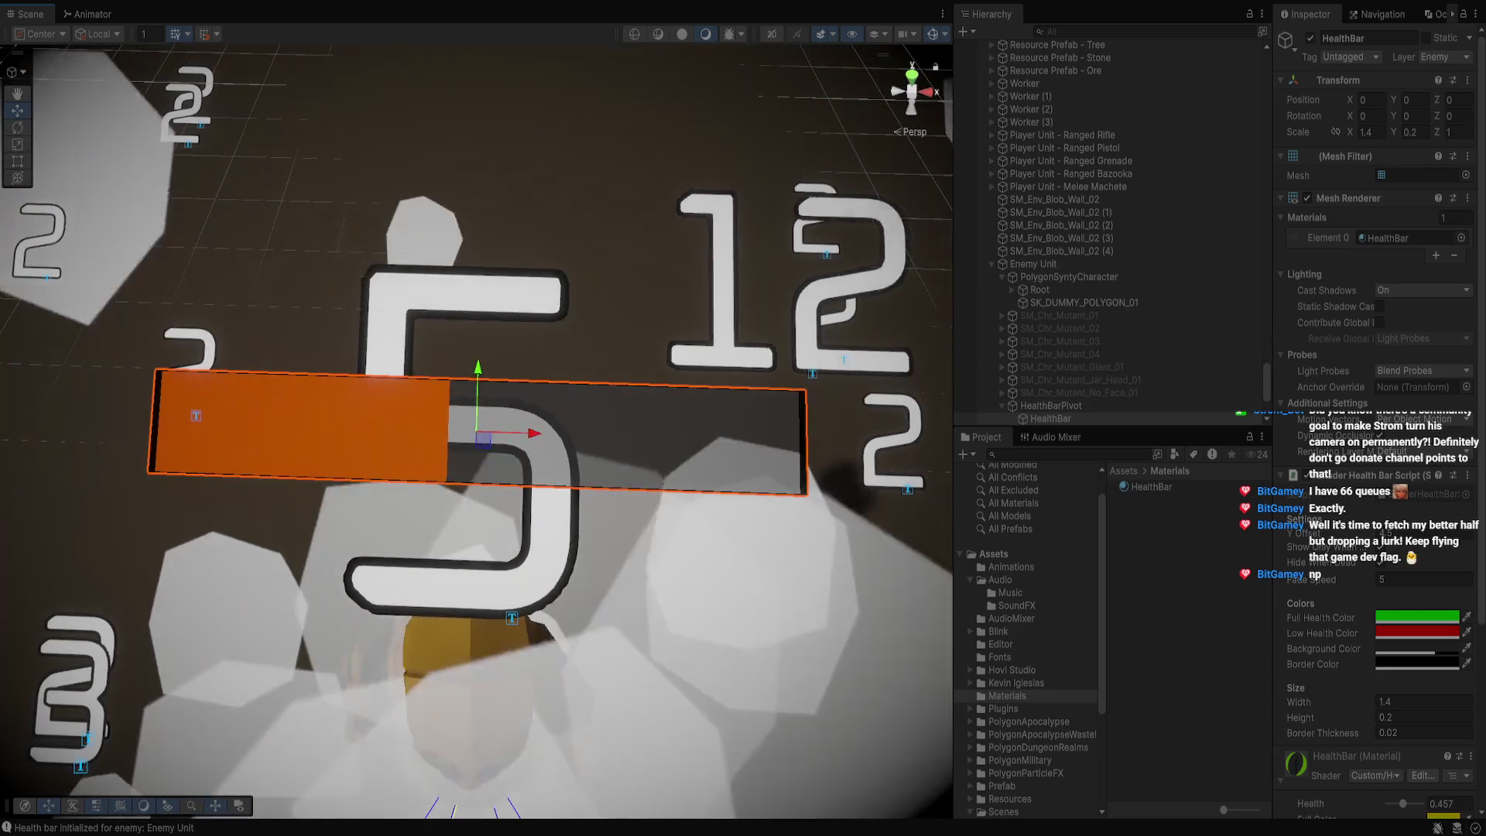
Set the HealthBar's Border Thickness to 0, then 0.1, then back to 0
click(1425, 732)
key(BackSpace)
key(BackSpace)
key(BackSpace)
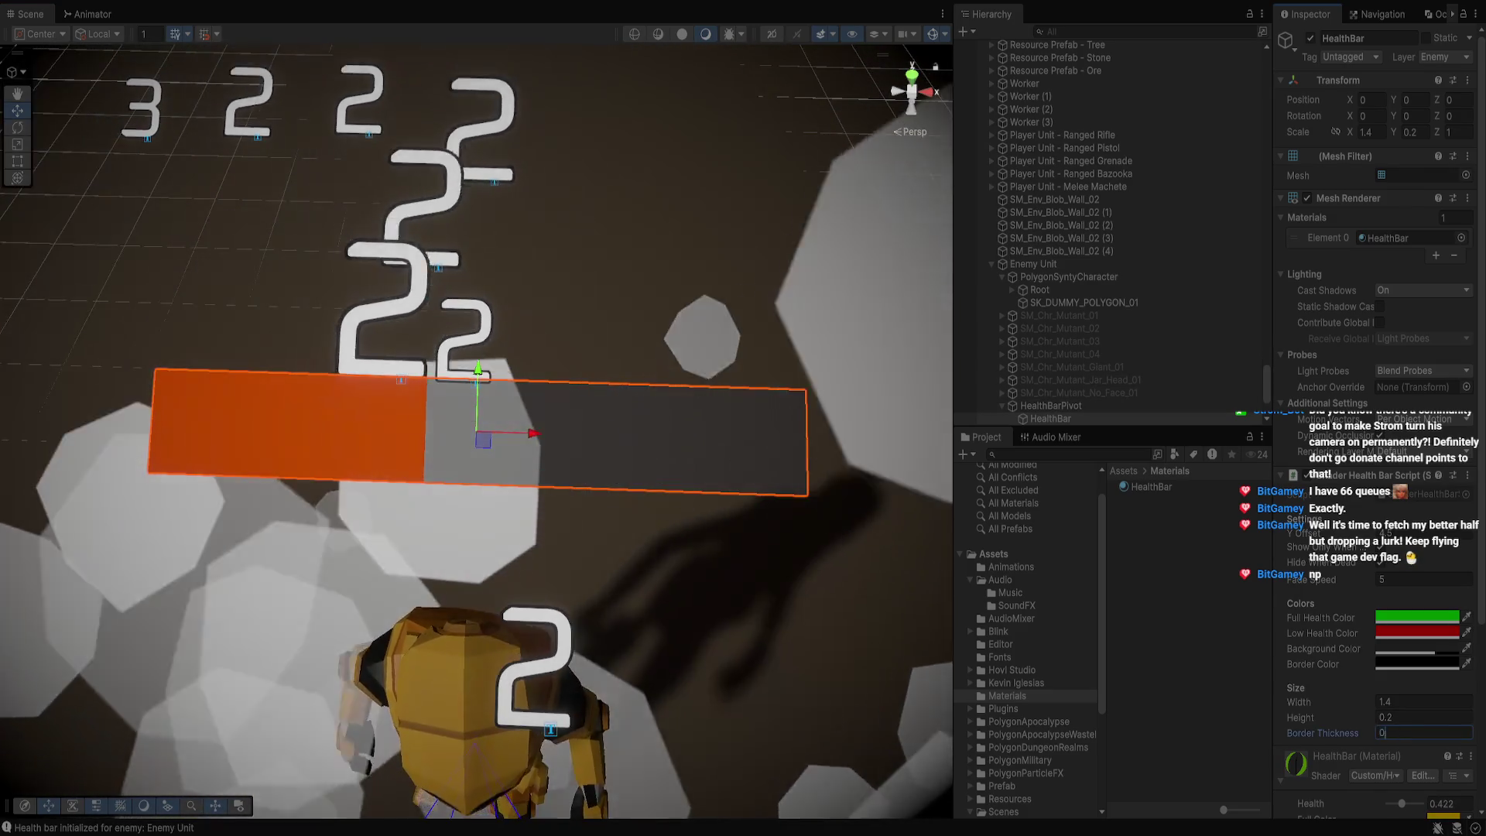
key(BackSpace)
text(.1)
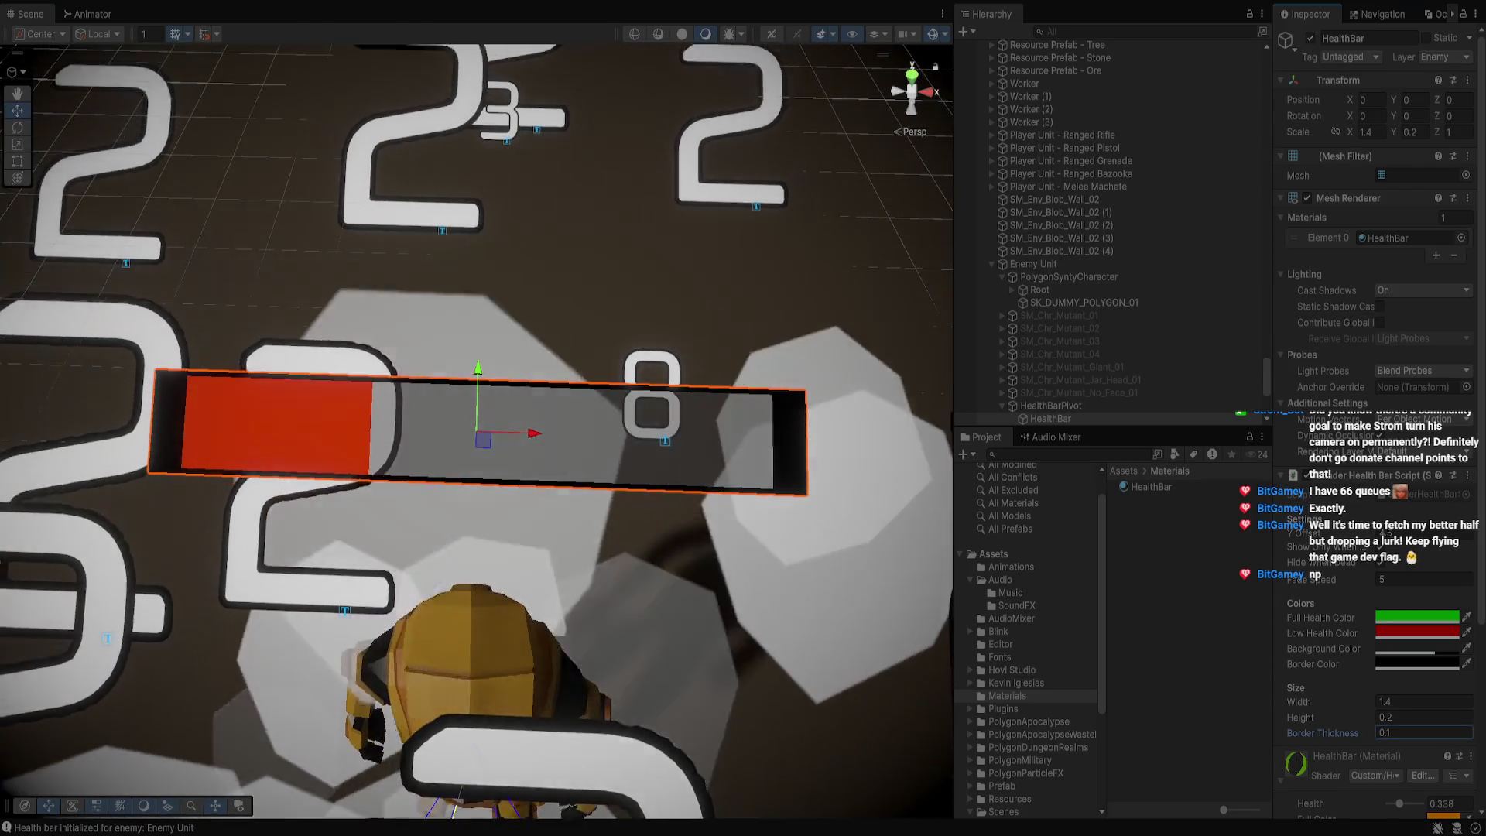
key(BackSpace)
key(BackSpace)
text(0)
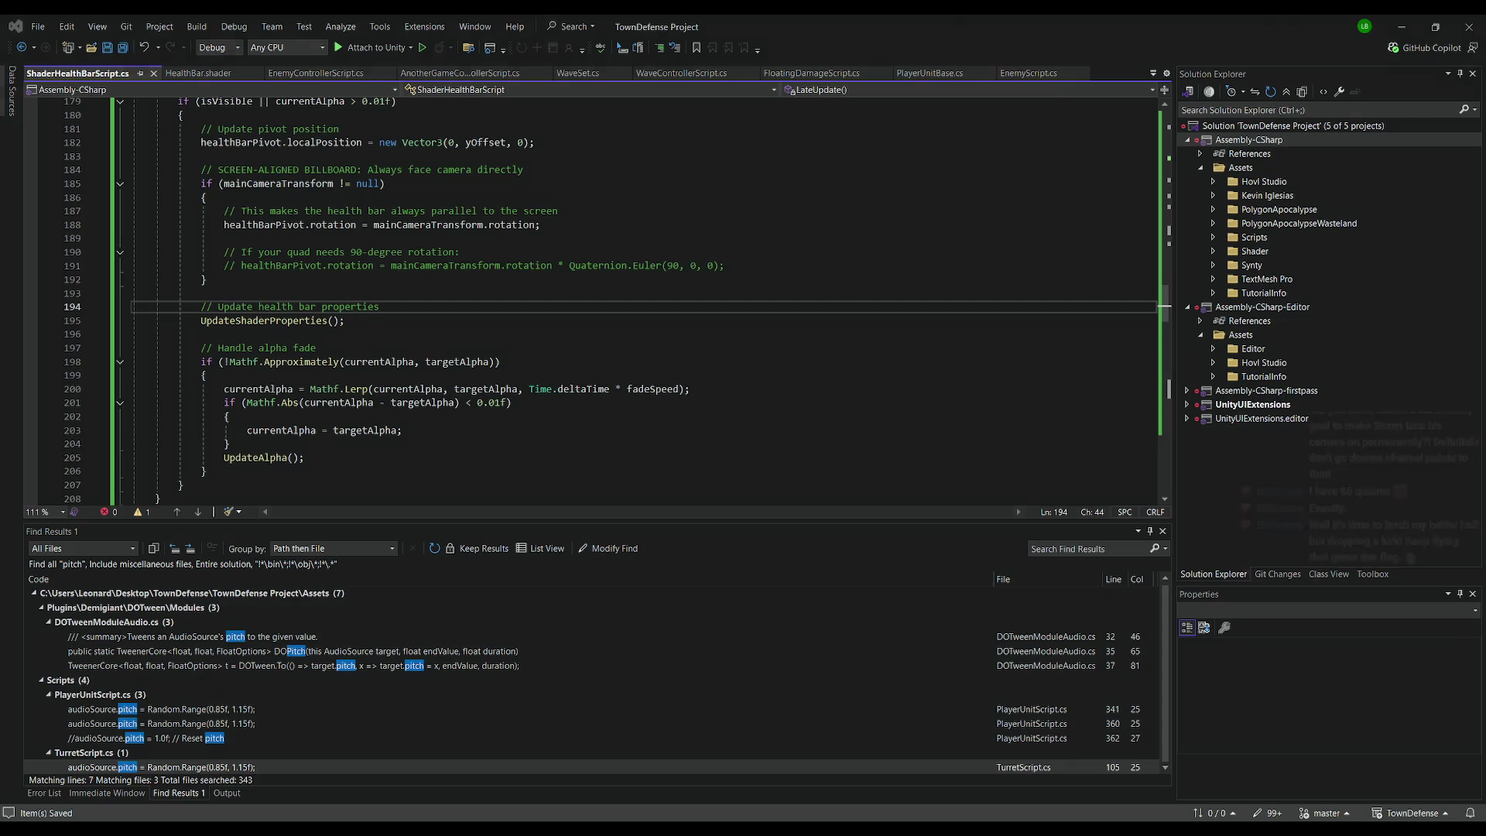
Overwrite HealthBar.shader with the new code that keeps the fill inside the border, and save it
key(alt+Tab)
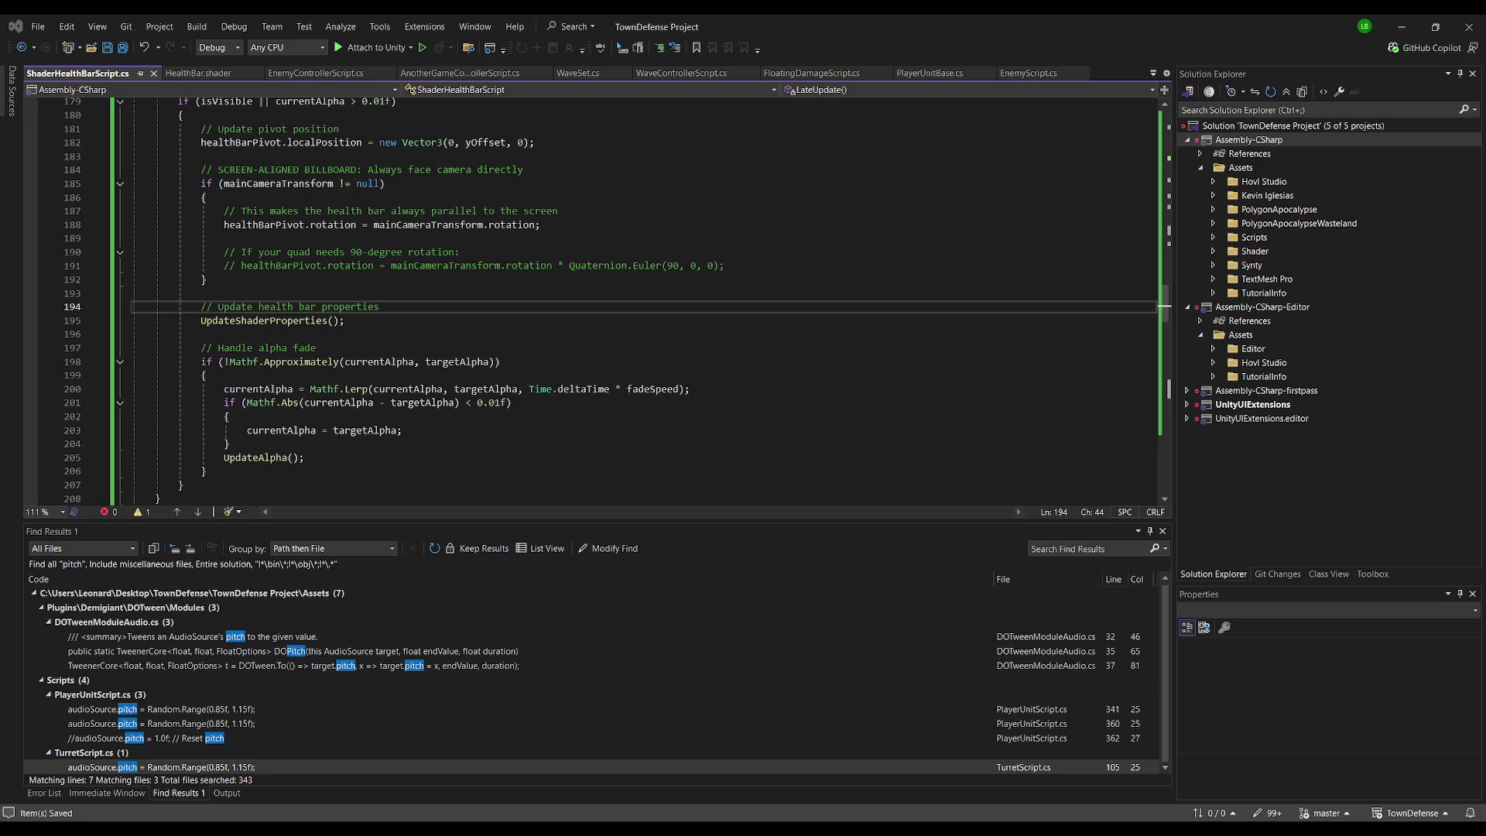
click(198, 73)
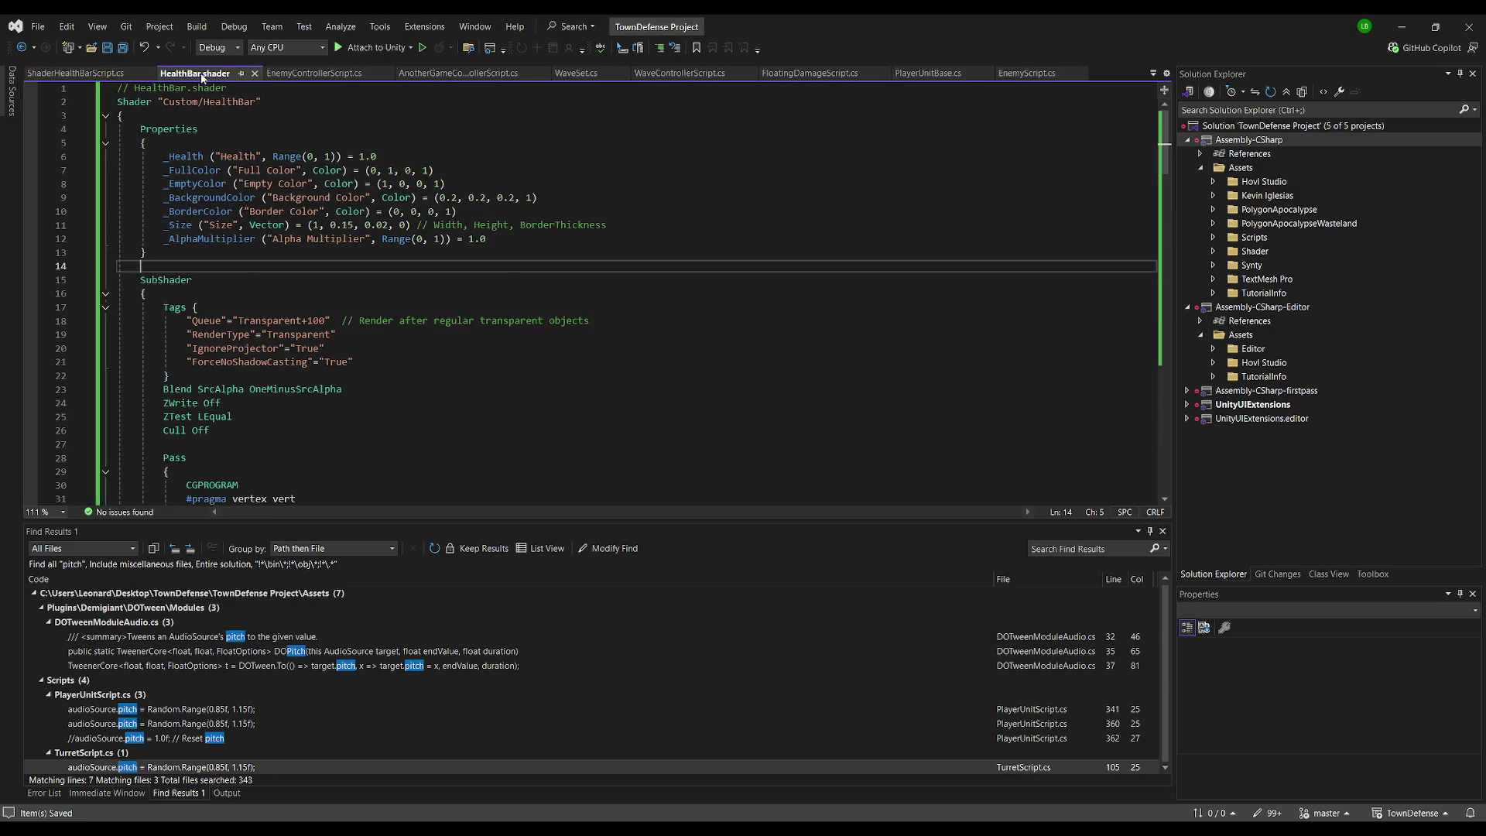
click(574, 184)
key(ctrl+a)
key(ctrl+v)
key(ctrl+s)
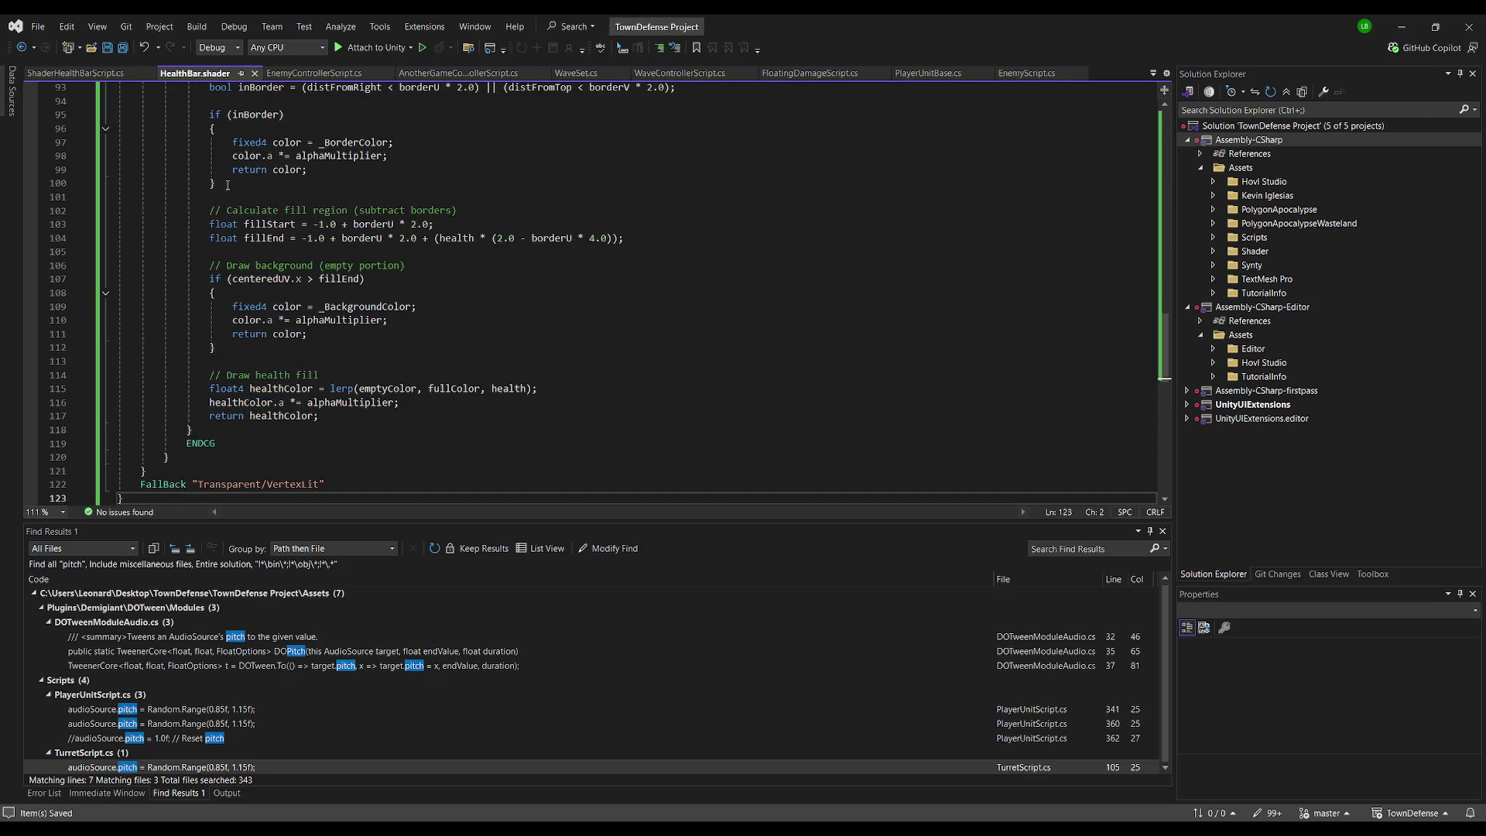
key(alt+Tab)
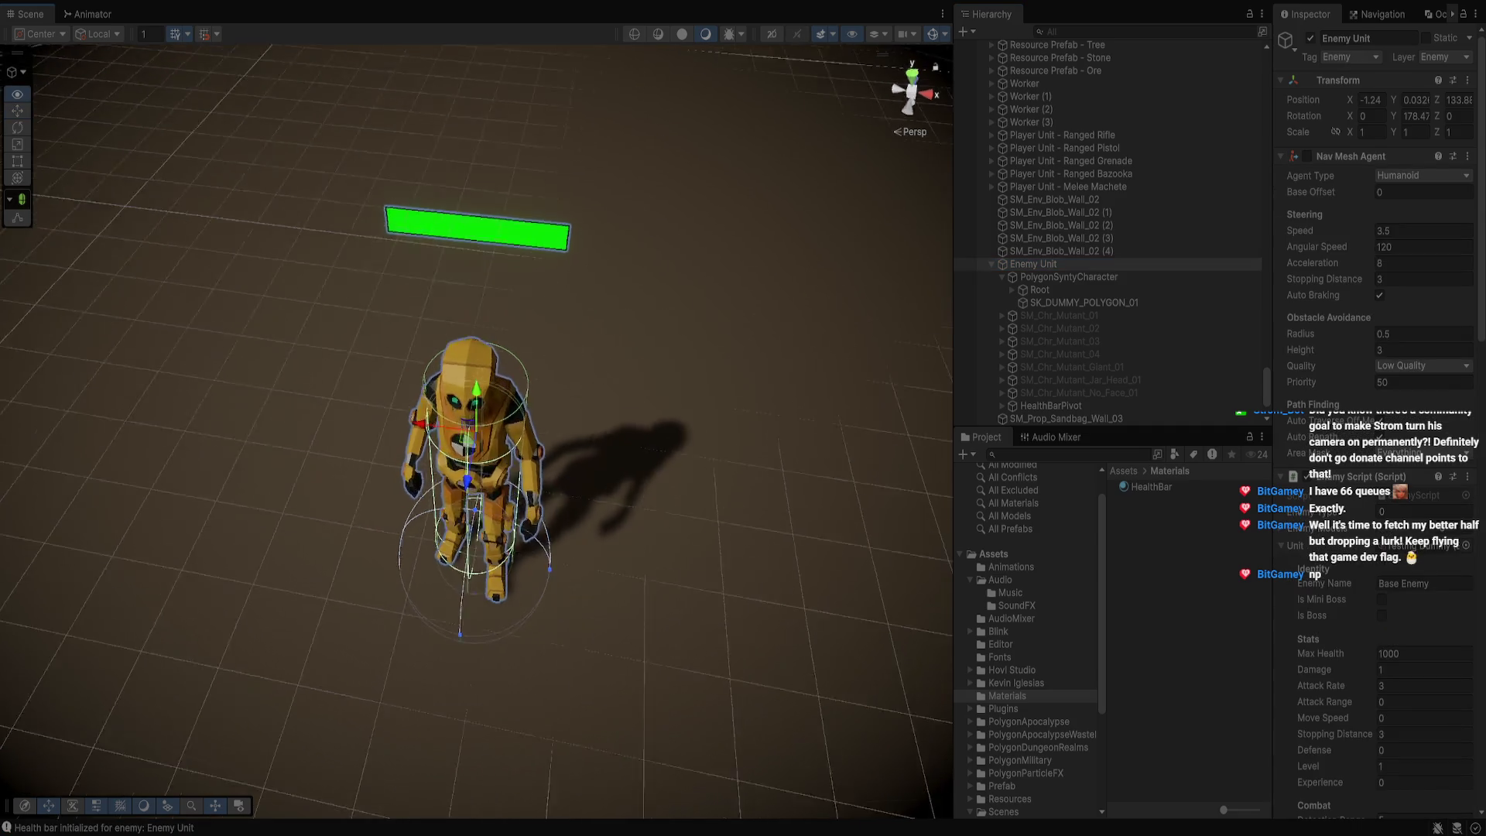
Select the HealthBar material and set its Health to 1 (full)
click(774, 372)
key(w)
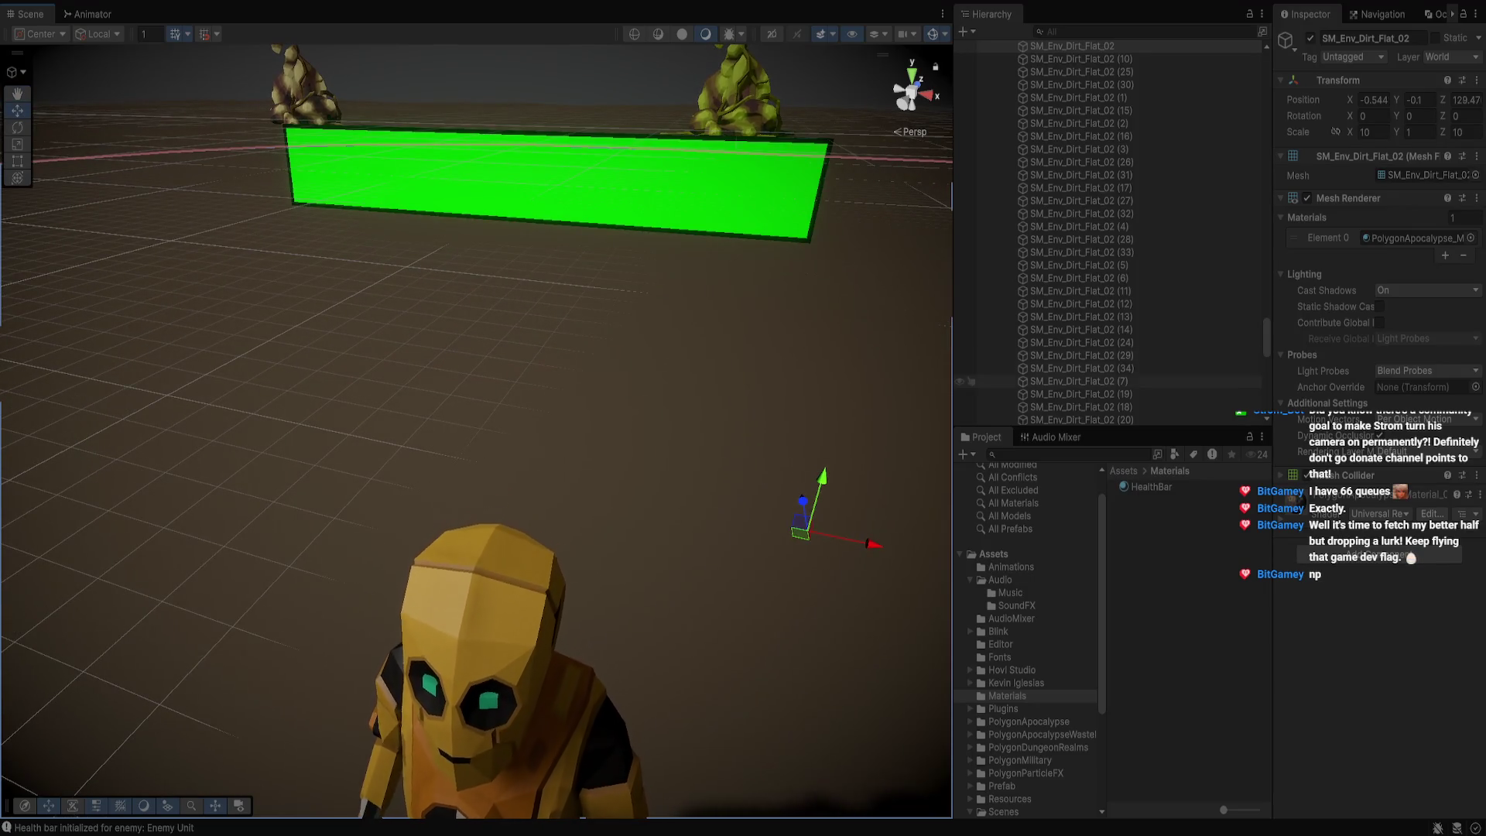
click(1151, 487)
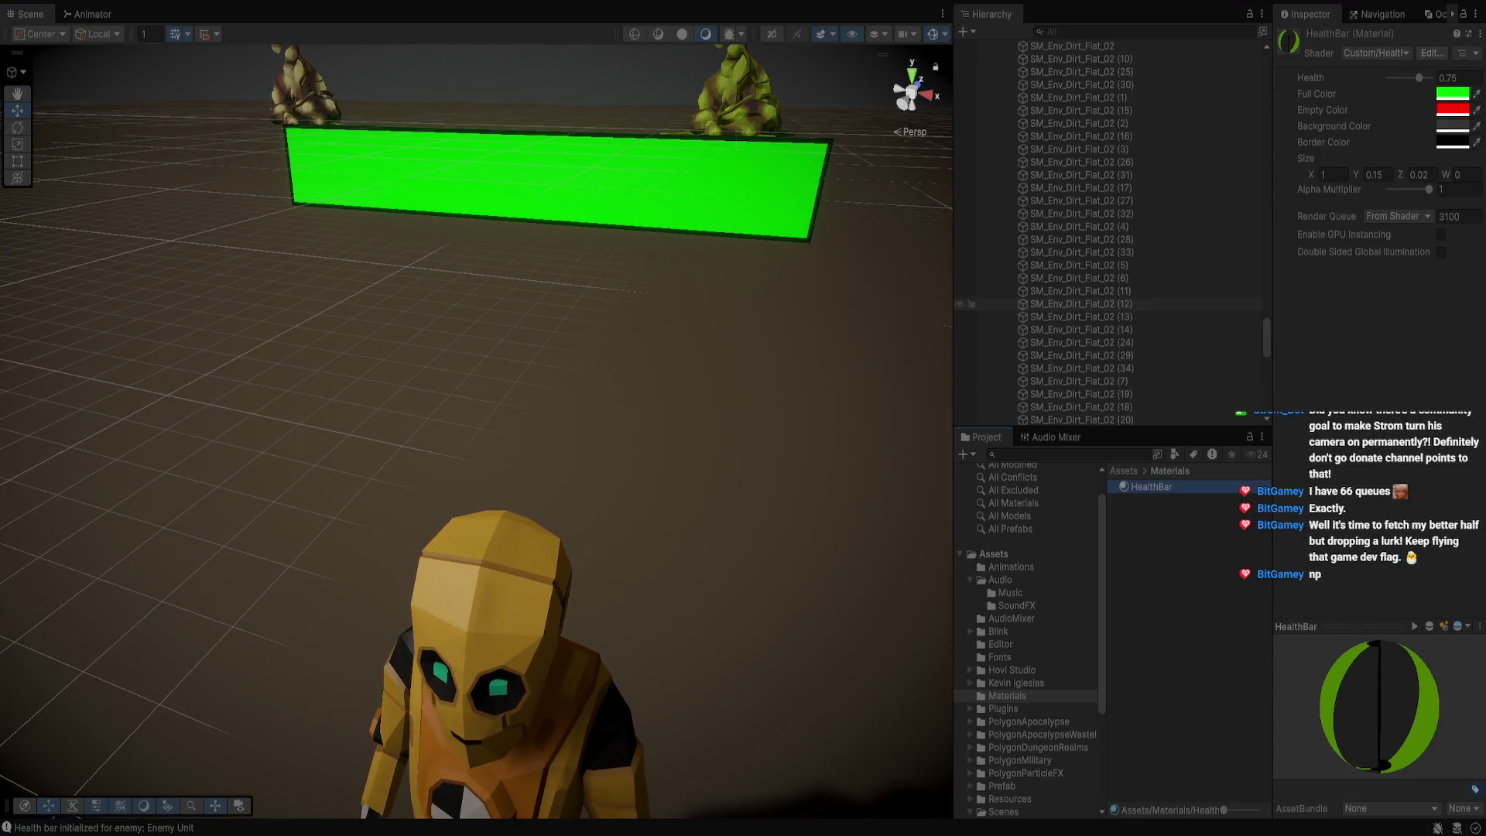
scroll(964, 304, up, 5)
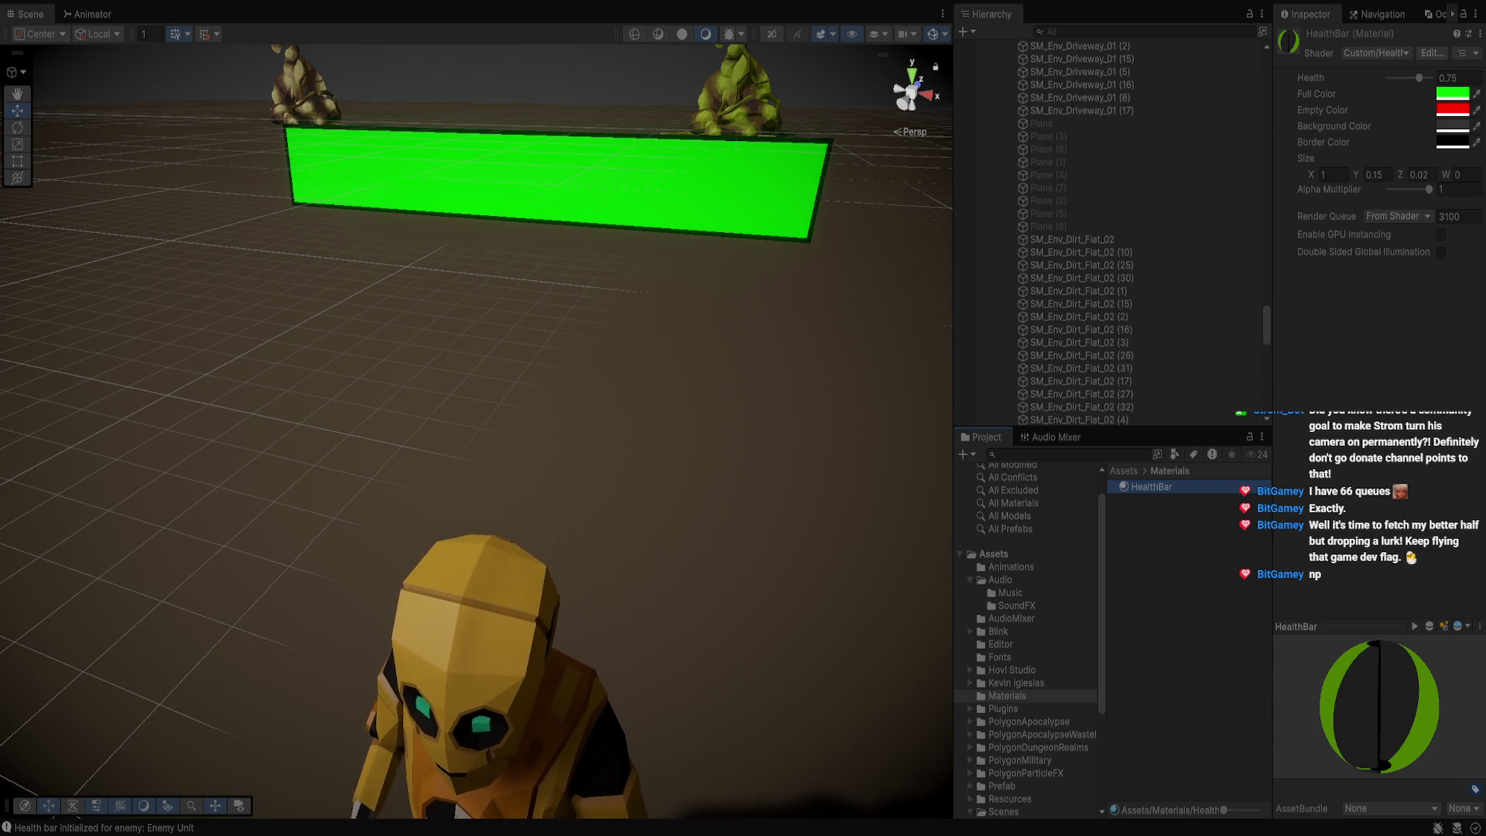
click(1460, 77)
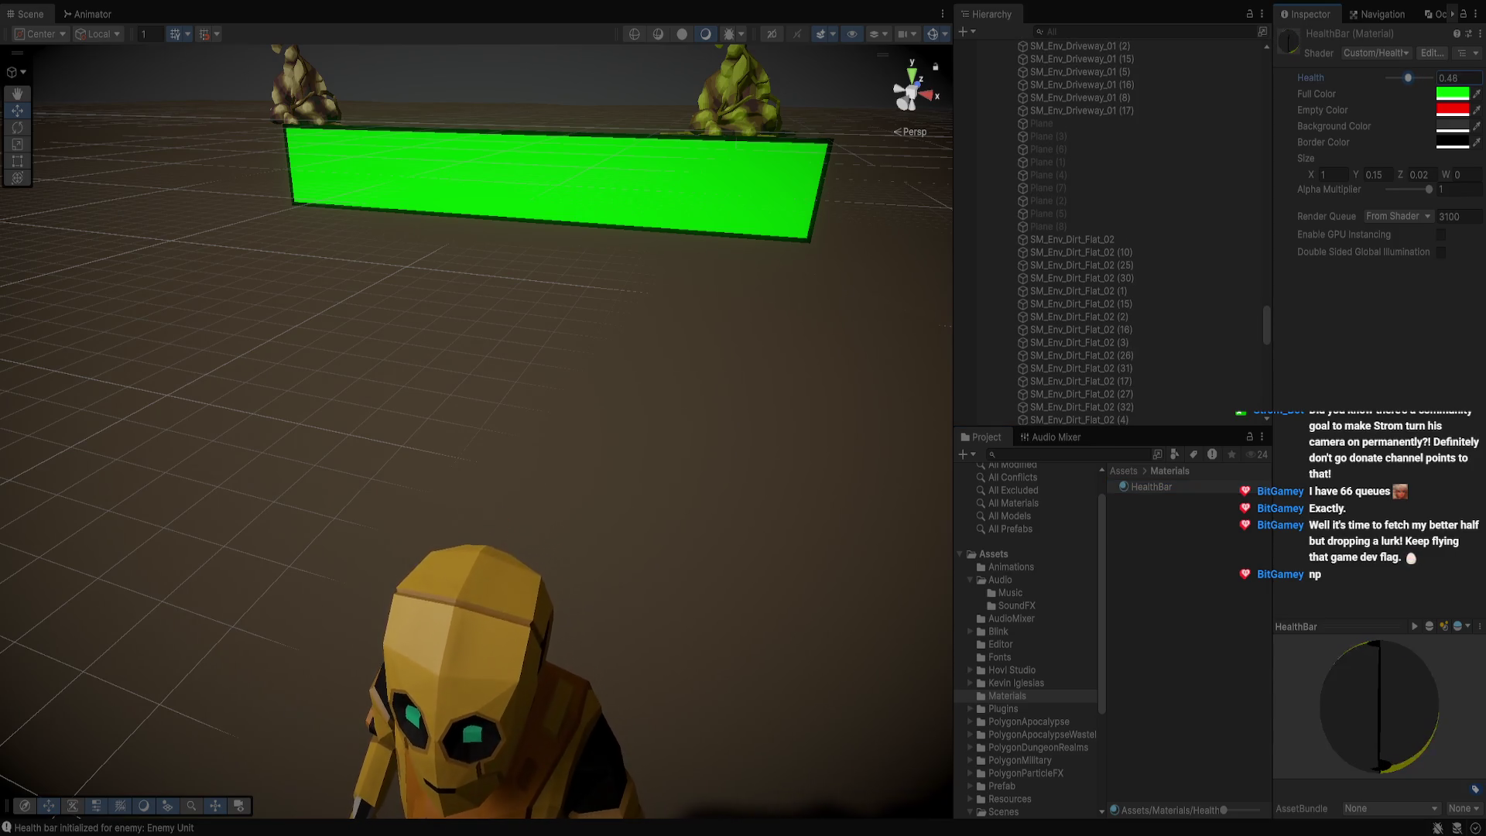
text(1)
Change the health bar's Border Thickness from 0.05 to 0.1
scroll(966, 279, down, 10)
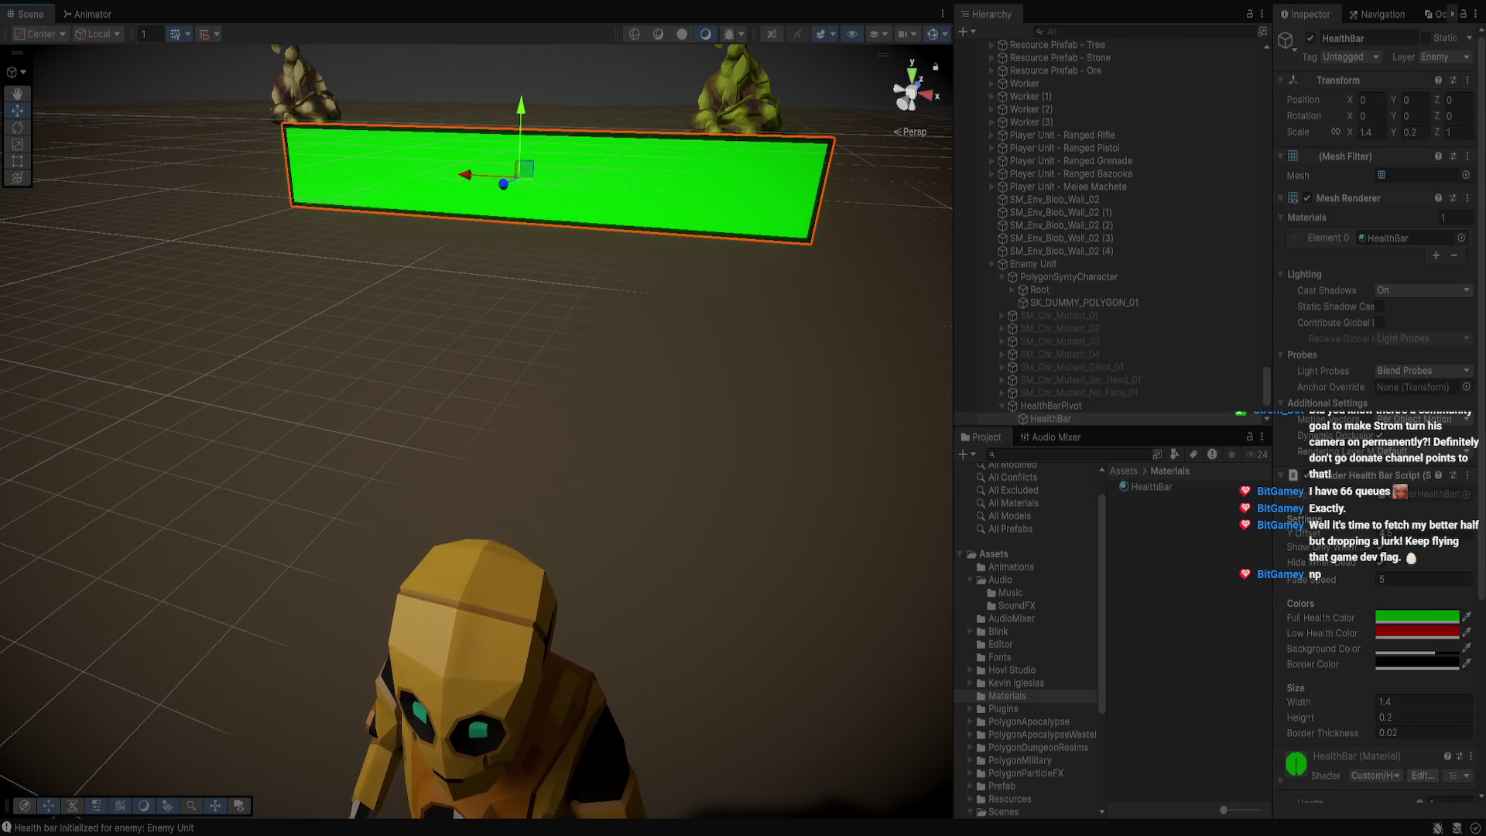
scroll(1378, 465, down, 2)
click(1424, 689)
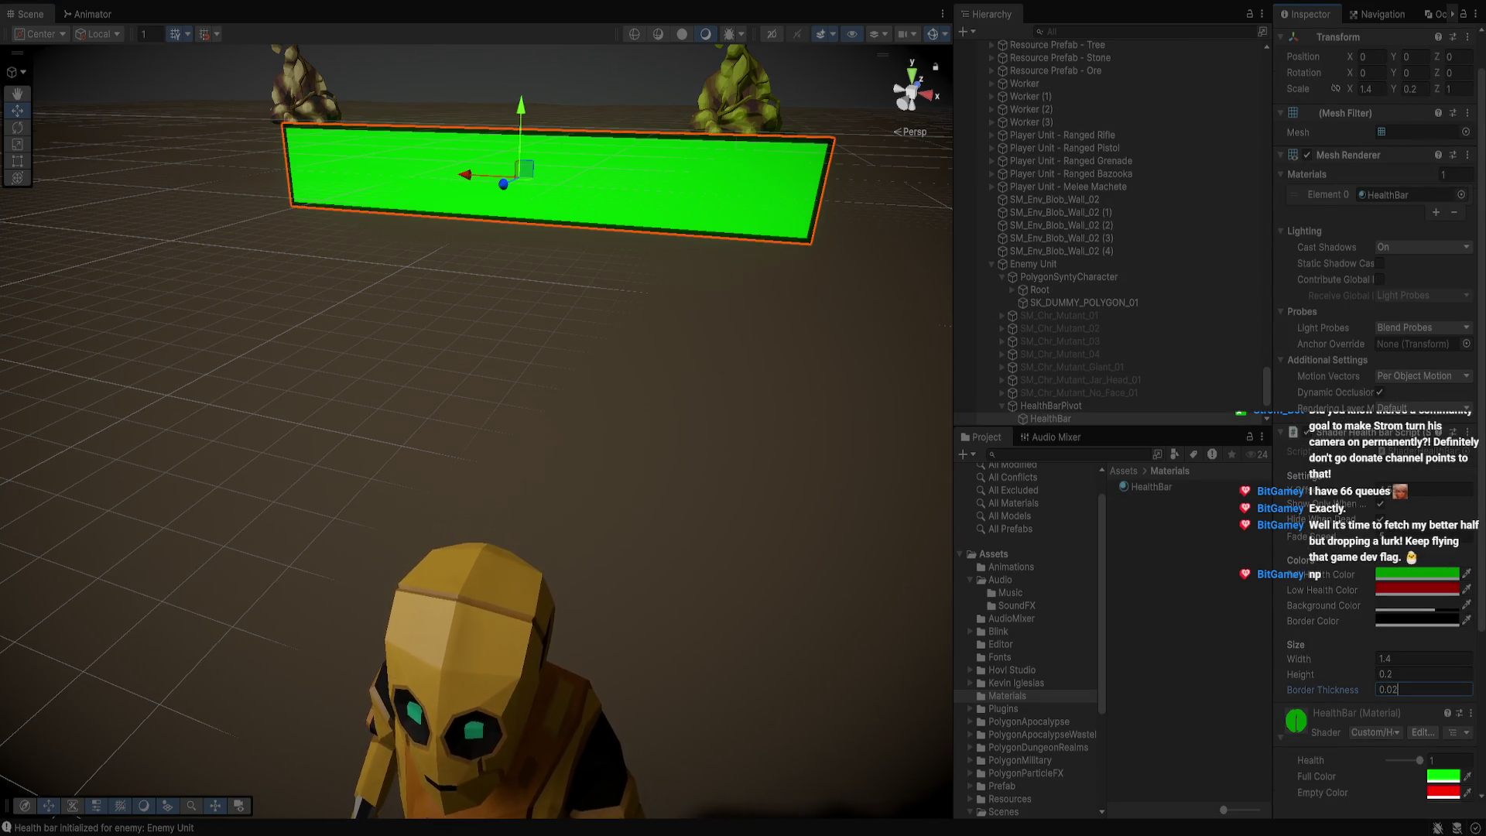
text(0.05)
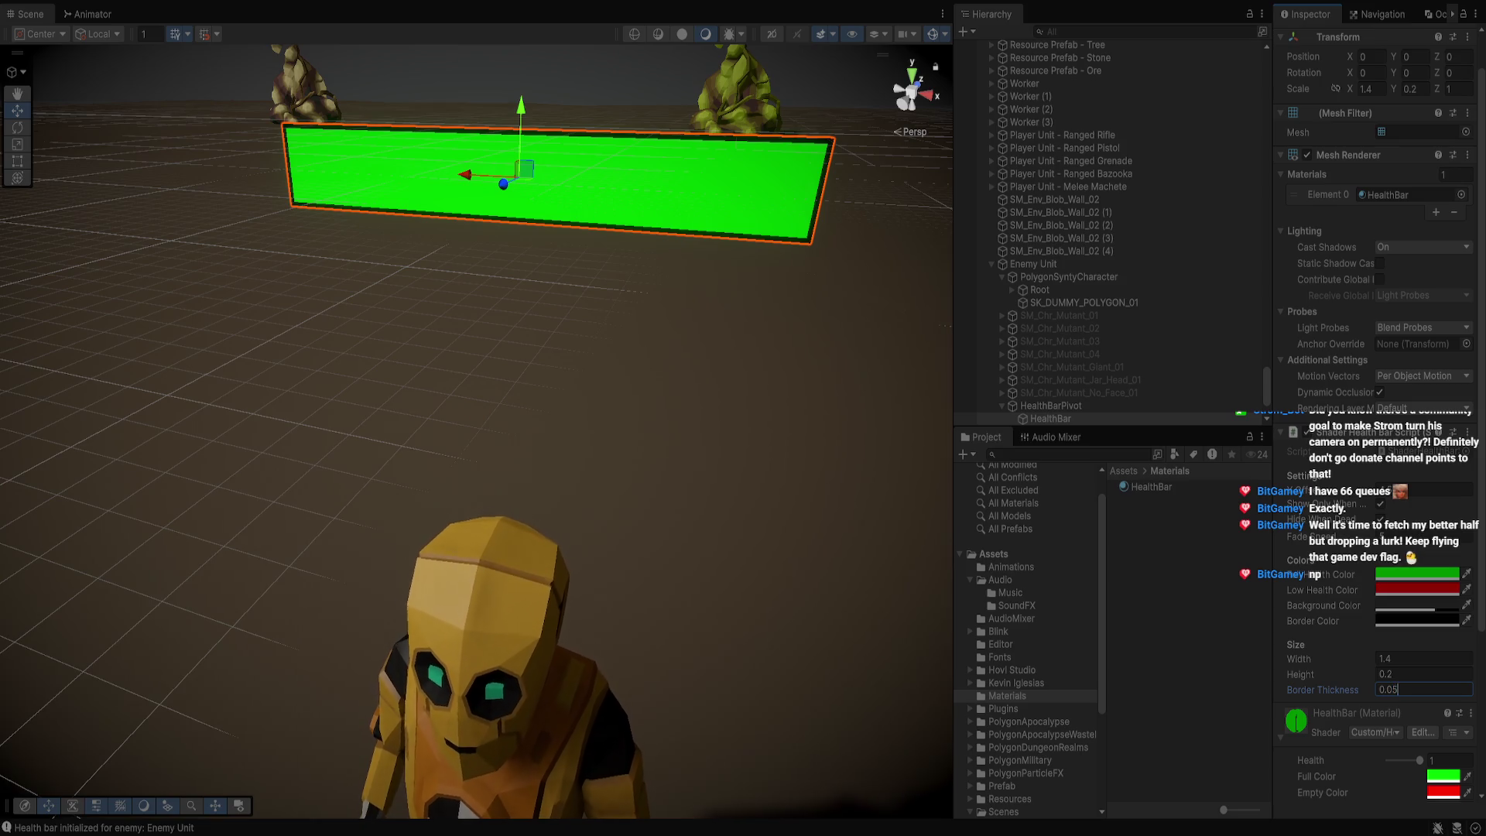
key(Return)
key(BackSpace)
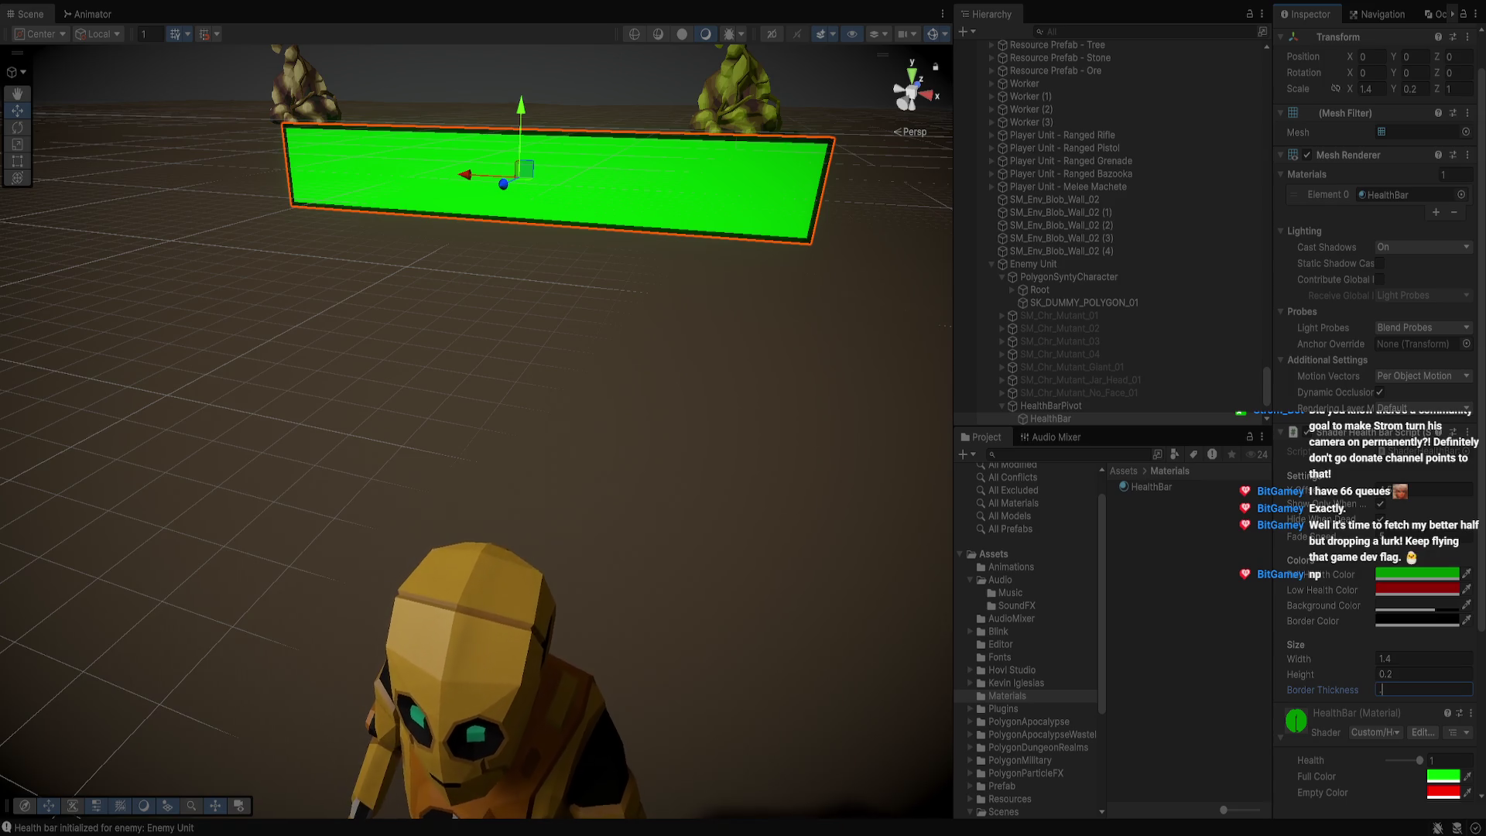
text(0.1)
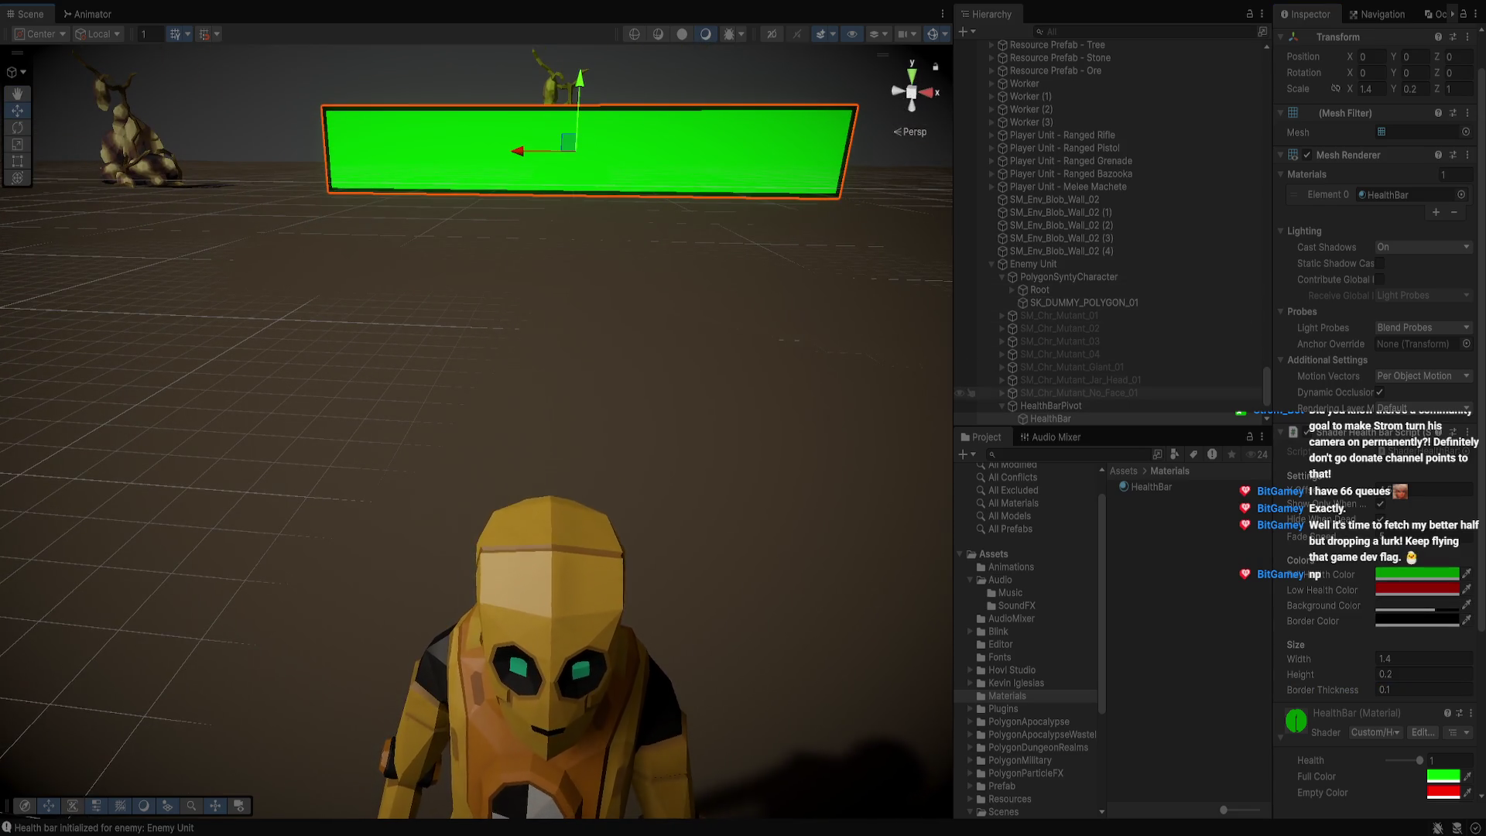
Inspect the Town Objects group and EnemyController, and frame the enemy dummy character
scroll(476, 418, down, 5)
scroll(476, 418, down, 4)
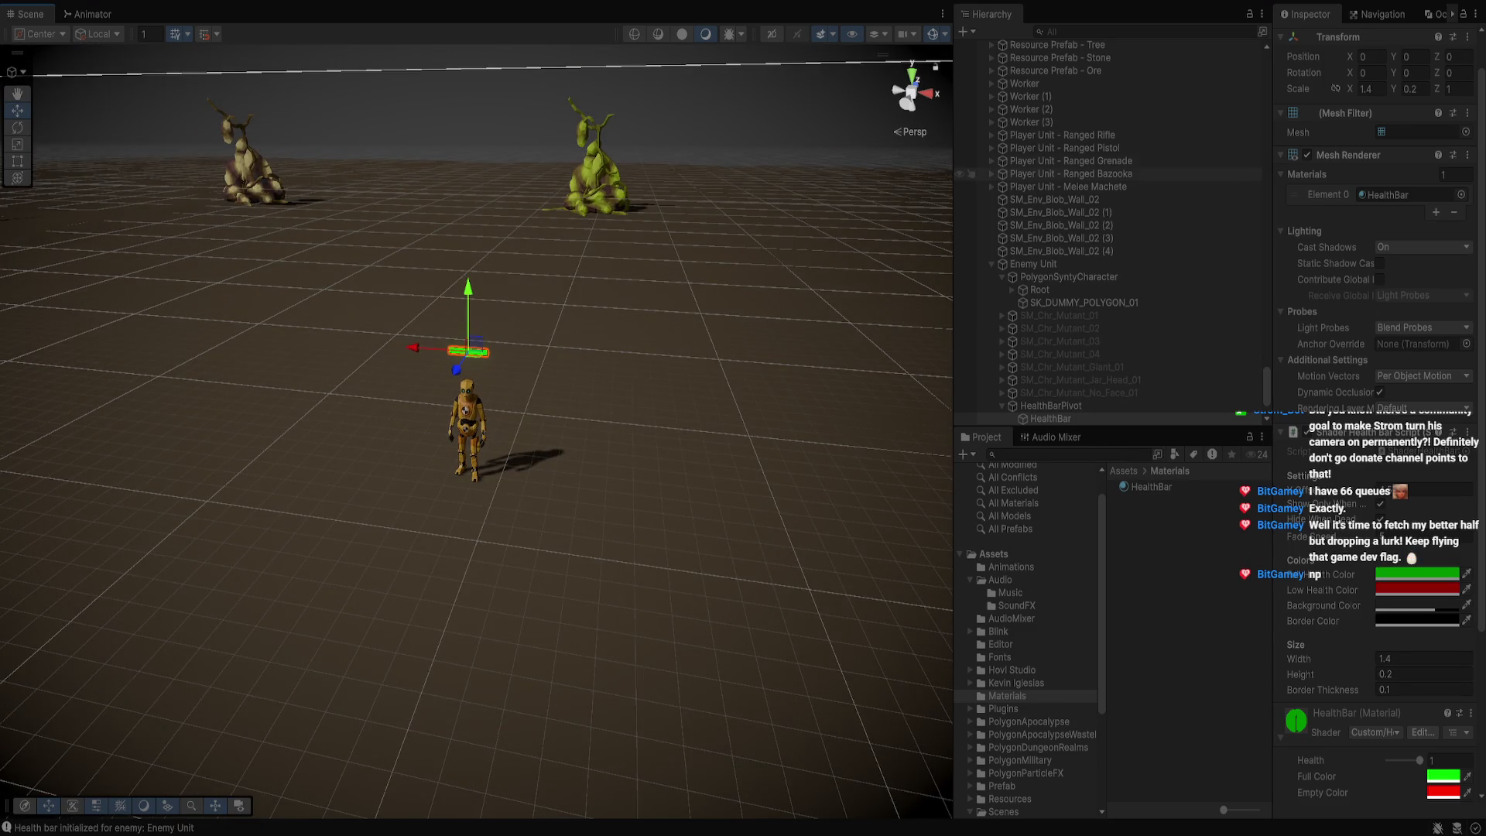
scroll(971, 229, down, 15)
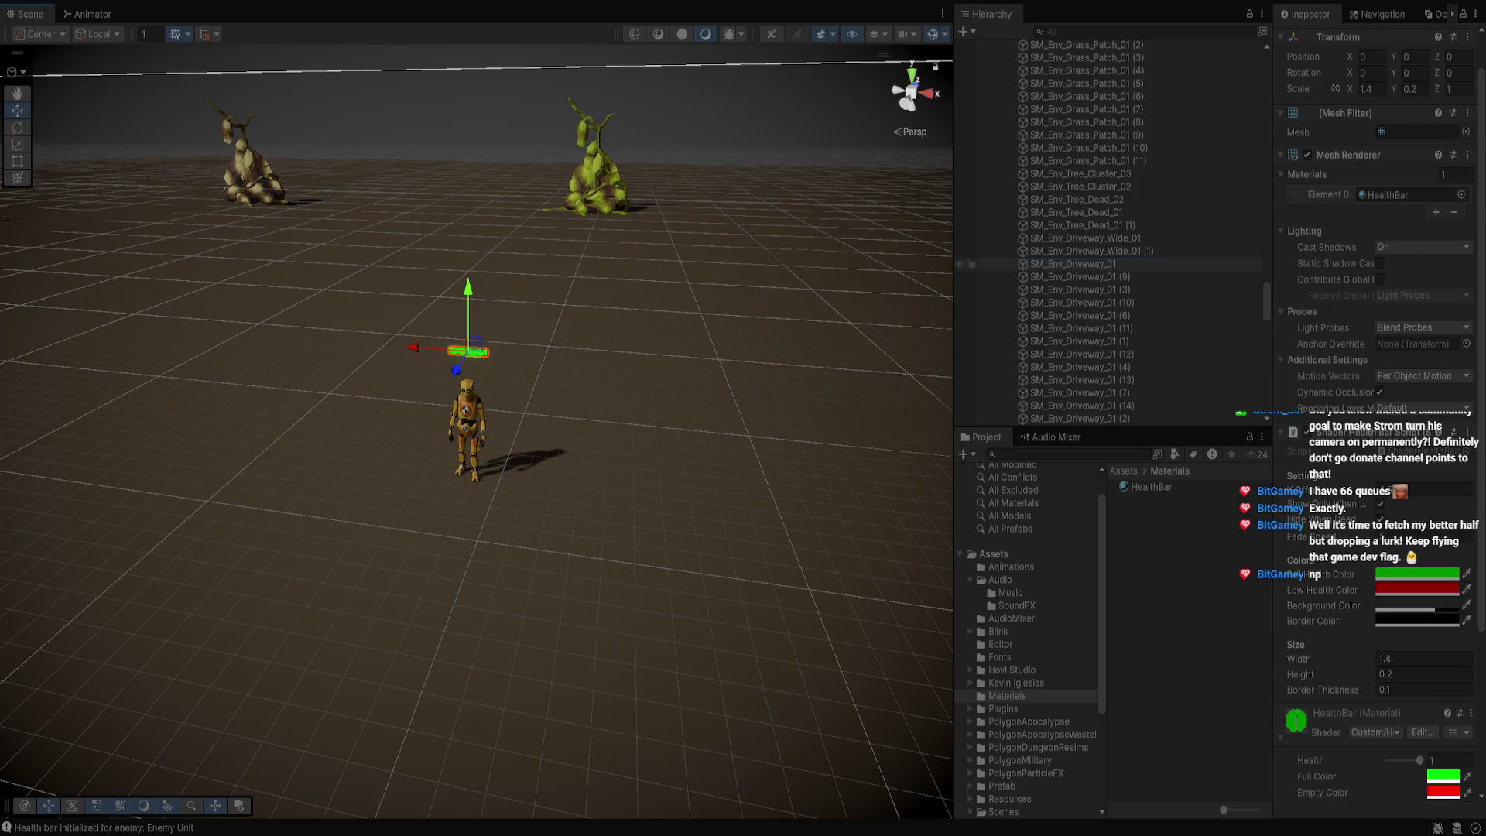
click(972, 229)
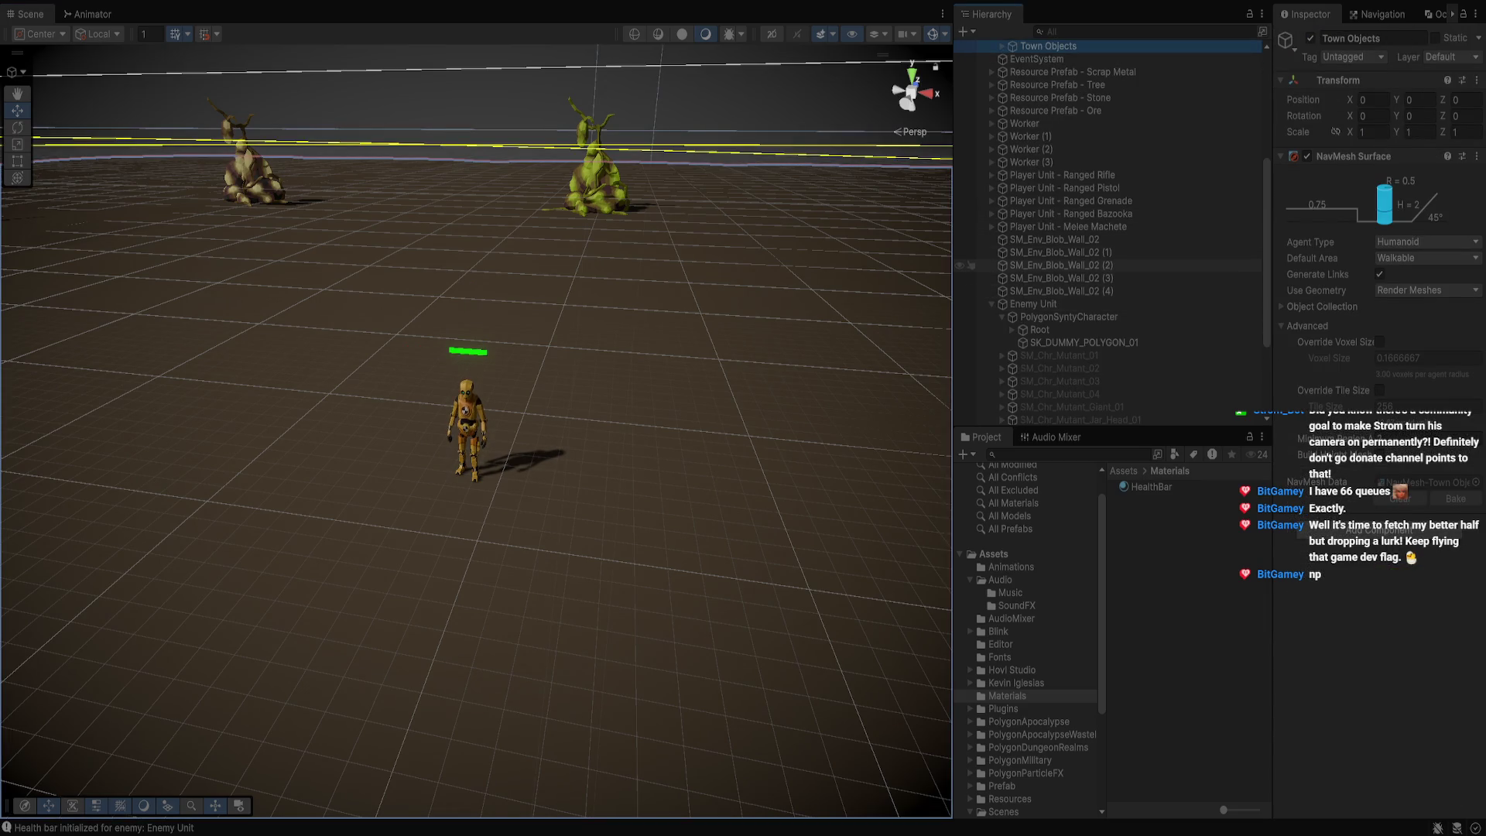
scroll(966, 215, up, 5)
scroll(972, 255, down, 3)
click(1037, 90)
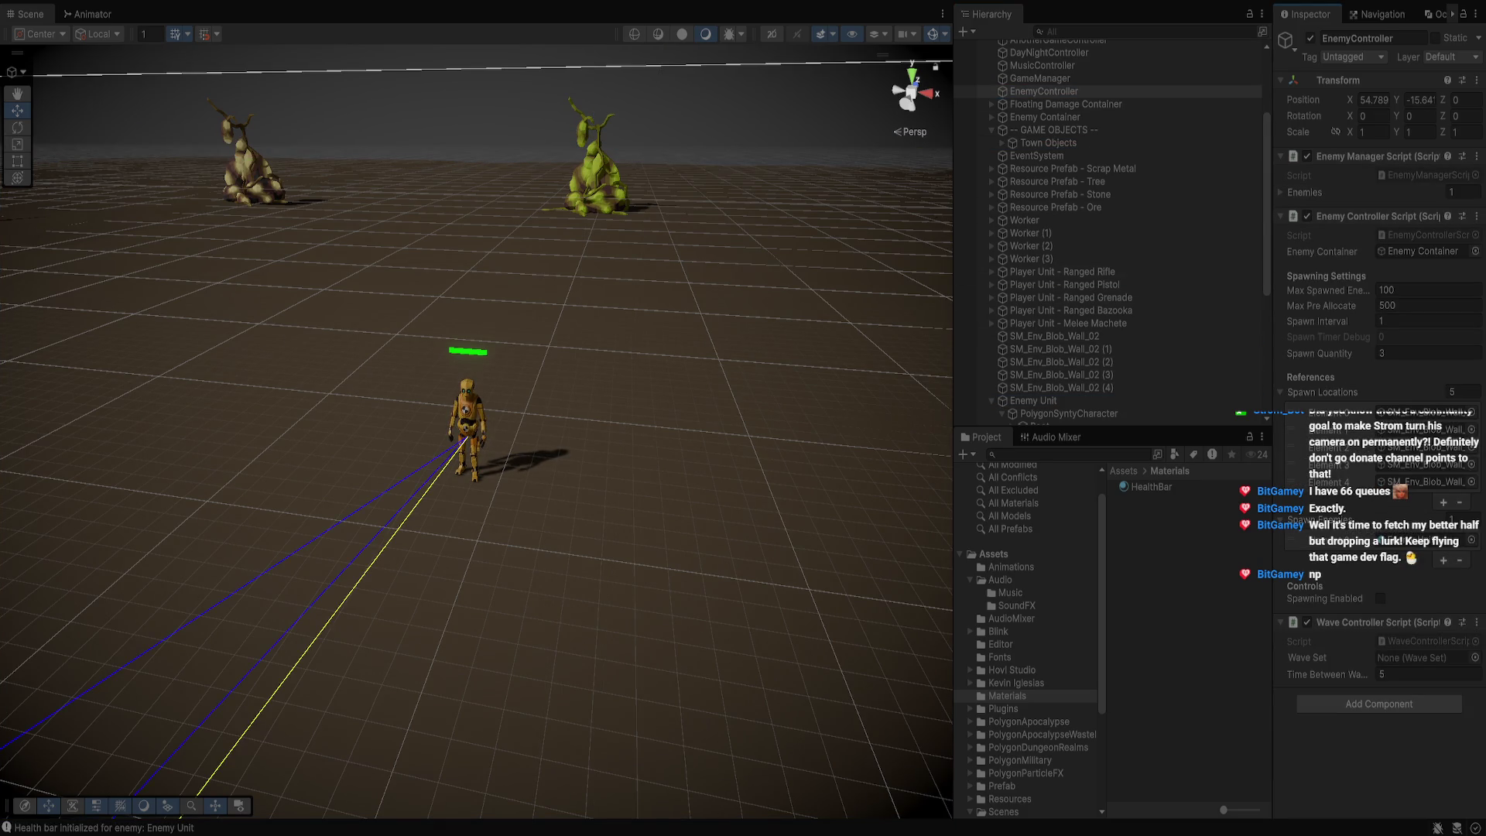
click(466, 422)
key(f)
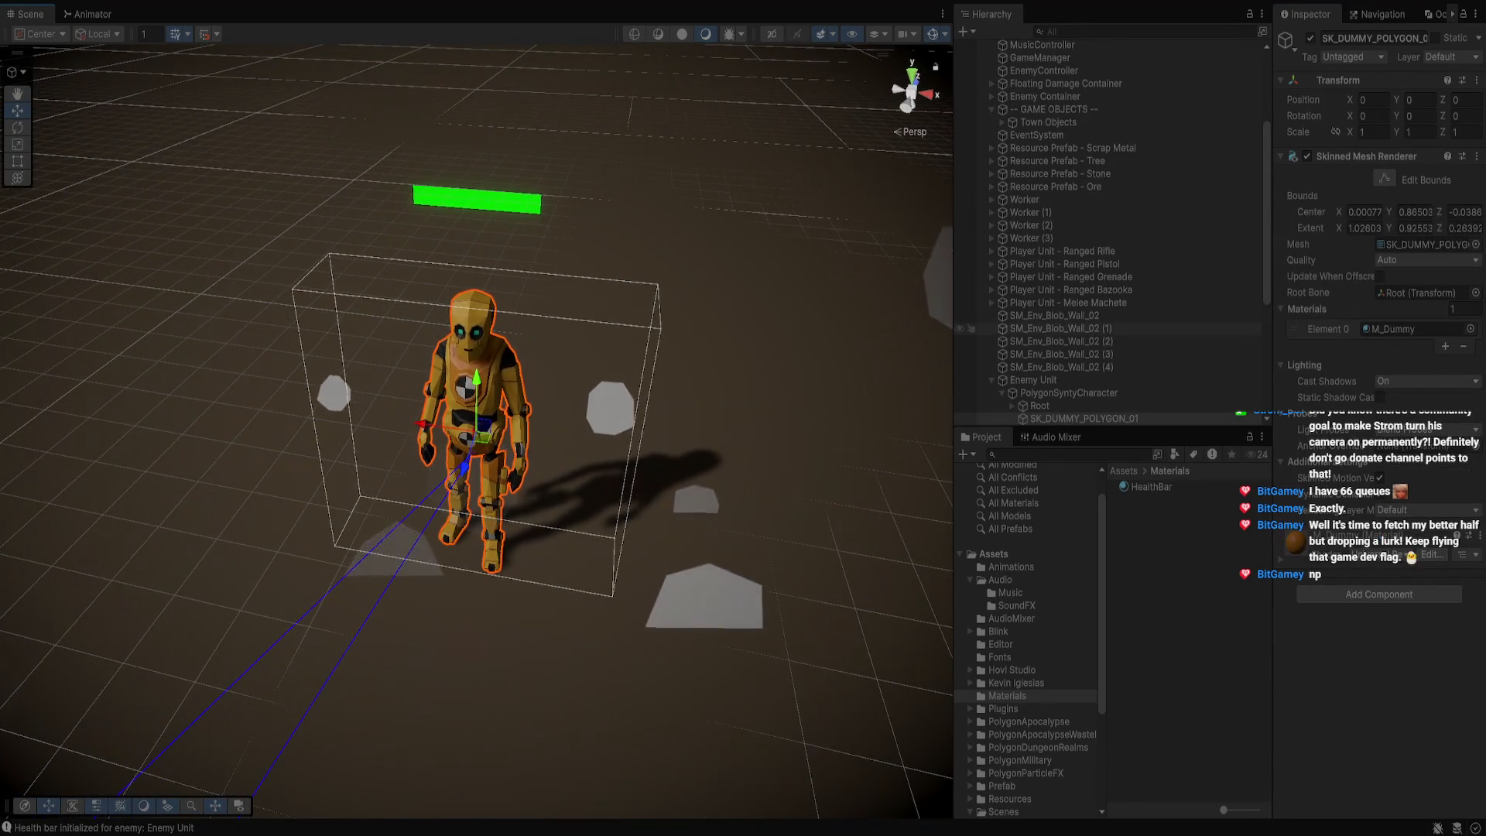
Lower the Enemy Unit's Current Health to 990 and show the HealthBar material's settings
click(1033, 380)
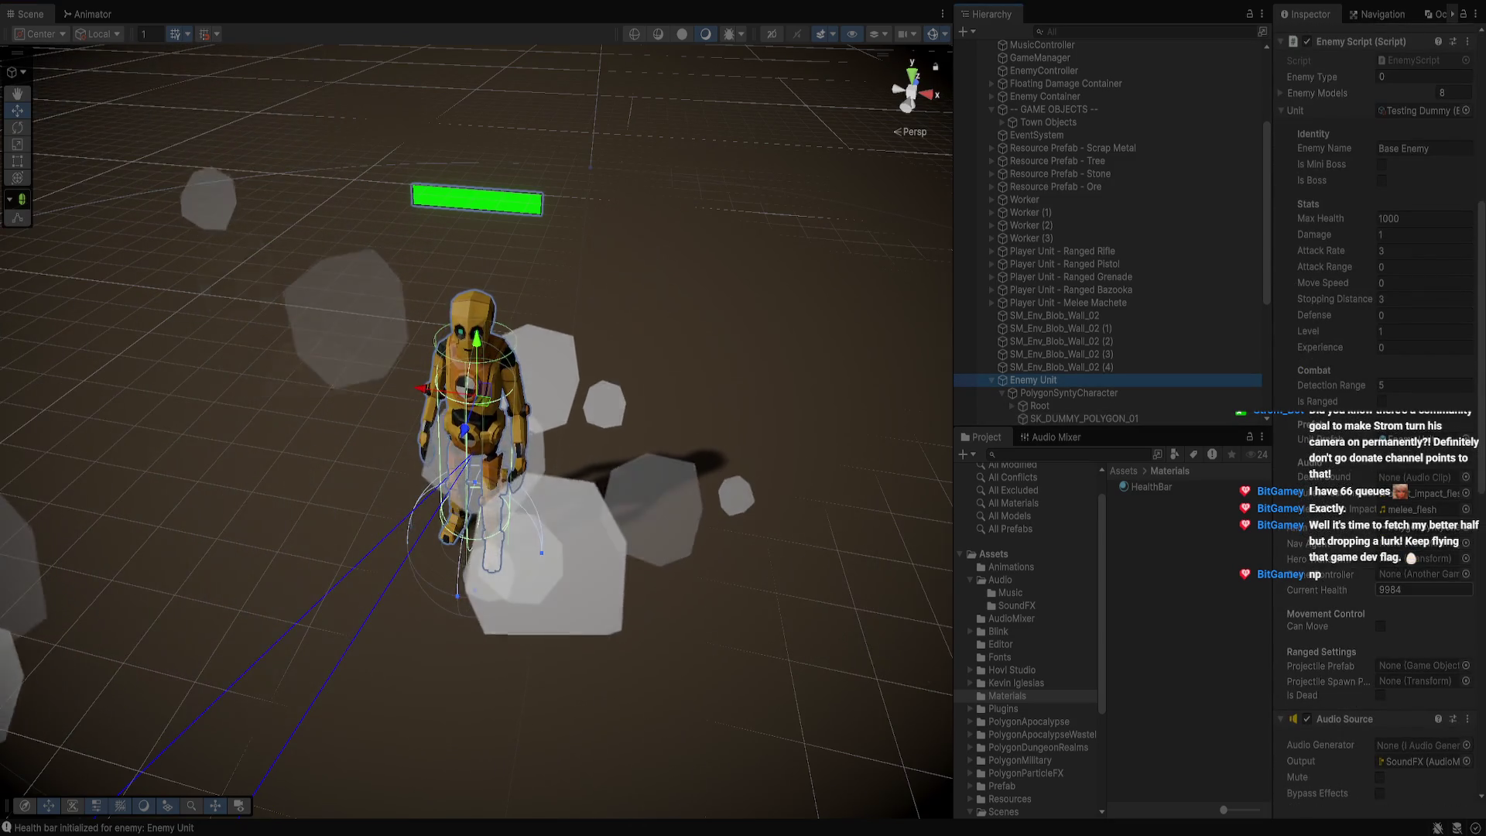
click(1401, 590)
key(BackSpace)
key(BackSpace)
text(0)
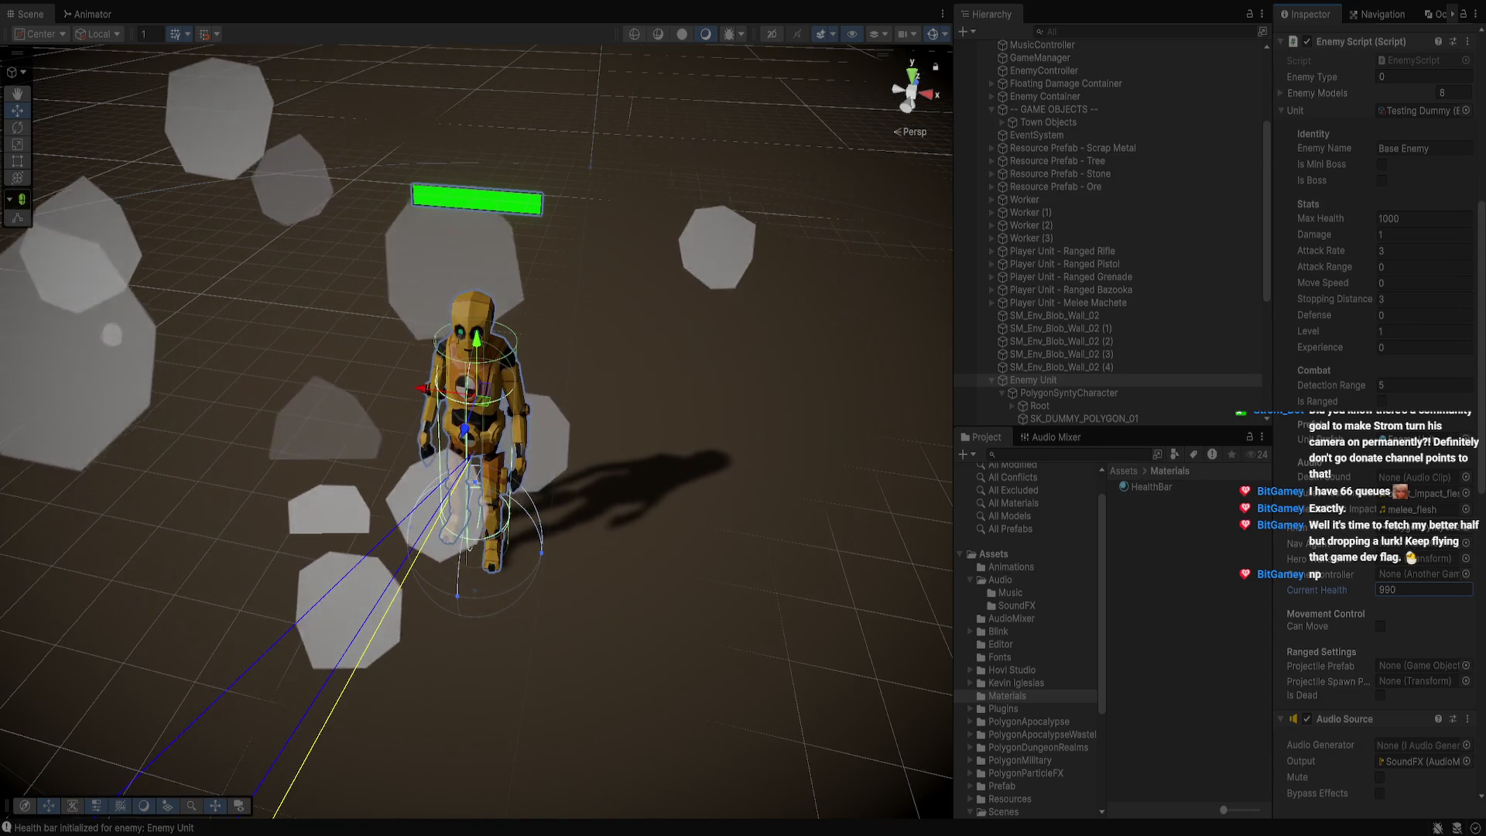
scroll(469, 464, up, 2)
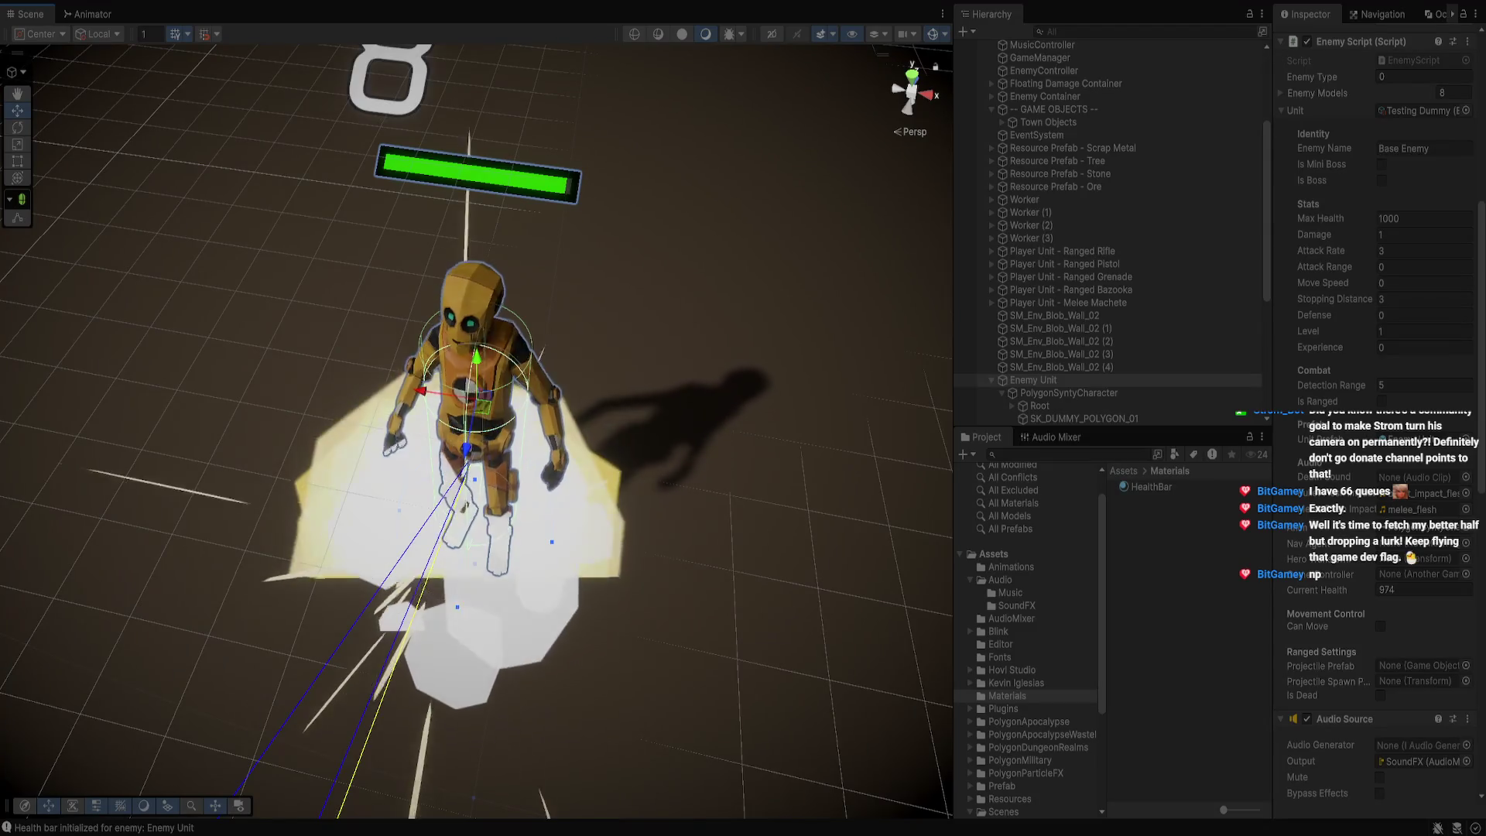
click(1151, 487)
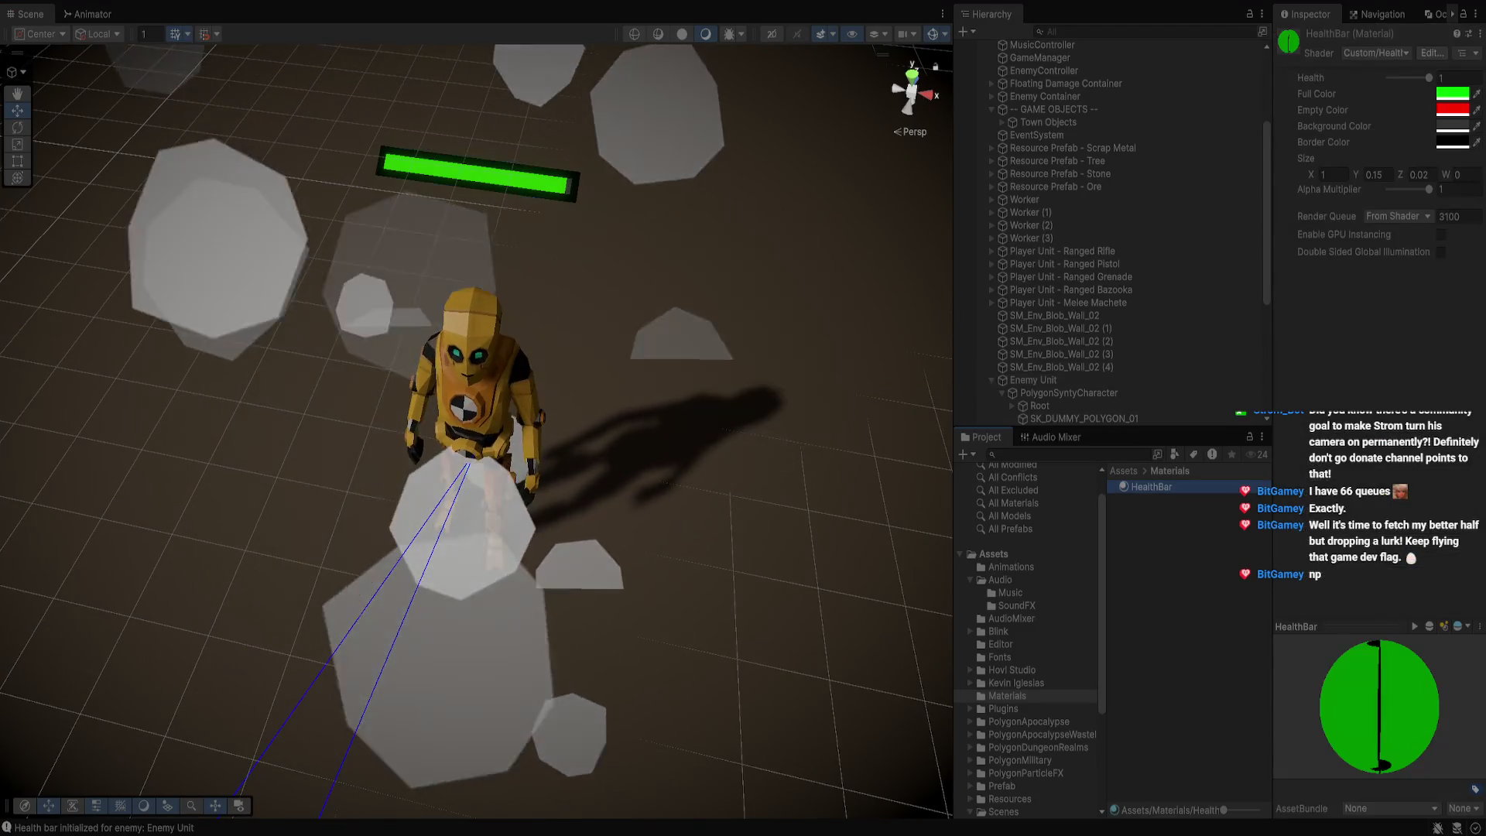
On the Enemy Unit's HealthBar, set Border Thickness to 0.04, then to 0.05
click(1032, 380)
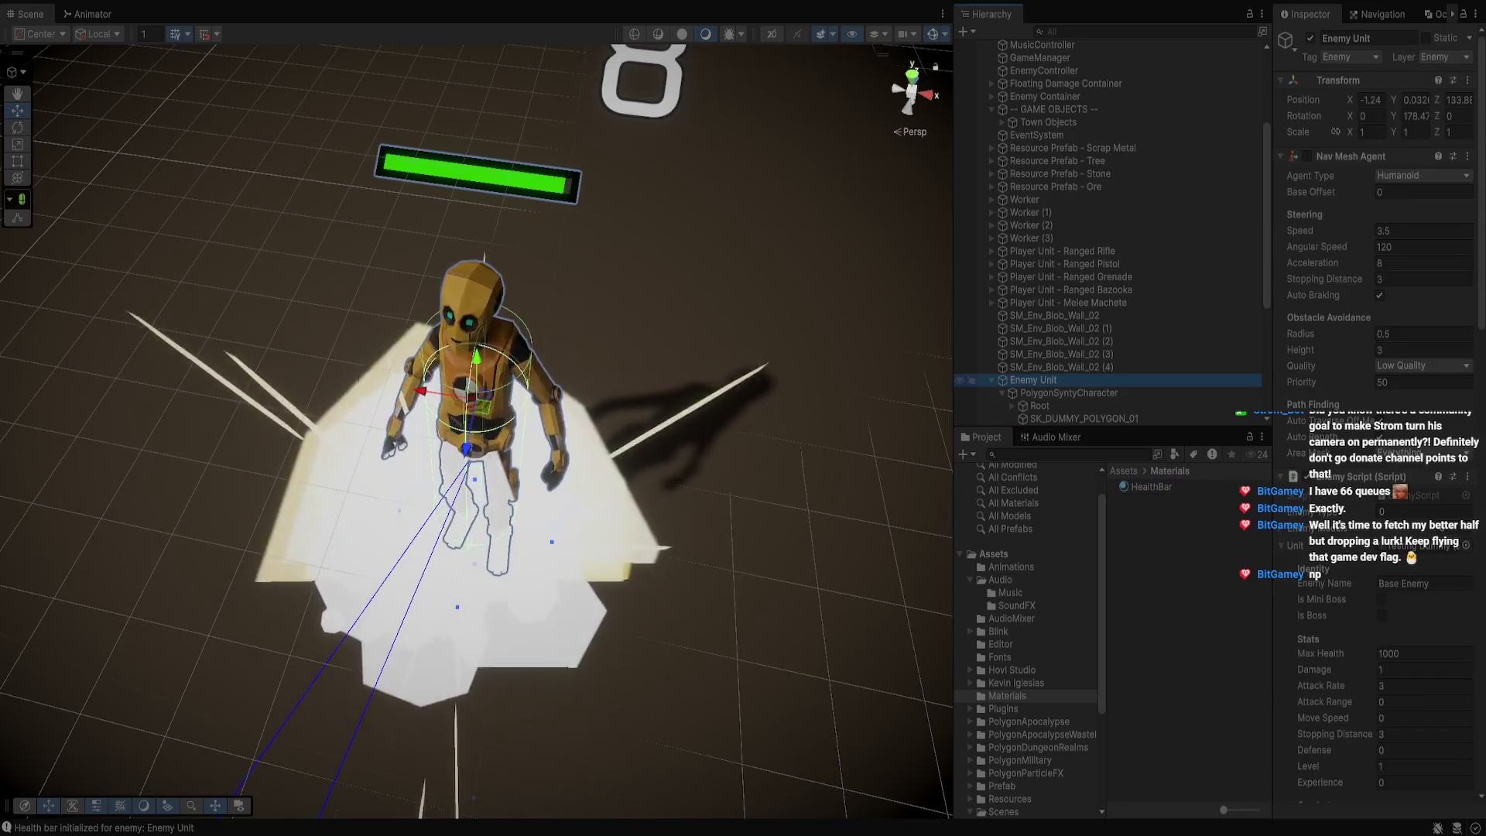
scroll(1107, 233, down, 3)
scroll(1107, 232, down, 2)
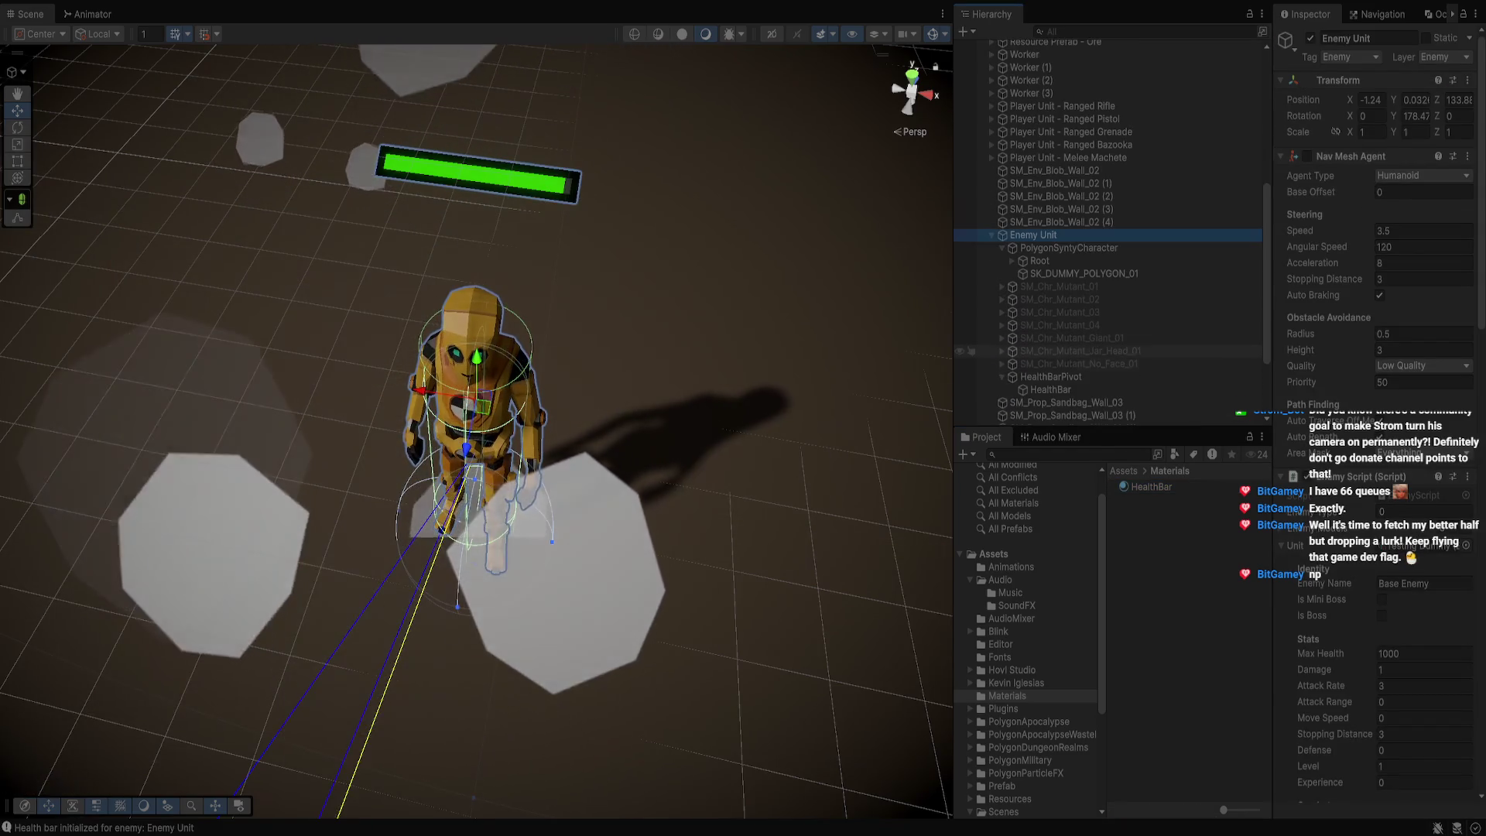
click(1050, 389)
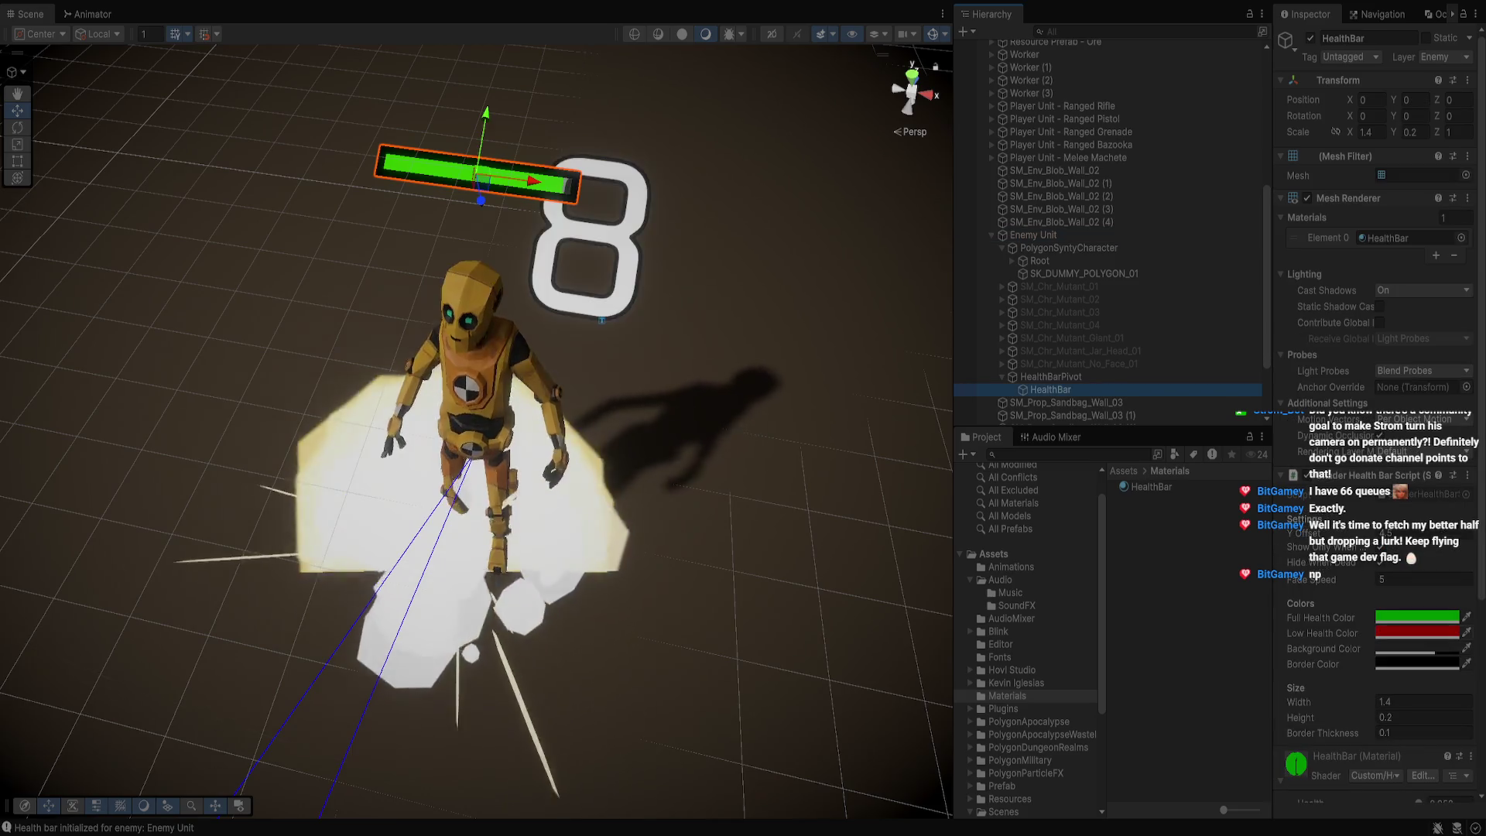
click(1425, 732)
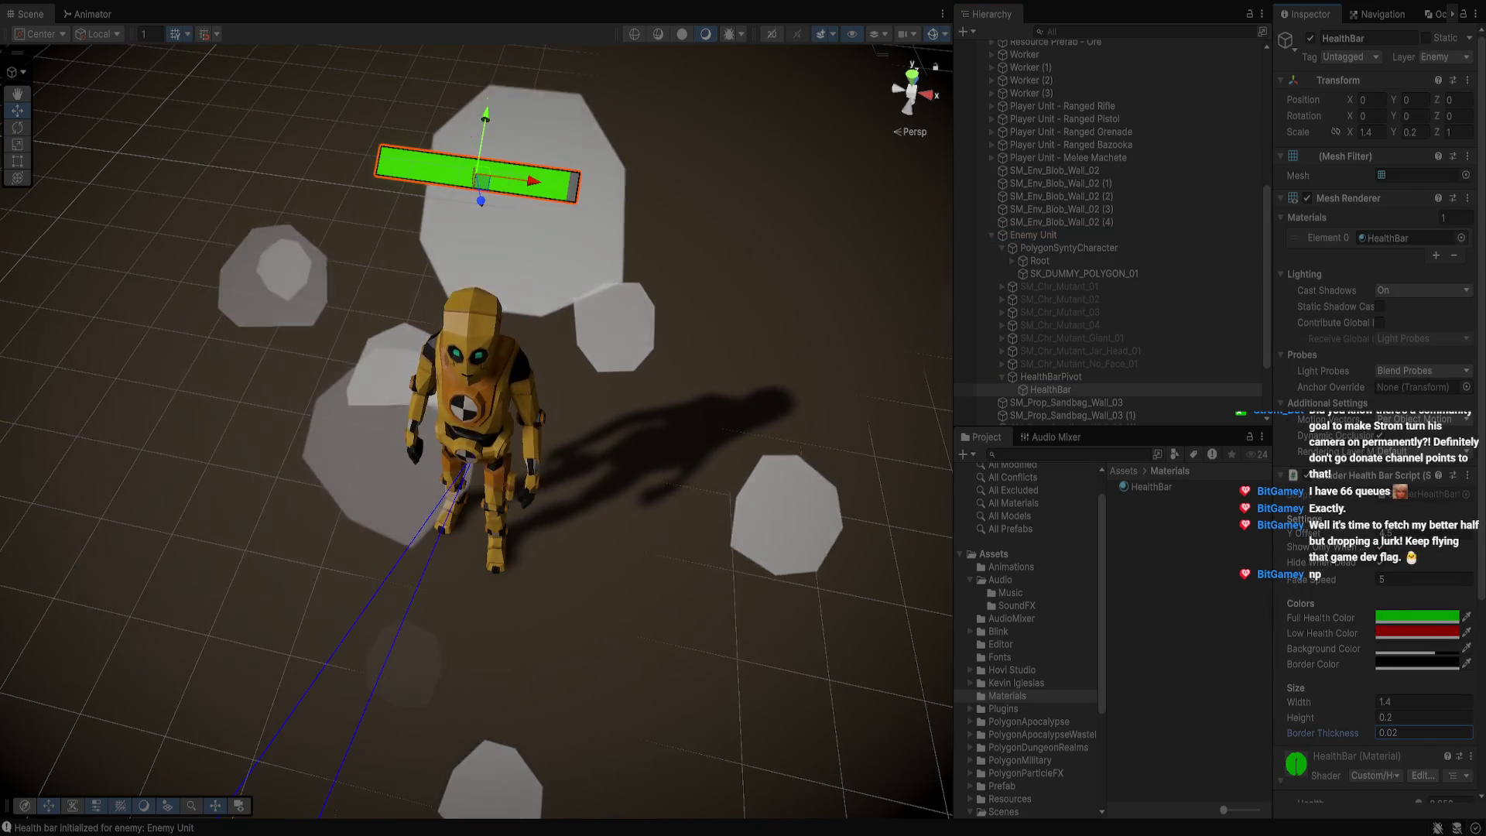
text(.04)
key(Return)
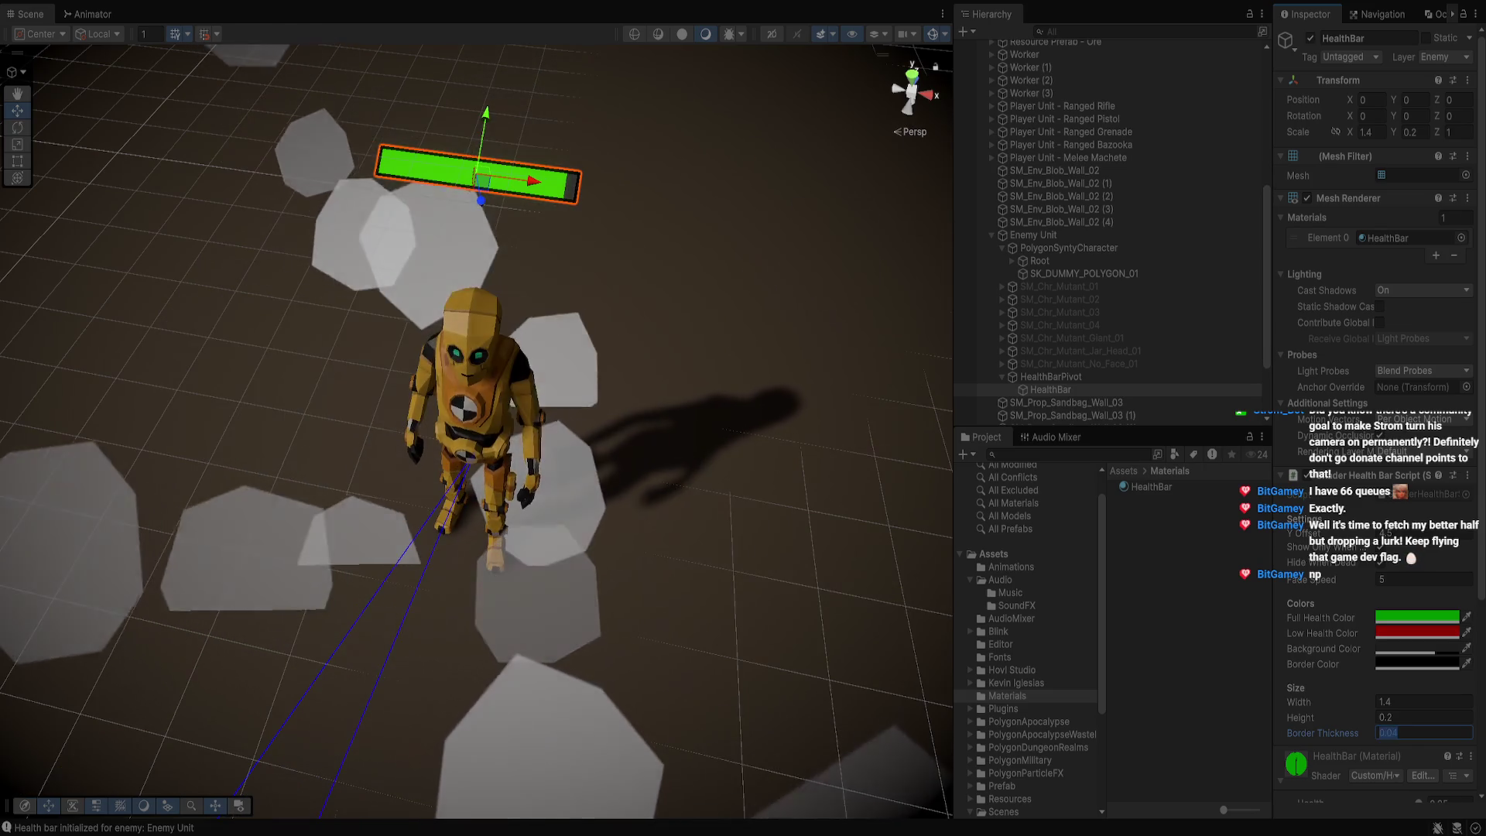
text(0.05)
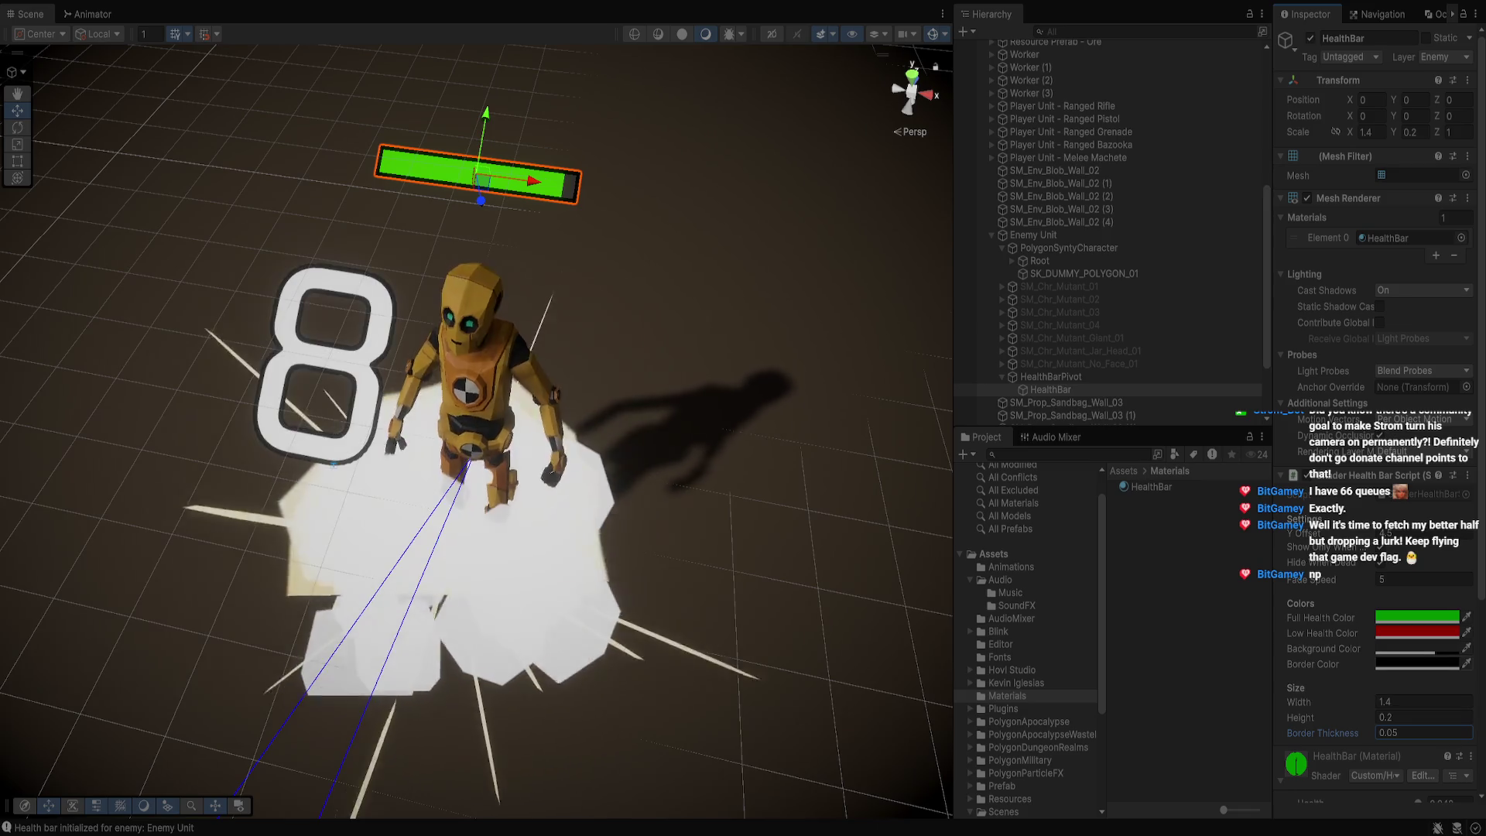
click(1417, 663)
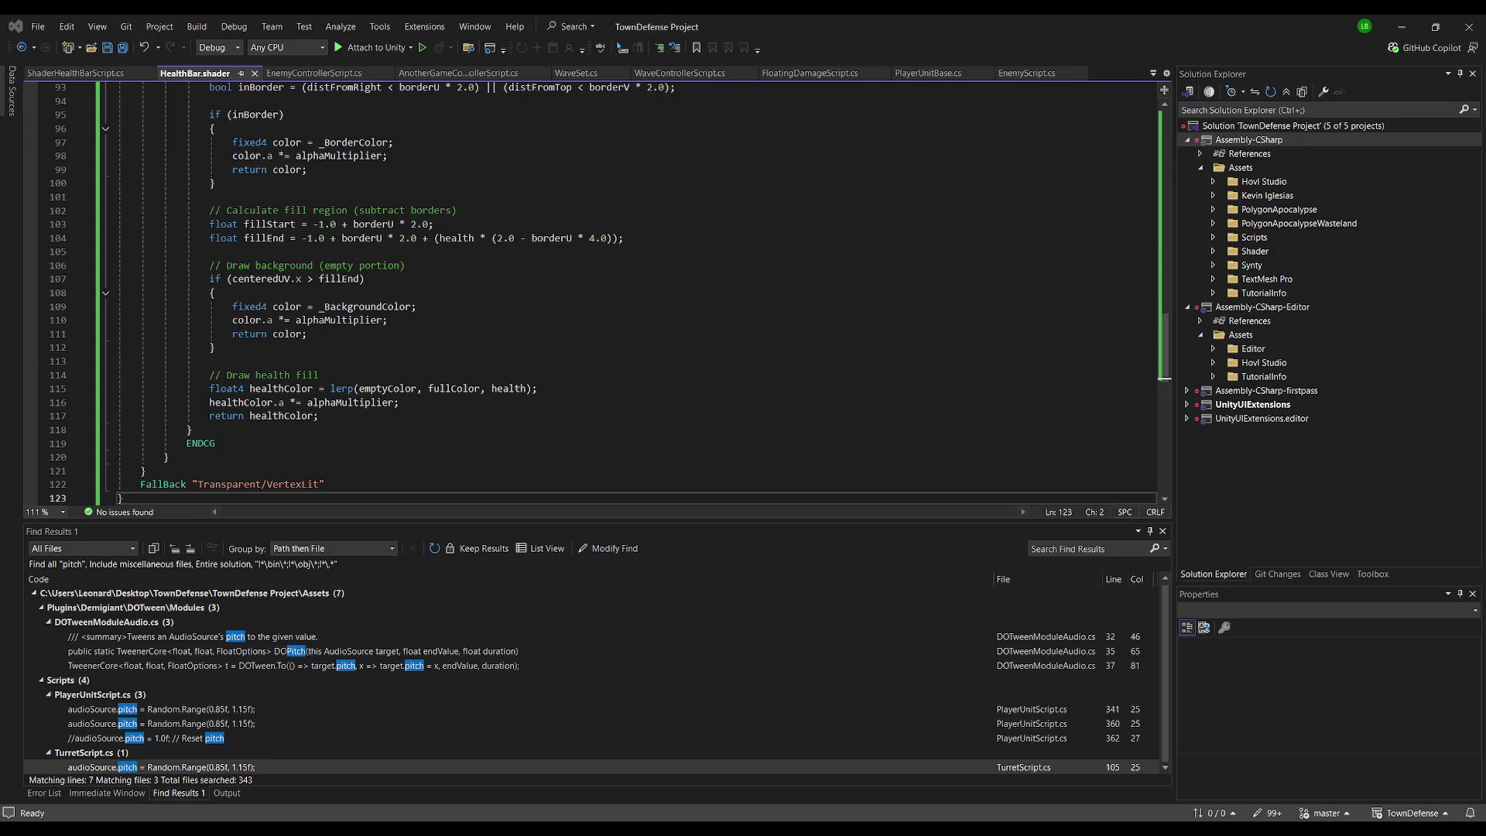
Return to the Unity Editor after reviewing the HealthBar.shader code
key(alt+Tab)
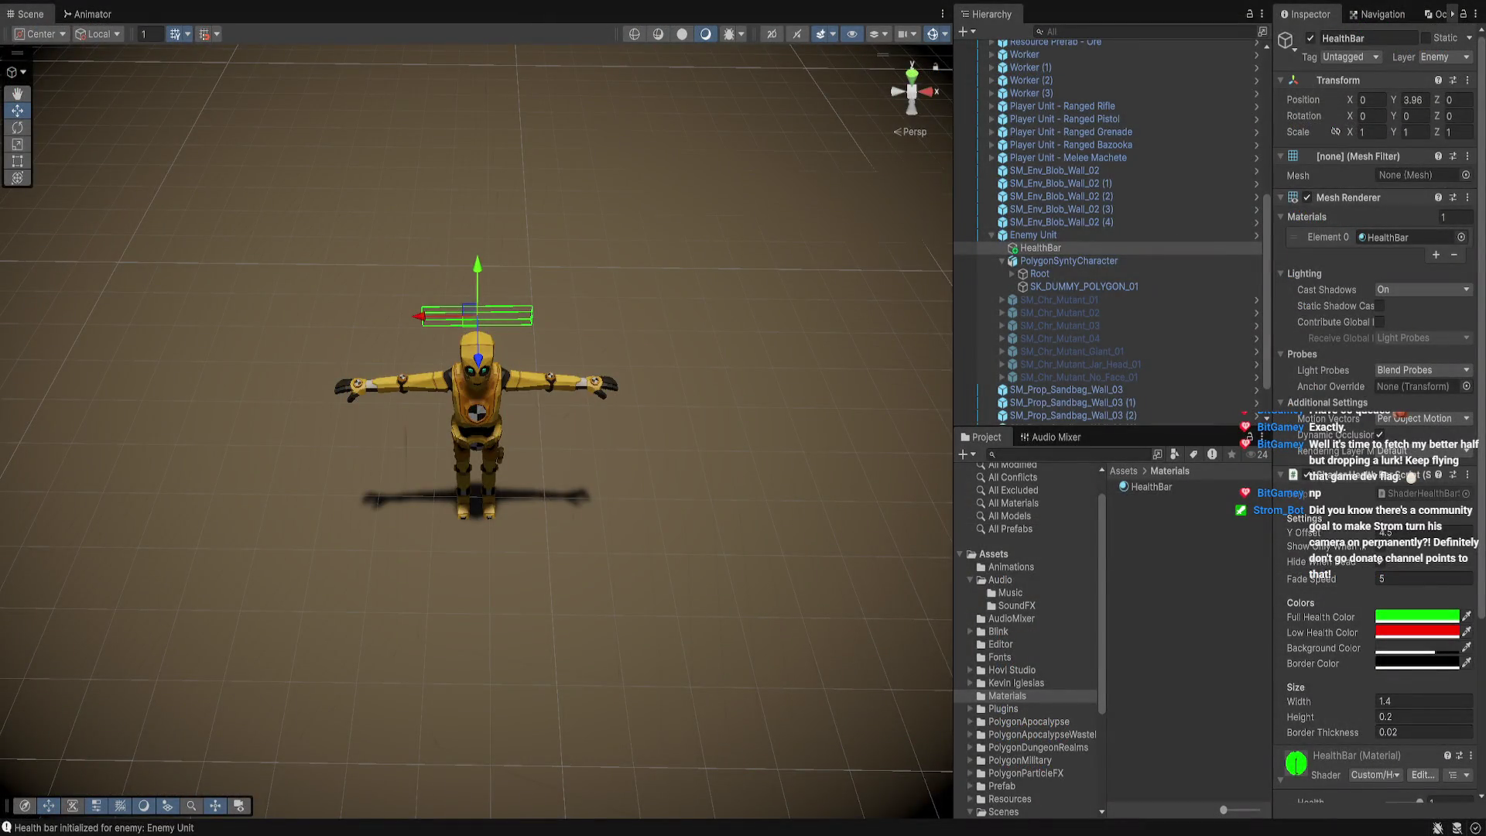
Switch from Unity to Visual Studio to view HealthBar.shader
key(alt+Tab)
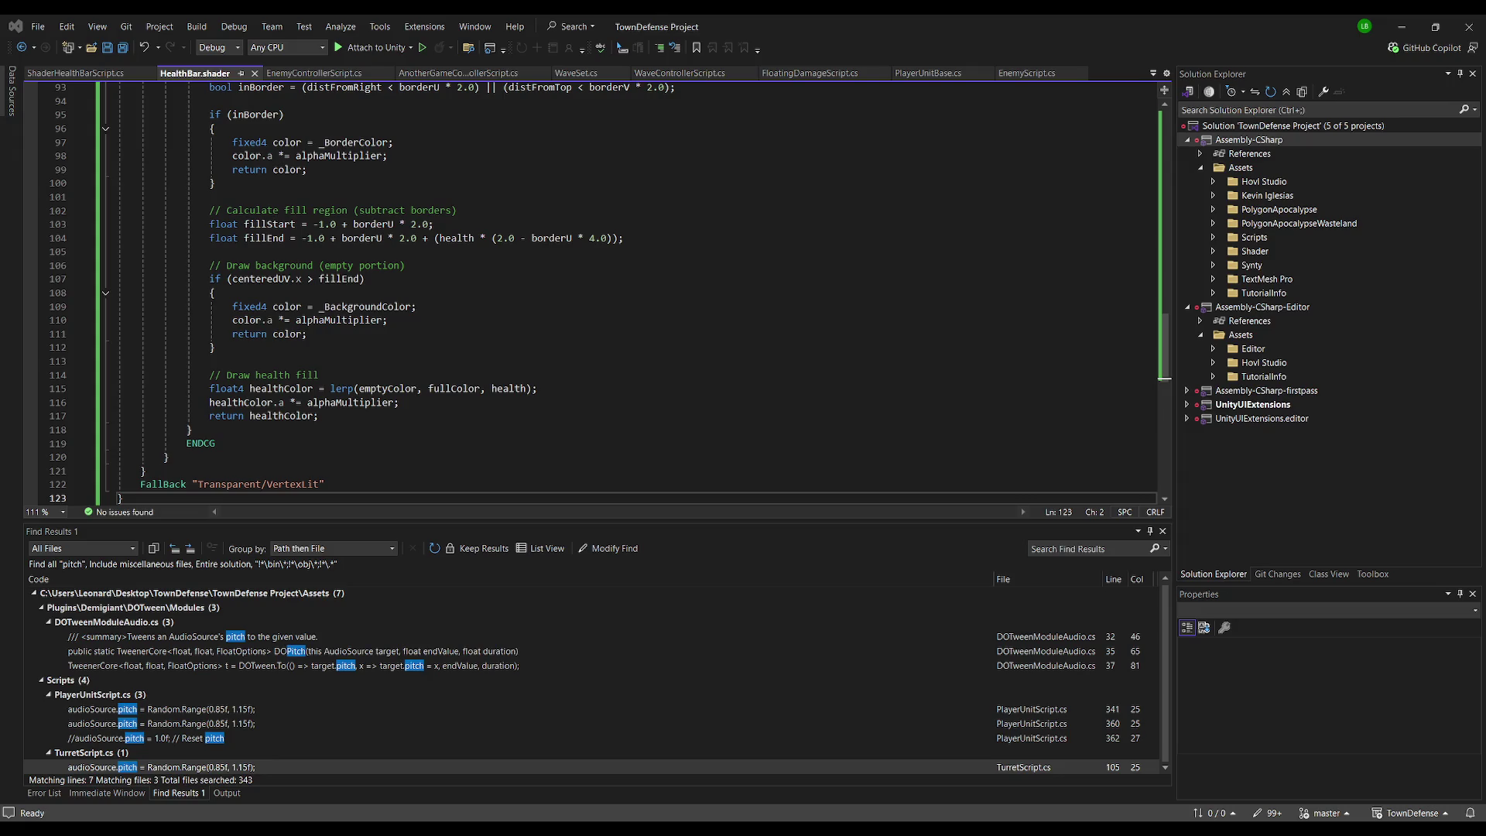
Enable GPU Instancing on the HealthBar material, then select all of HealthBar.shader's code
key(alt+Tab)
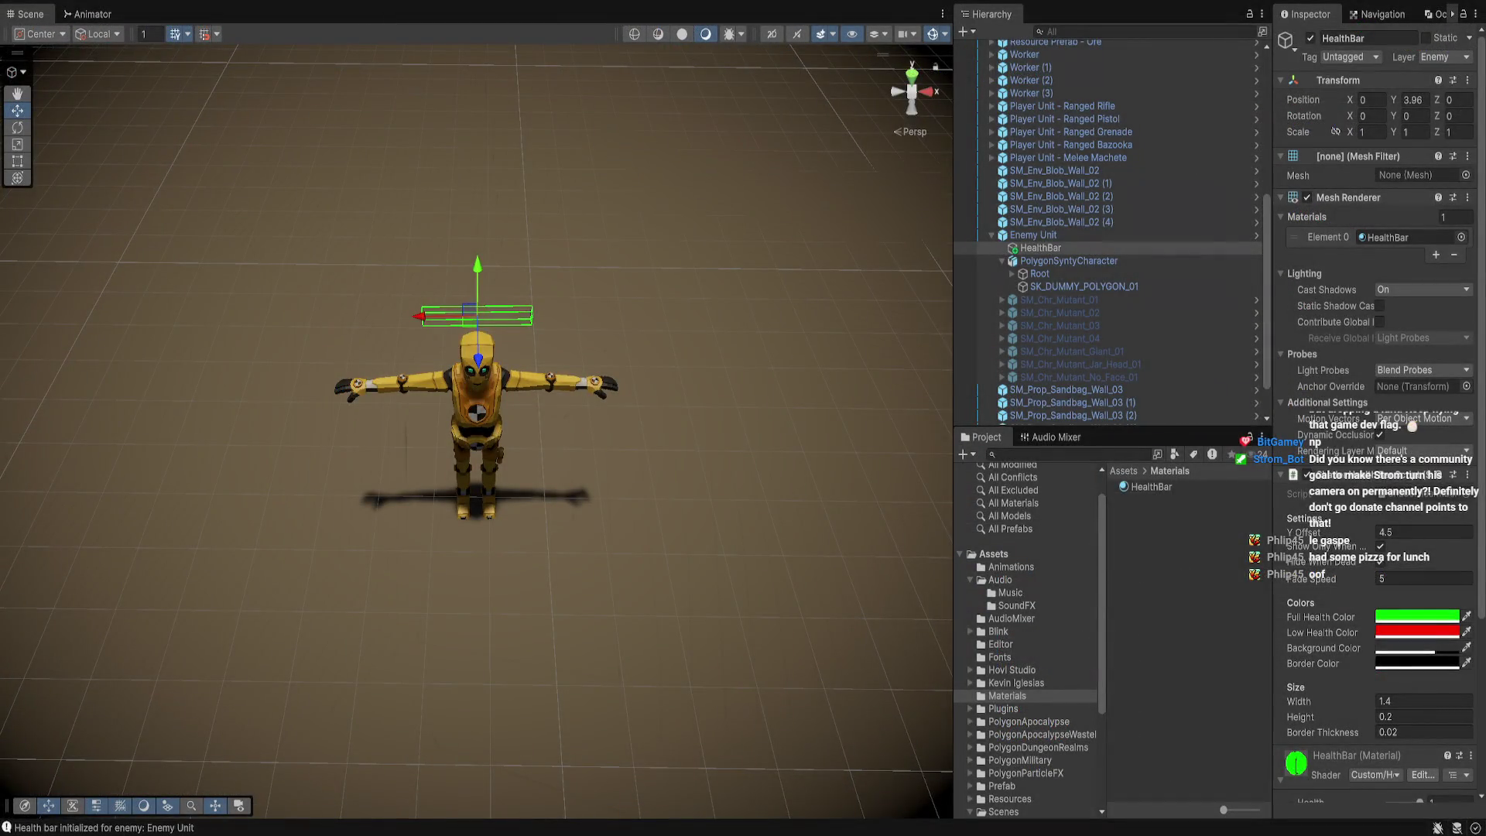
drag(476, 387, 558, 325)
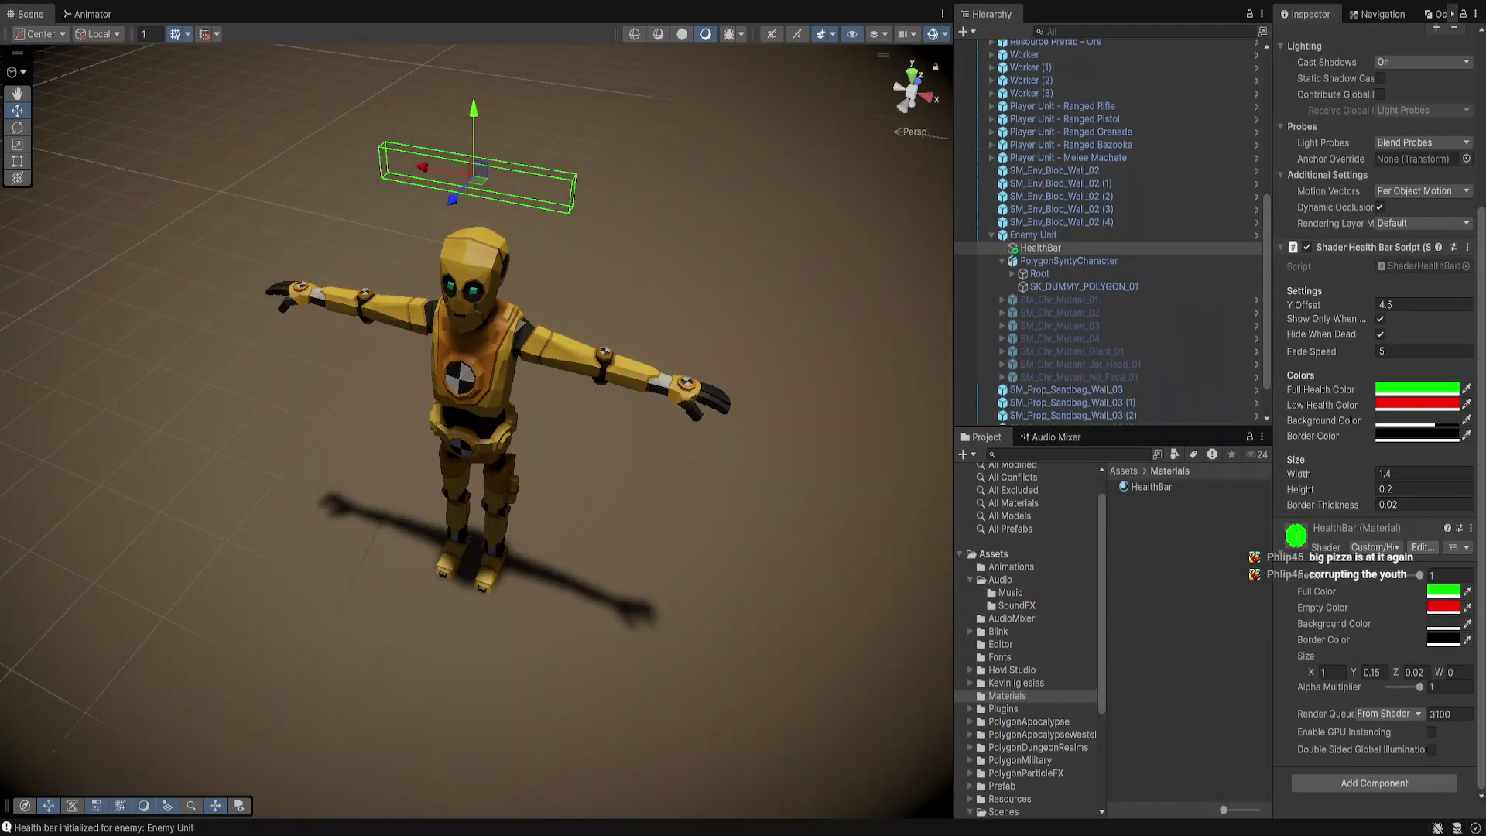
click(1433, 732)
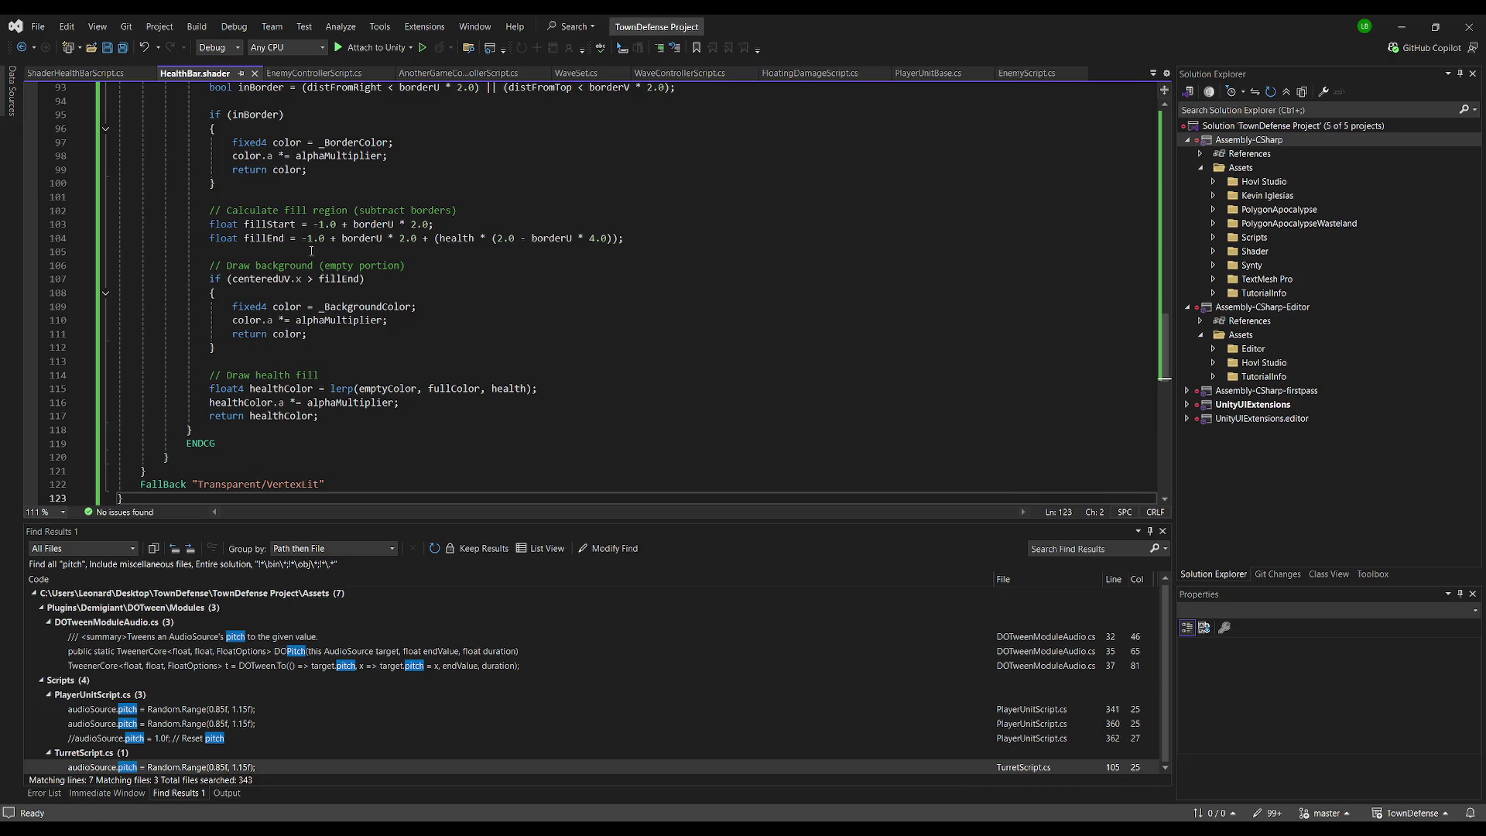
key(ctrl+a)
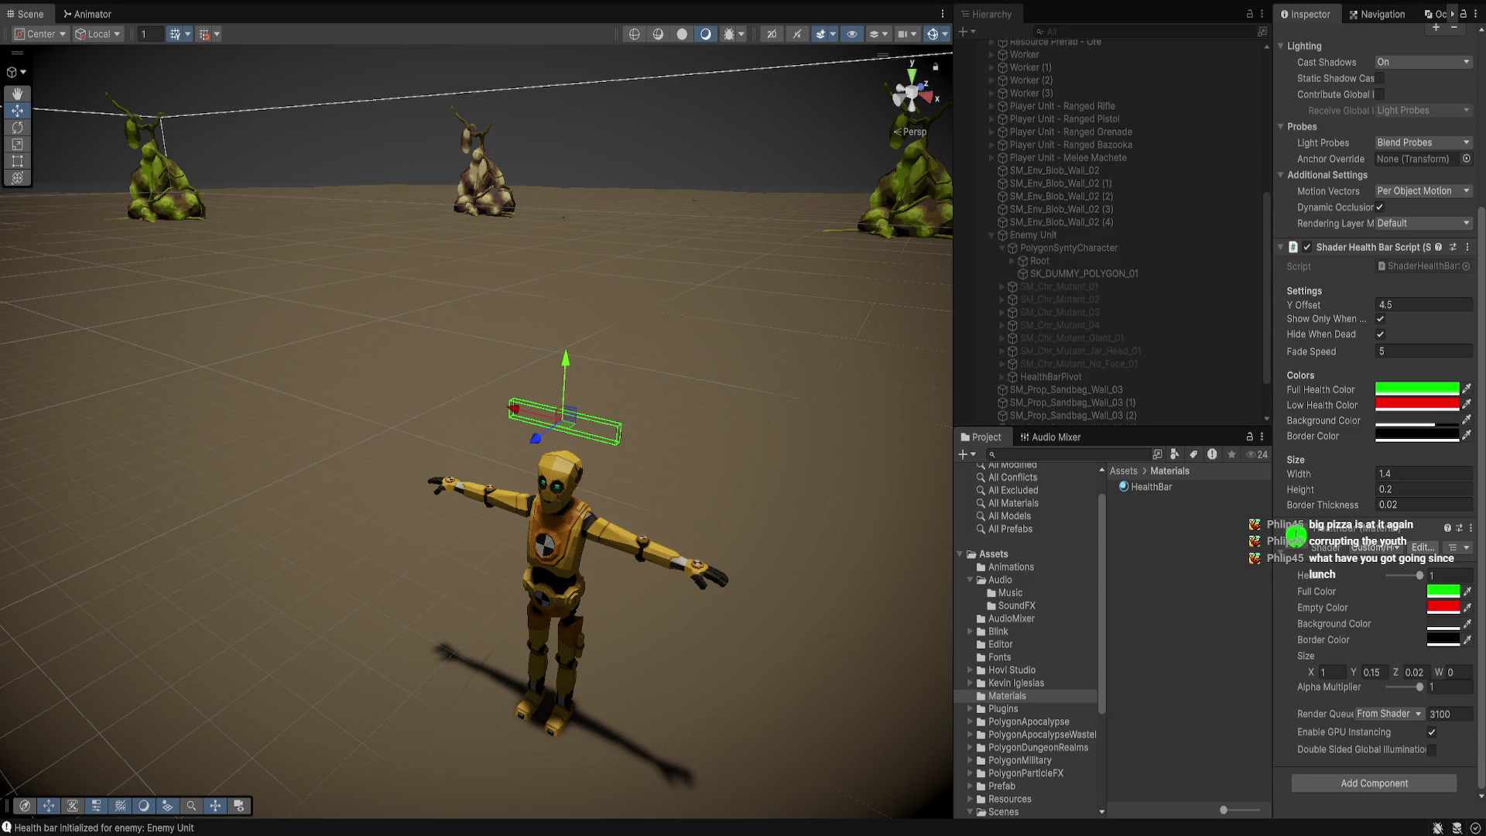
Turn on Spawning Enabled in the EnemyController during Play mode
scroll(477, 418, down, 5)
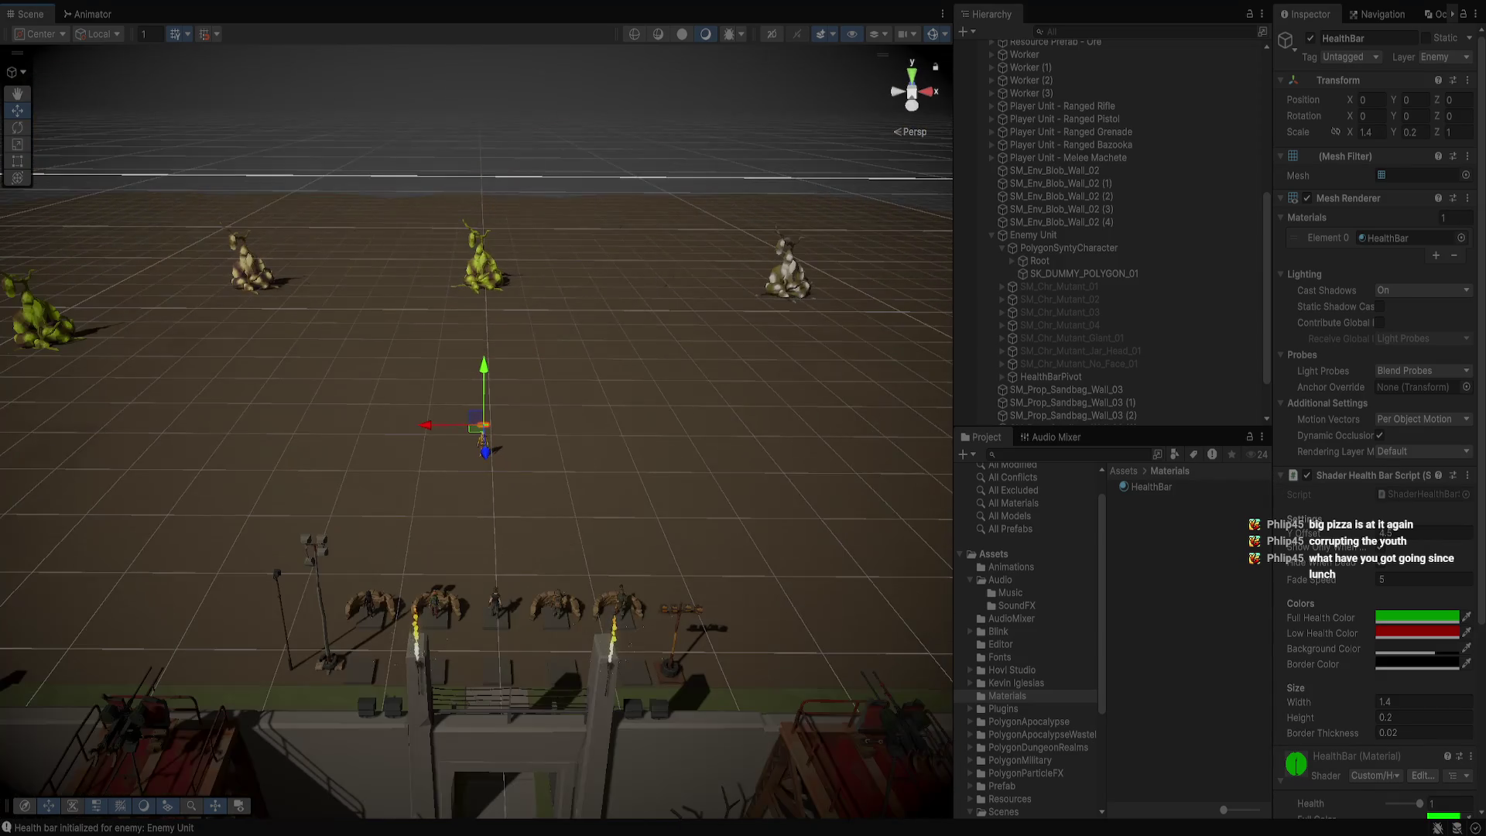
scroll(482, 445, up, 2)
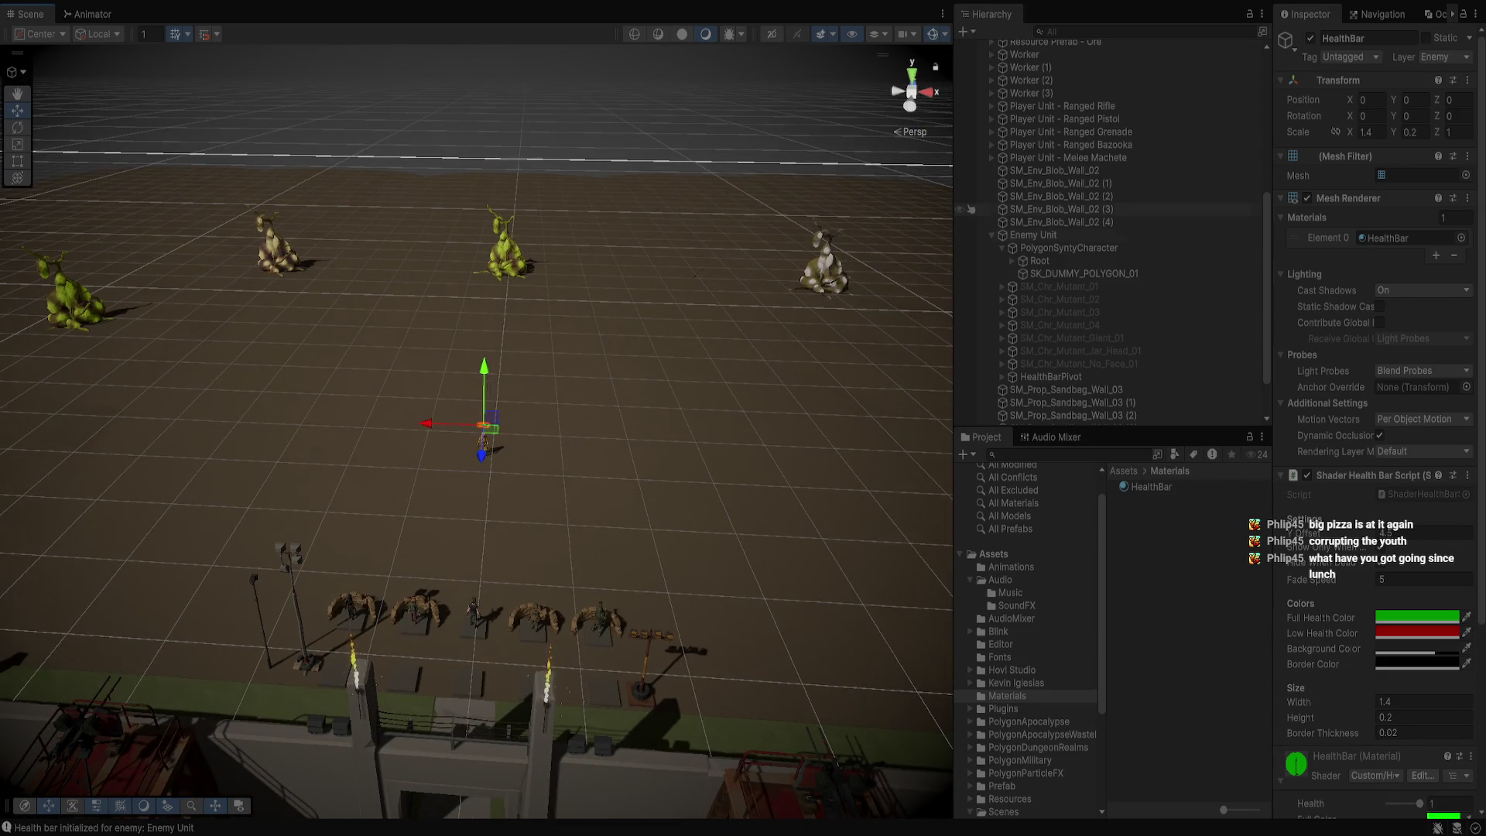
click(481, 445)
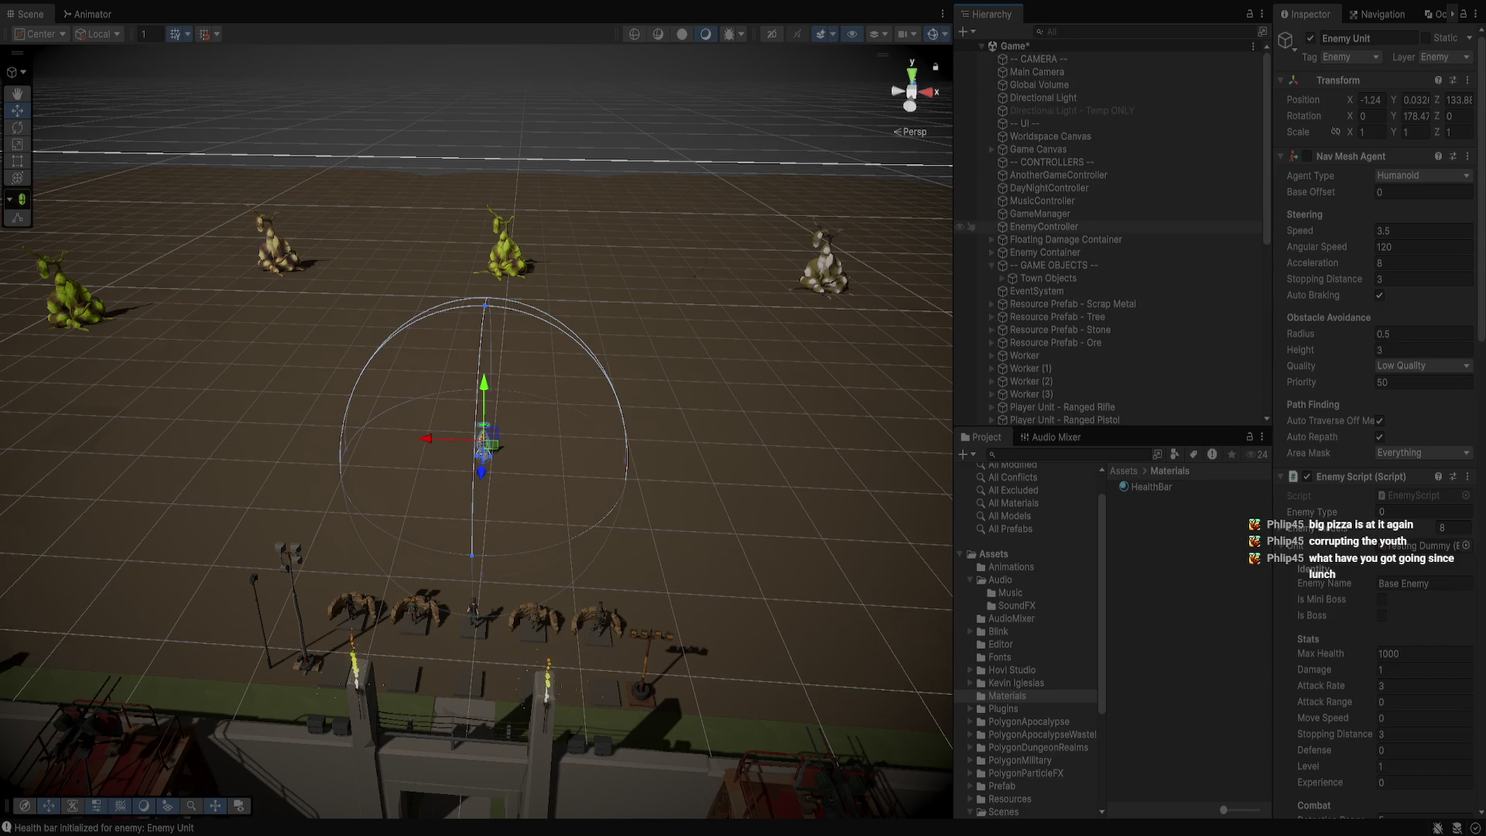
click(1044, 226)
click(1380, 599)
scroll(476, 418, up, 1)
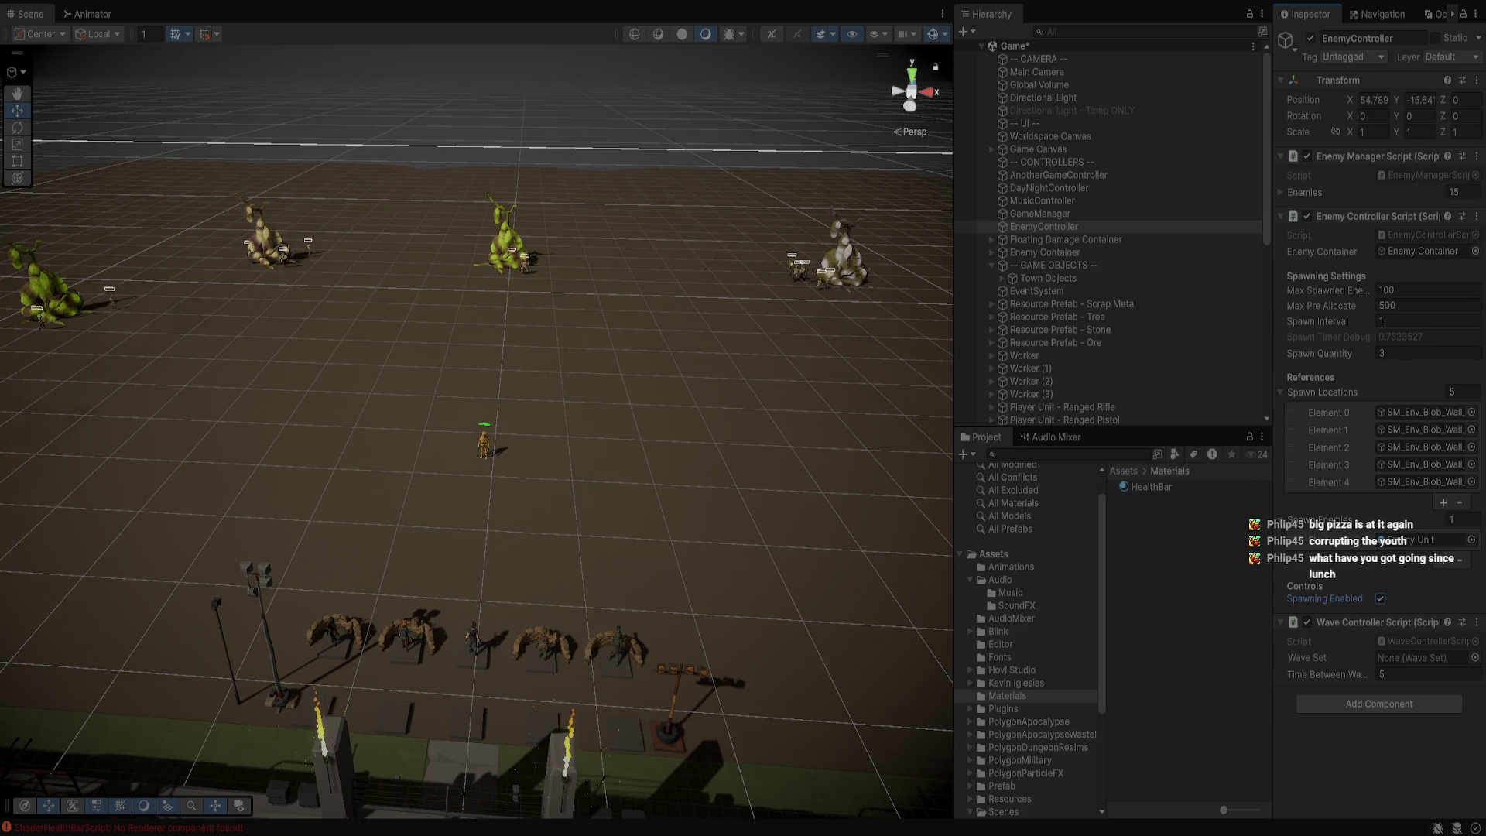
Watch the health-barred enemies spawn, then exit Play mode with Ctrl+P
scroll(476, 418, up, 1)
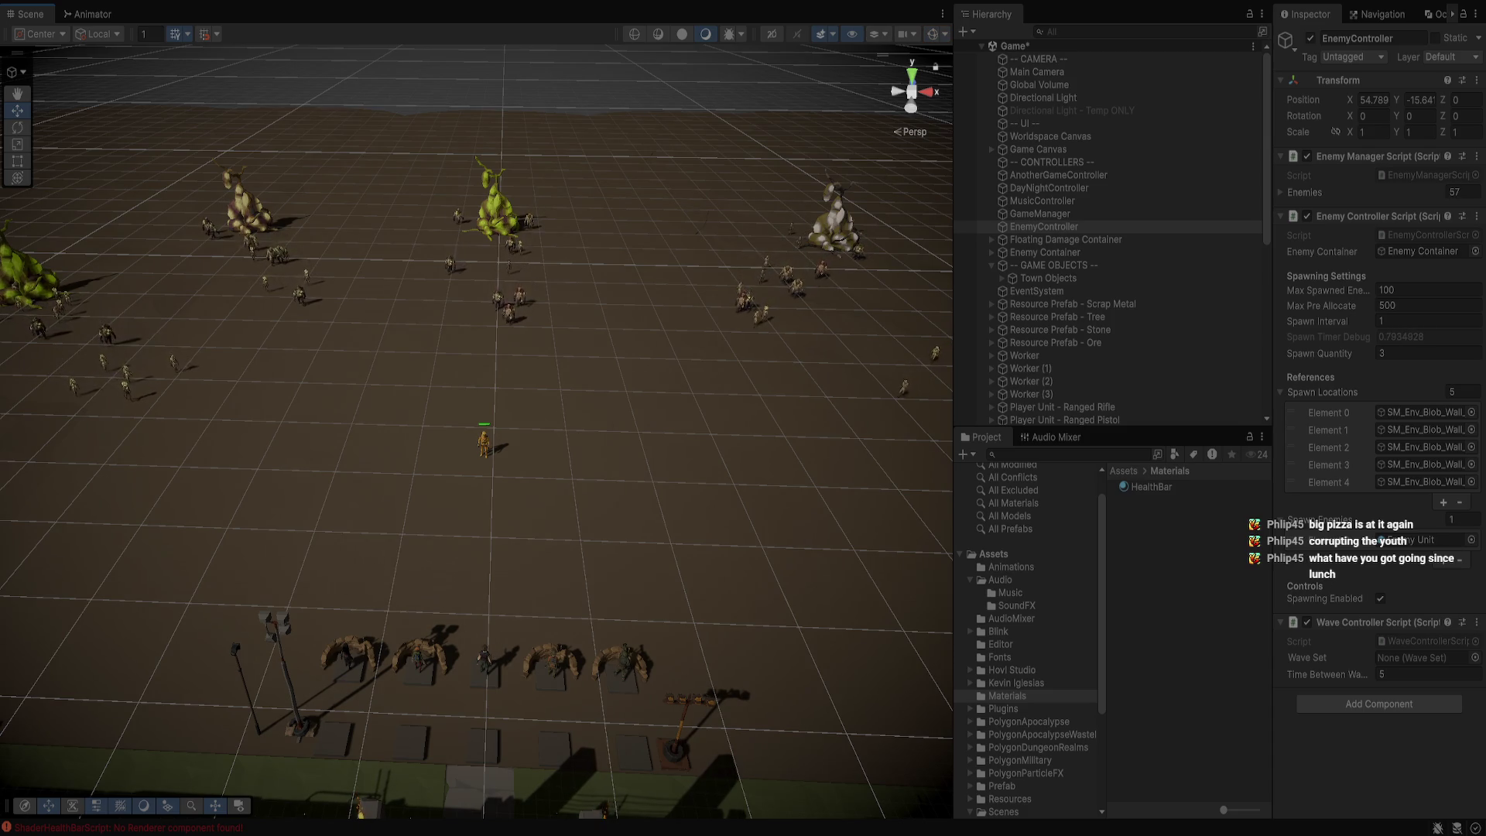
mouse_move(480, 387)
mouse_down()
mouse_move(480, 340)
mouse_move(449, 387)
mouse_up()
scroll(477, 418, up, 5)
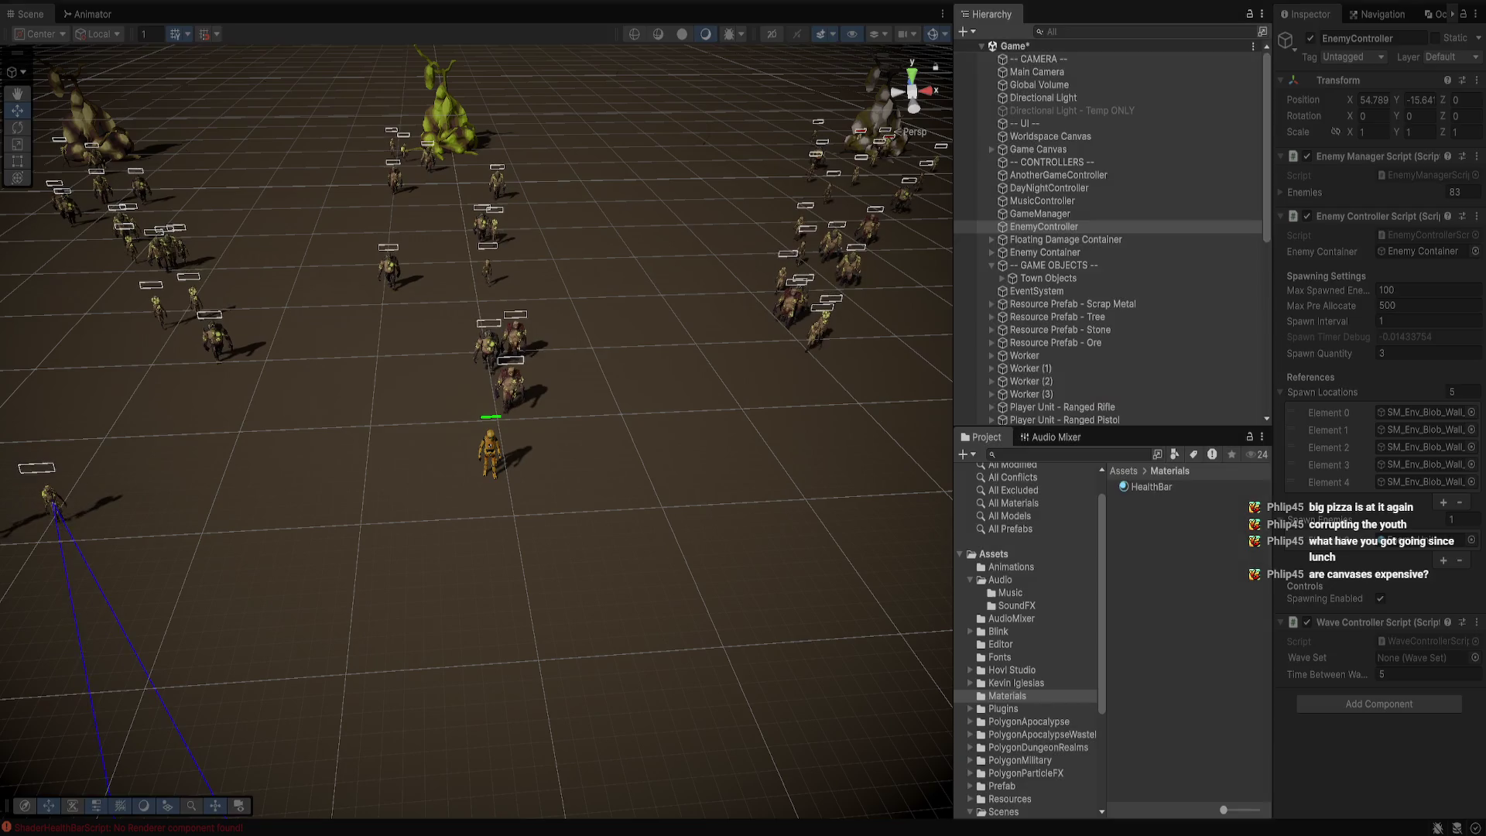
key(ctrl+p)
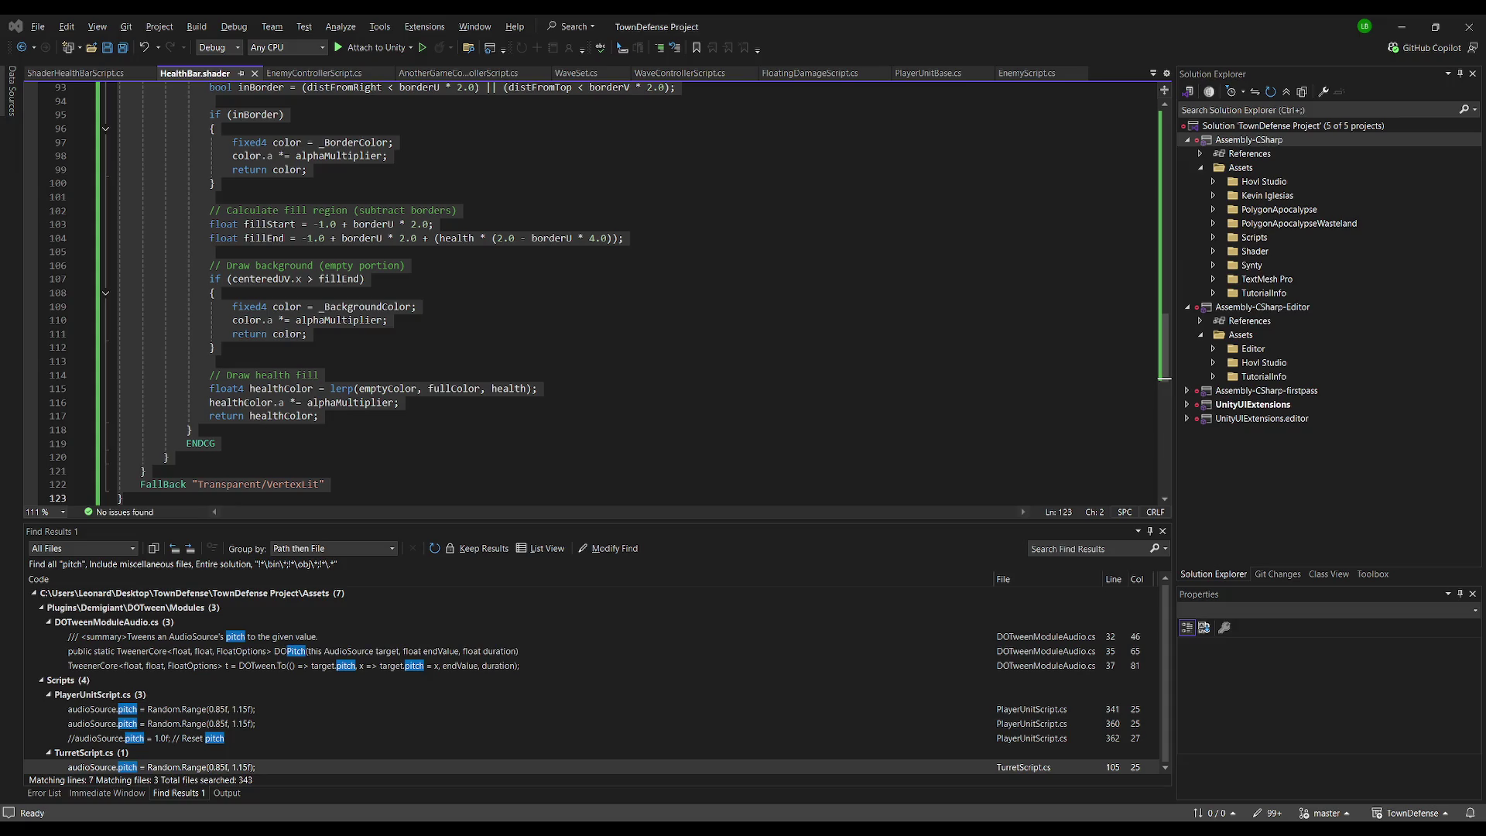
Return to Unity and frame the Enemy Unit robot in the Scene view
key(alt+Tab)
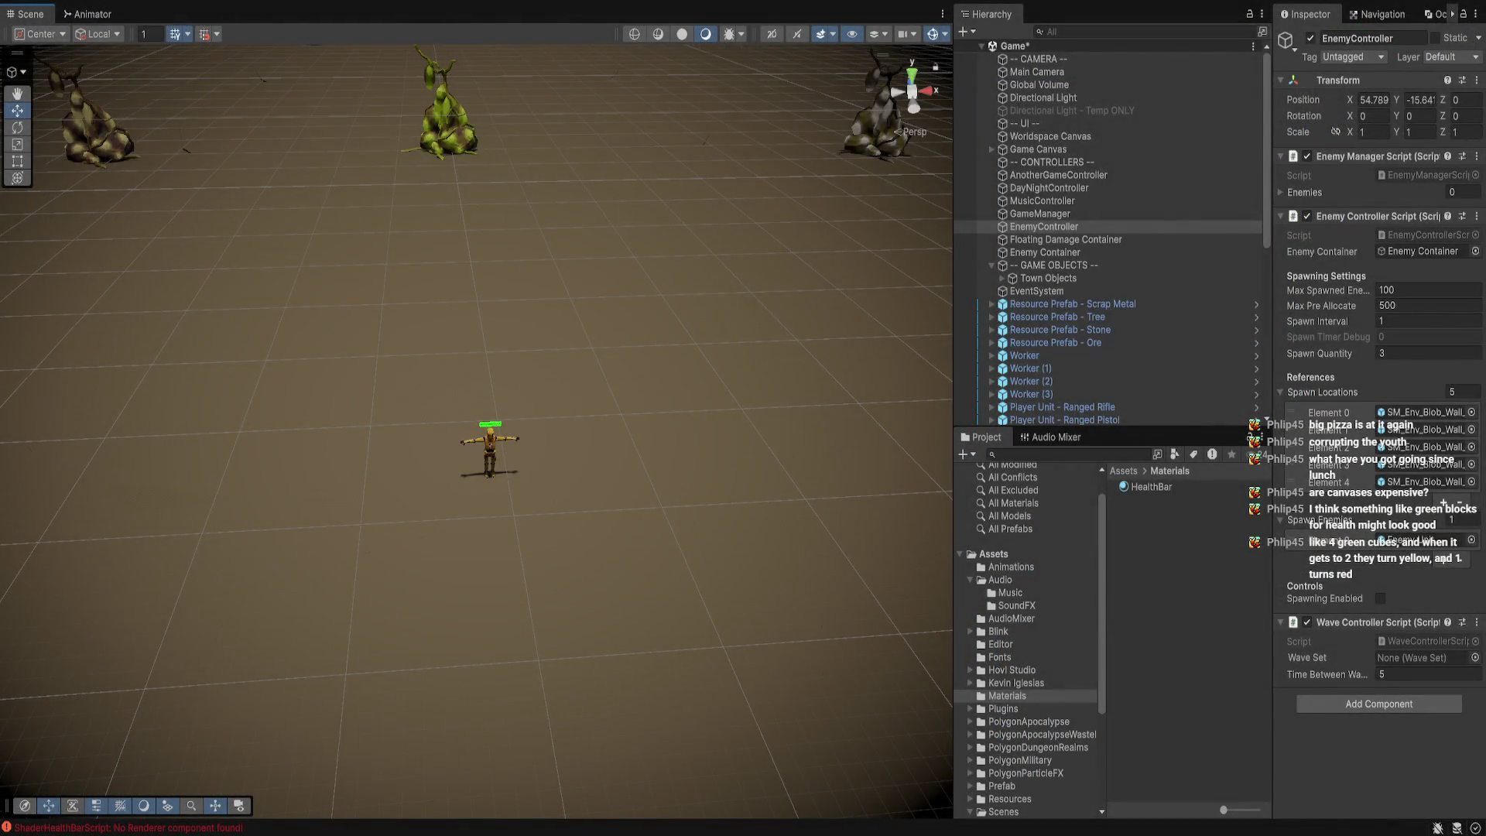
key(f)
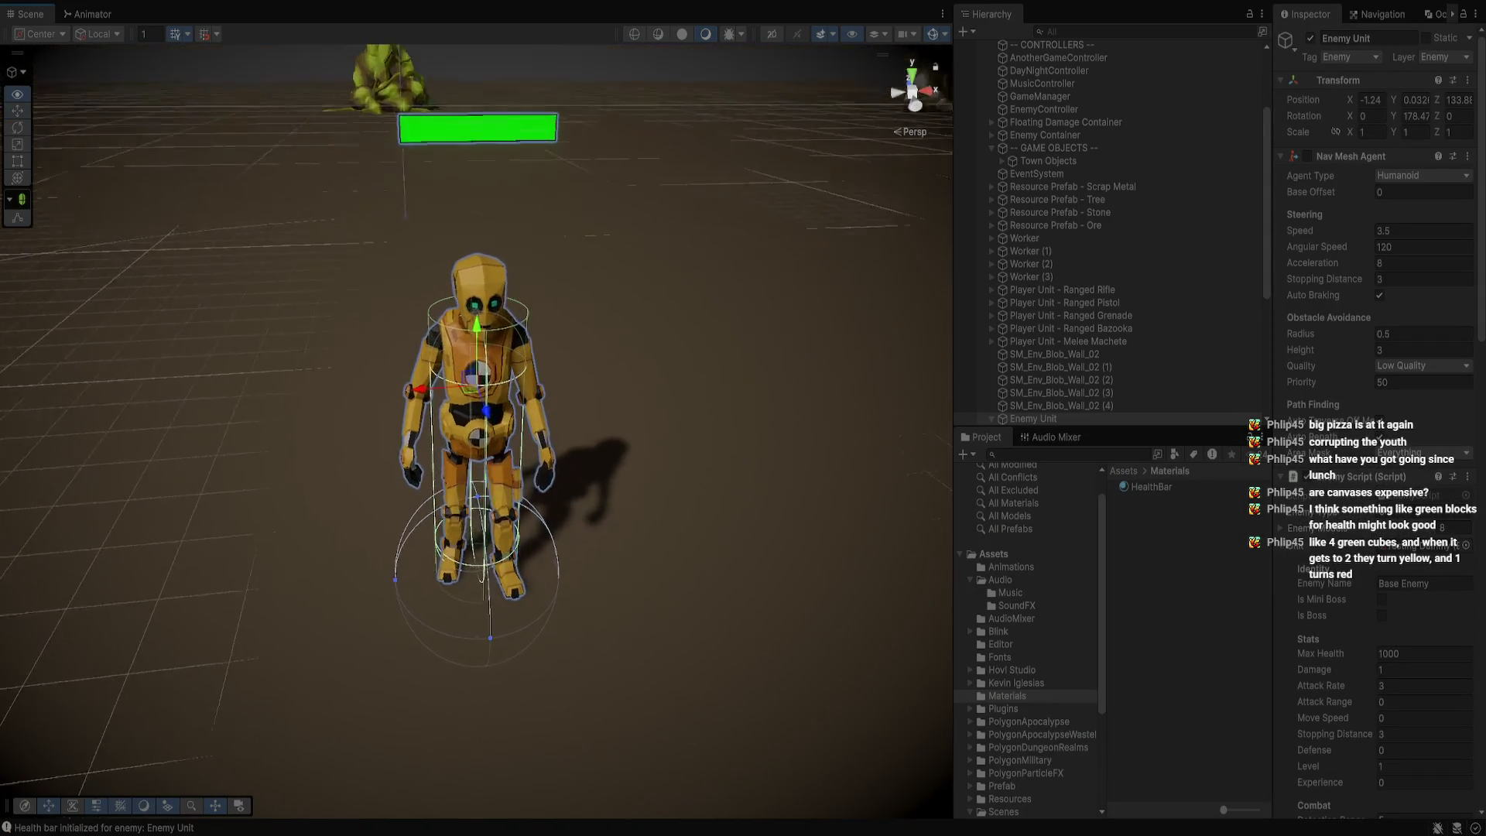
Select the enemy's green floating HealthBar in the Scene view to inspect its 1.4 × 0.2 settings
click(478, 127)
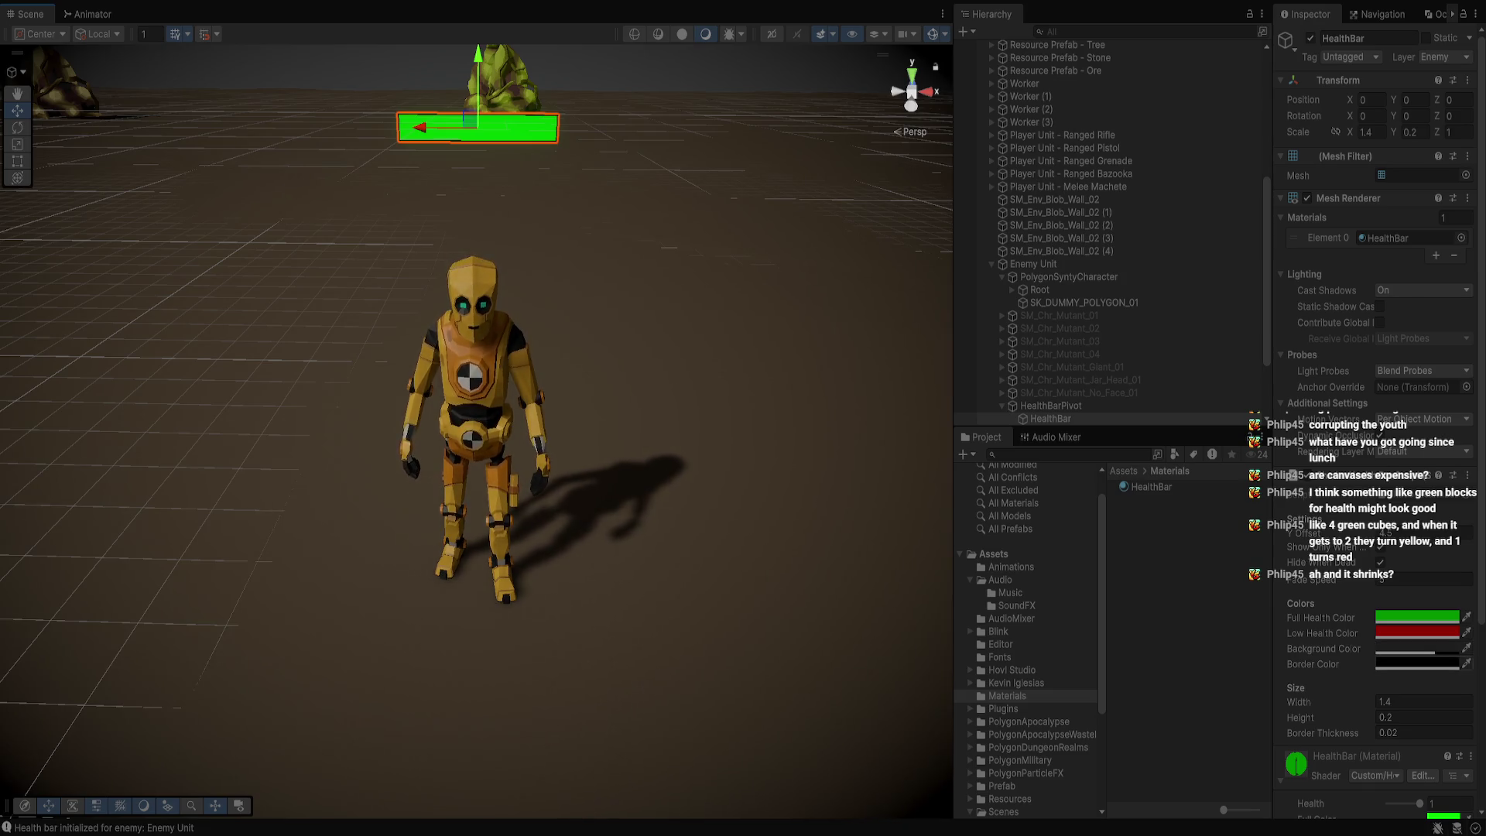
Select the Enemy Unit in the Hierarchy to show its stats, including Max Health 1000
scroll(1378, 542, down, 2)
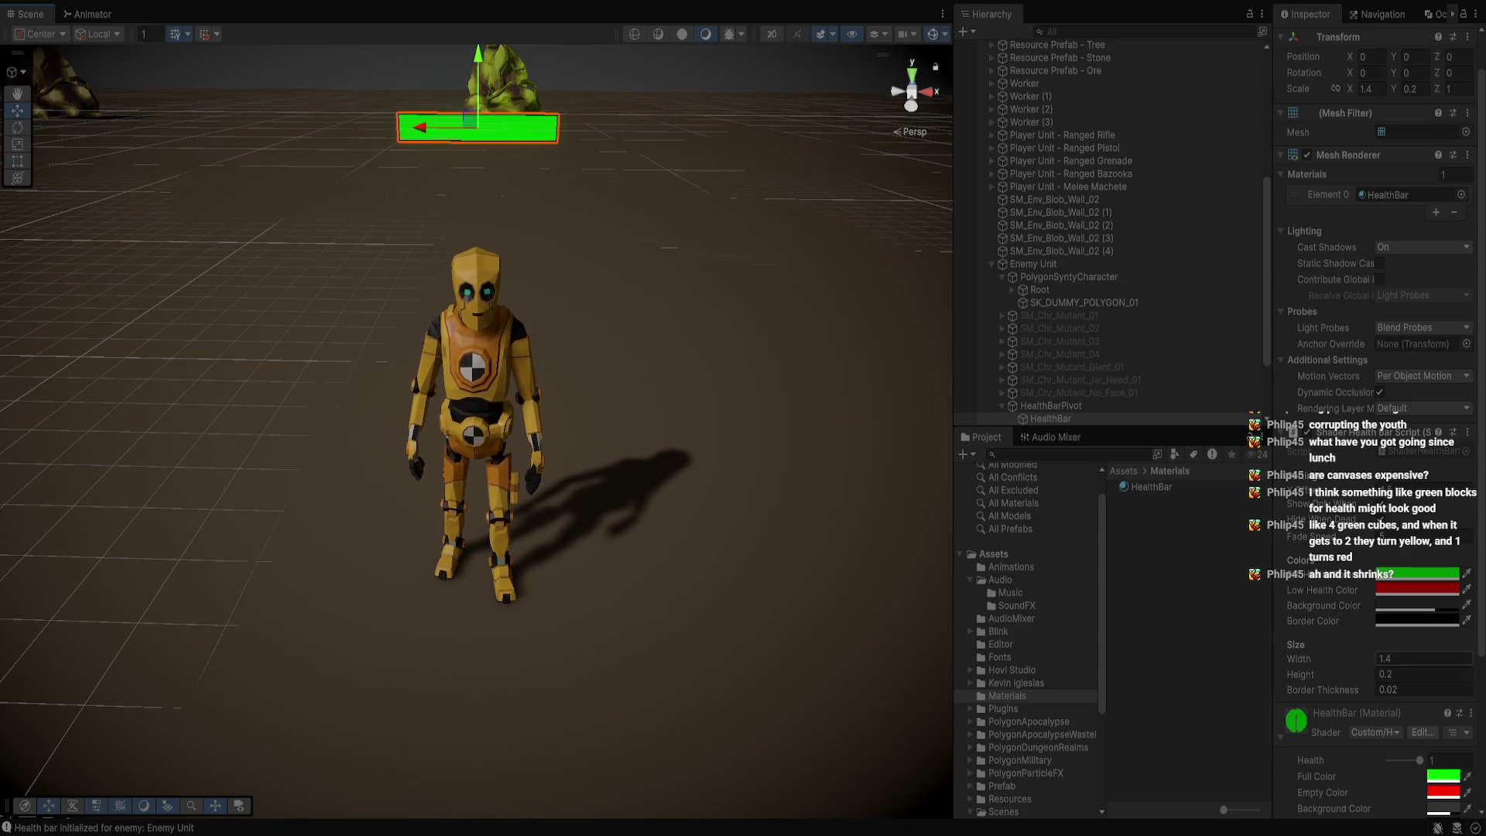
scroll(477, 387, up, 1)
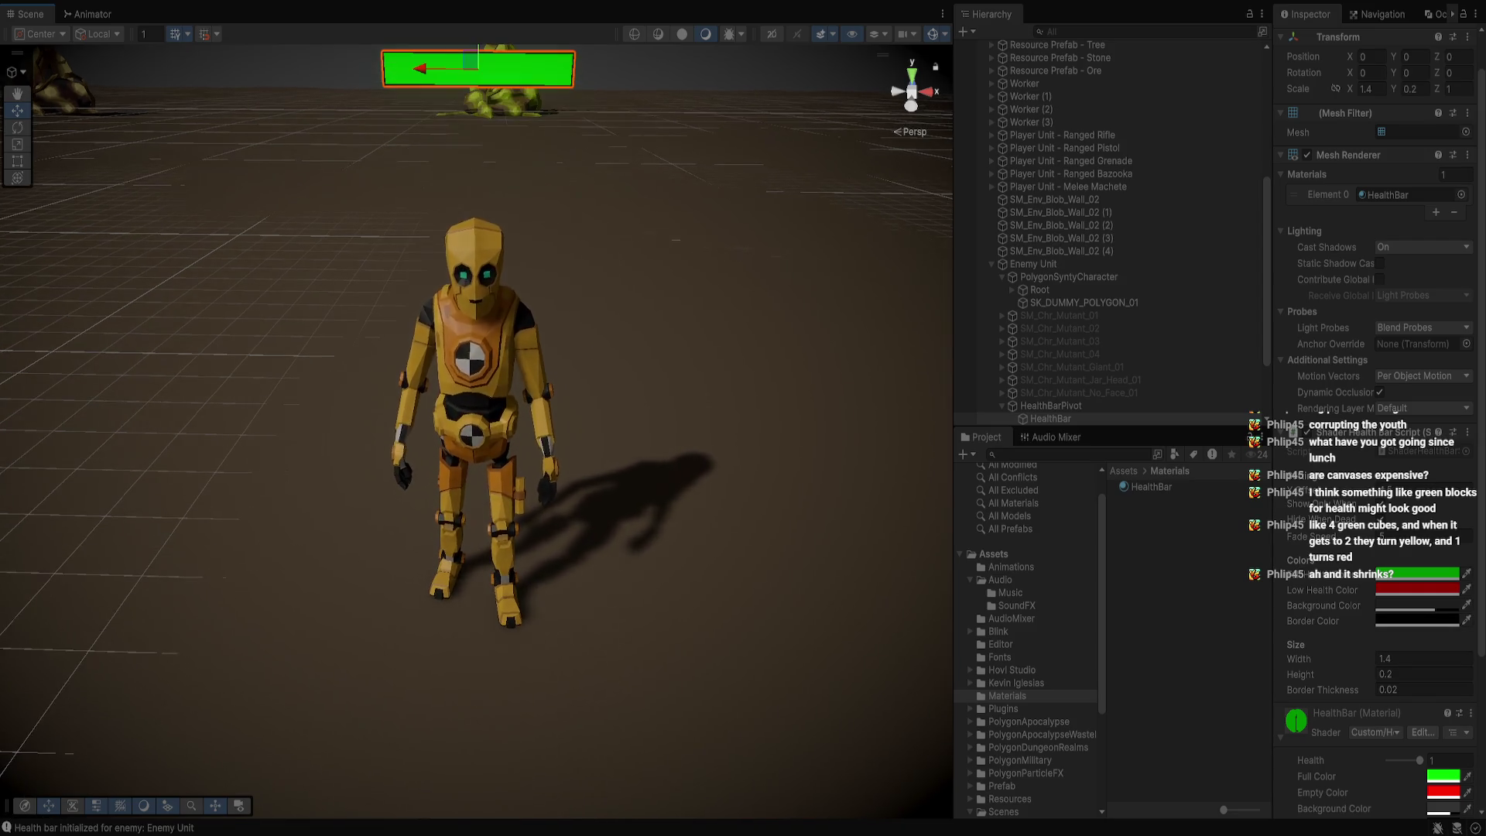
scroll(476, 387, up, 2)
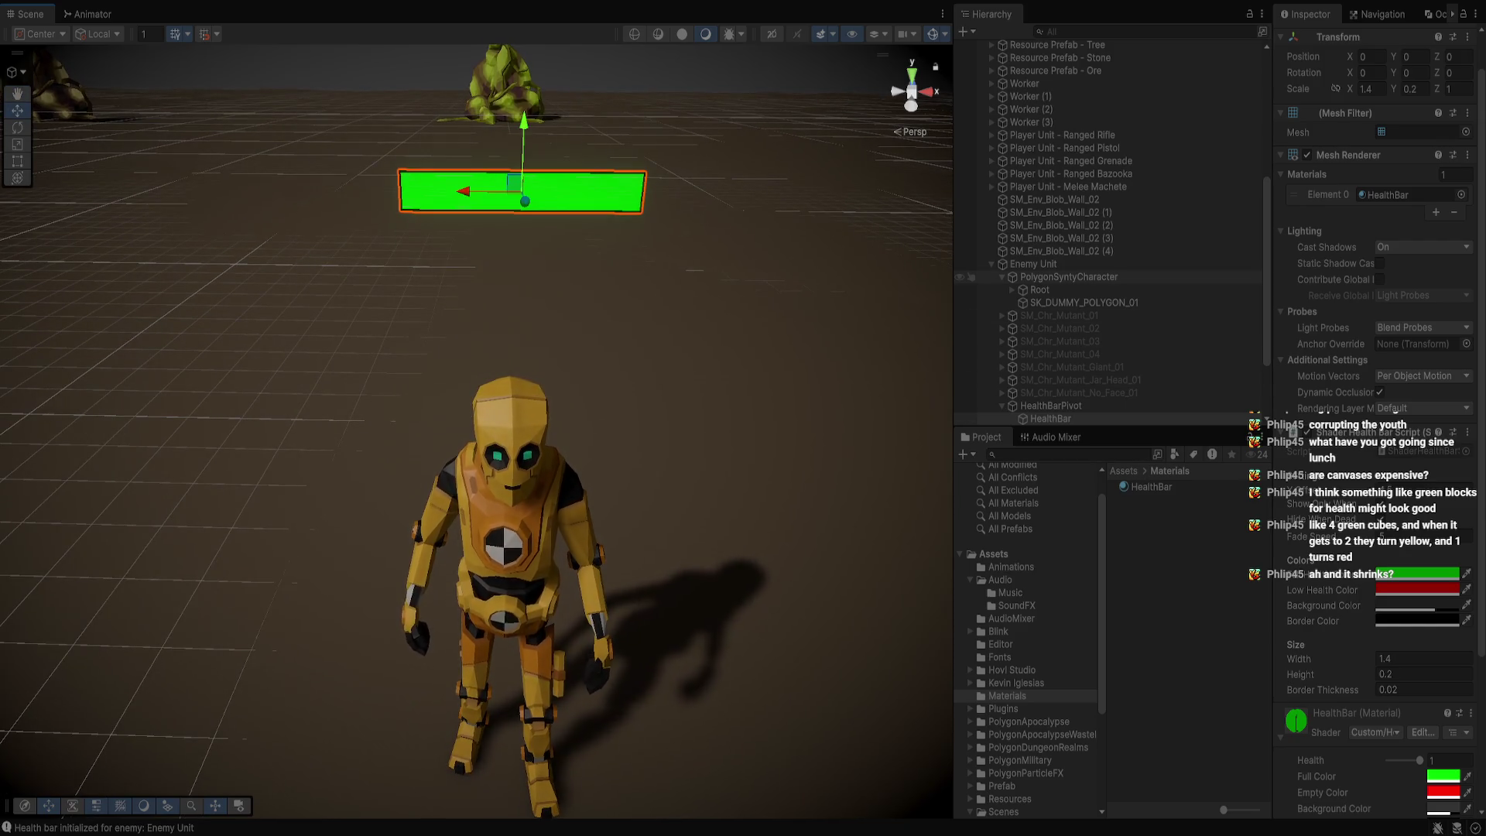
click(1034, 264)
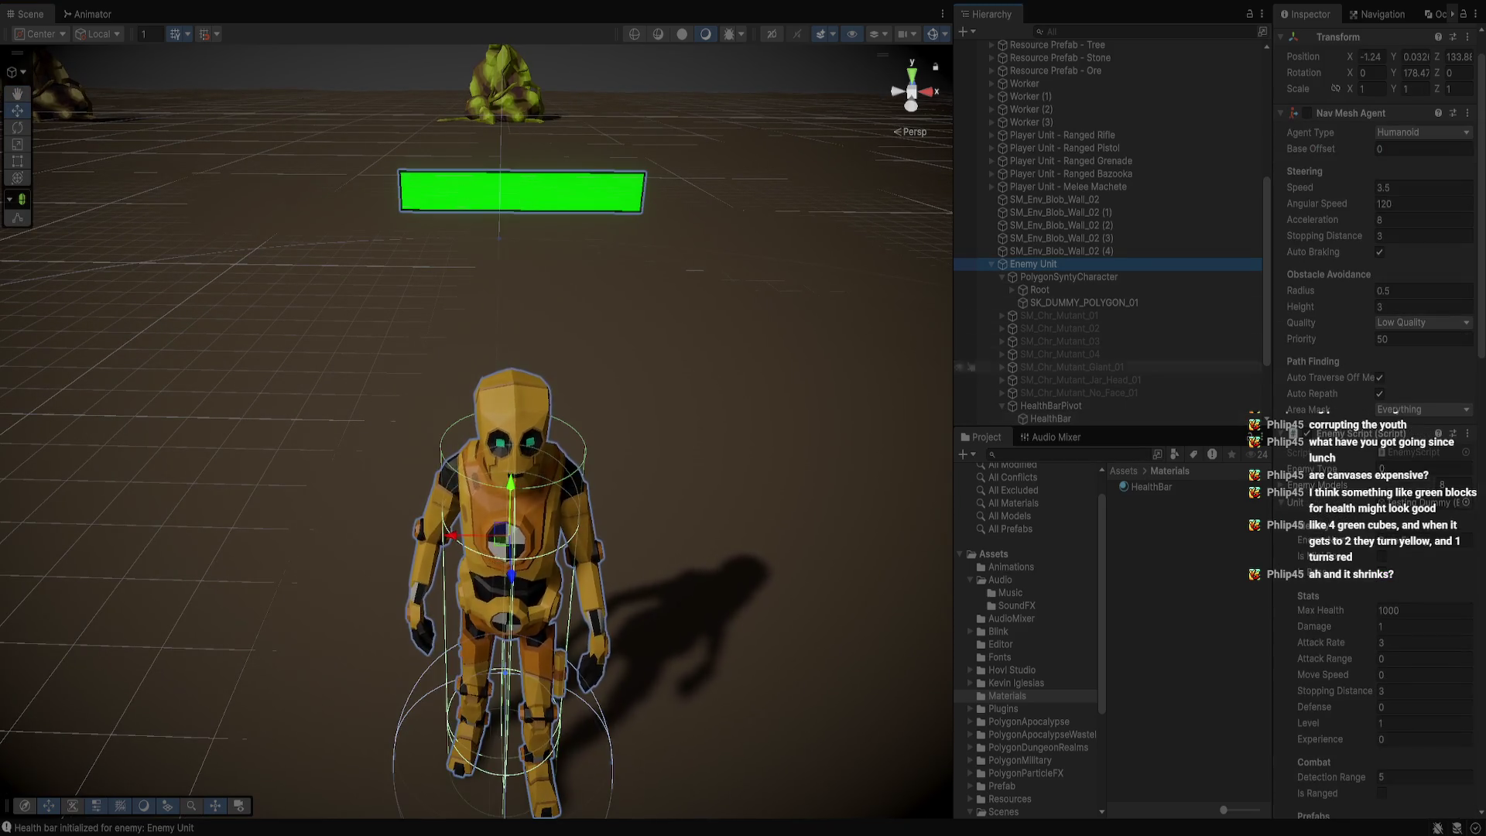
Set the Enemy Unit's Current Health to 500 so its bar drops to half, in orange
scroll(1378, 387, down, 10)
scroll(1377, 542, down, 5)
click(1423, 677)
text(500)
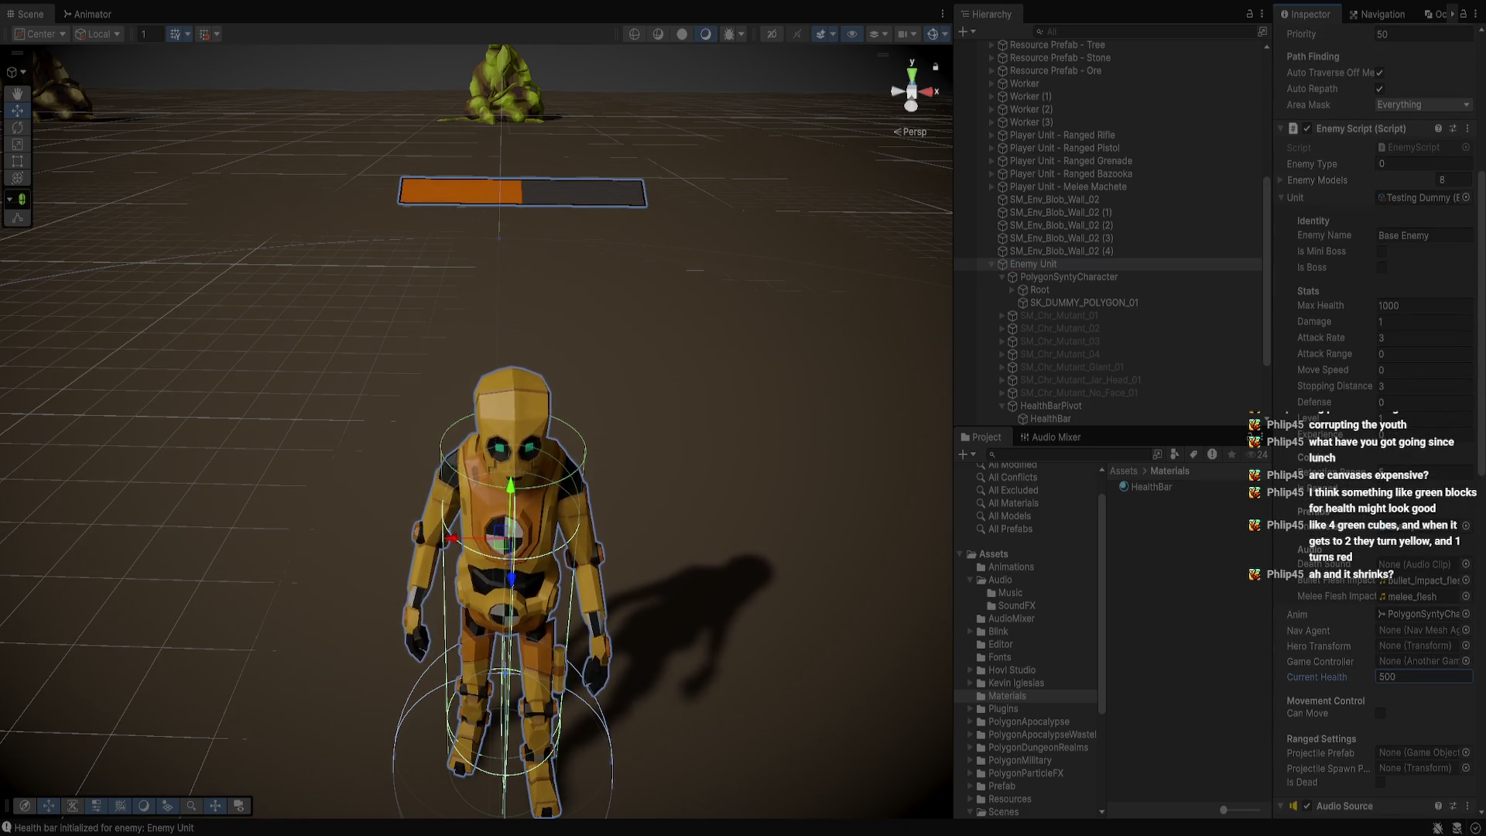
key(Return)
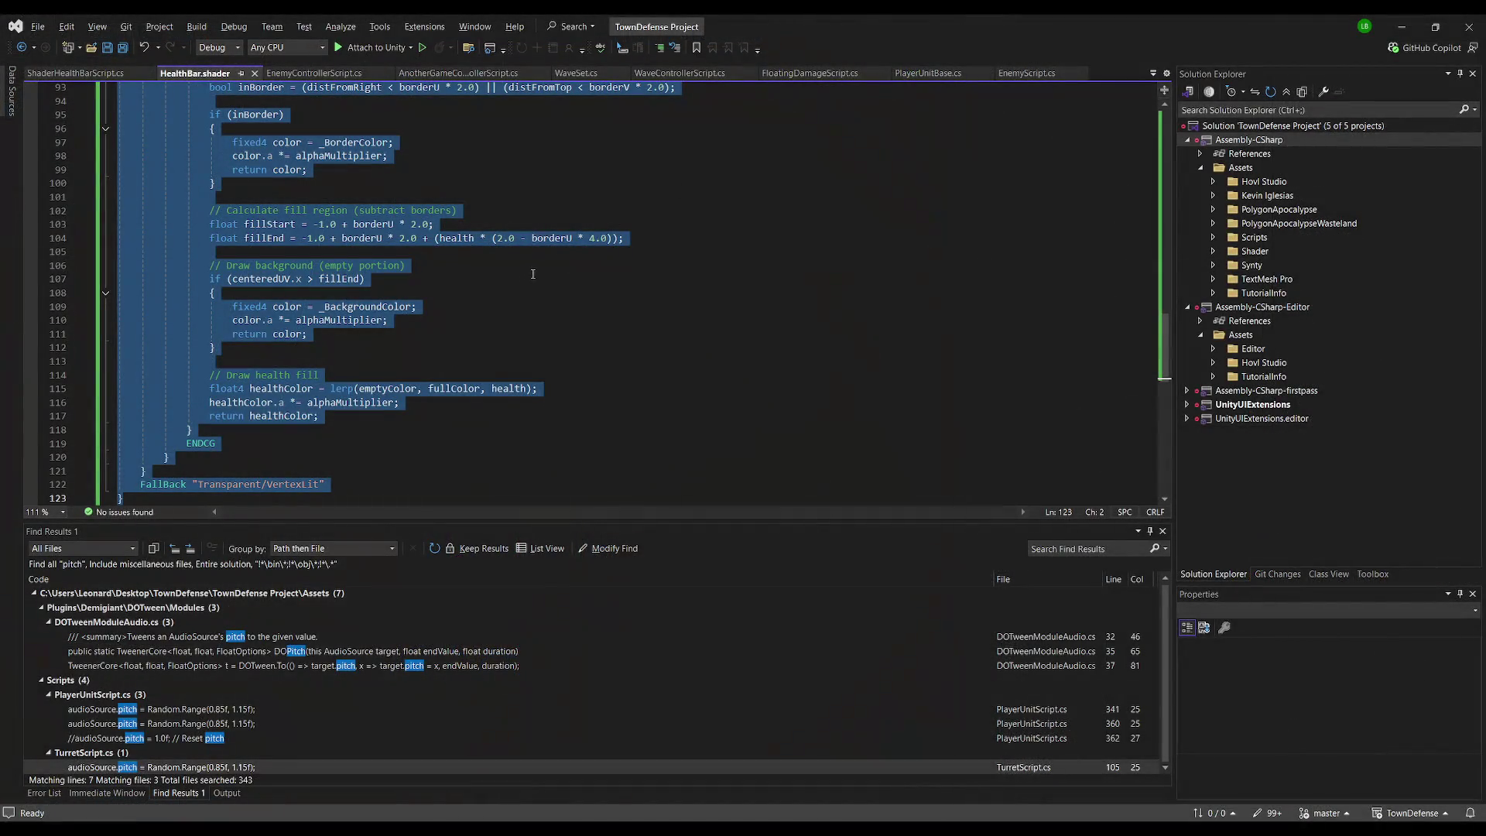
Return from the shader code to Unity and stop play mode
key(alt+Tab)
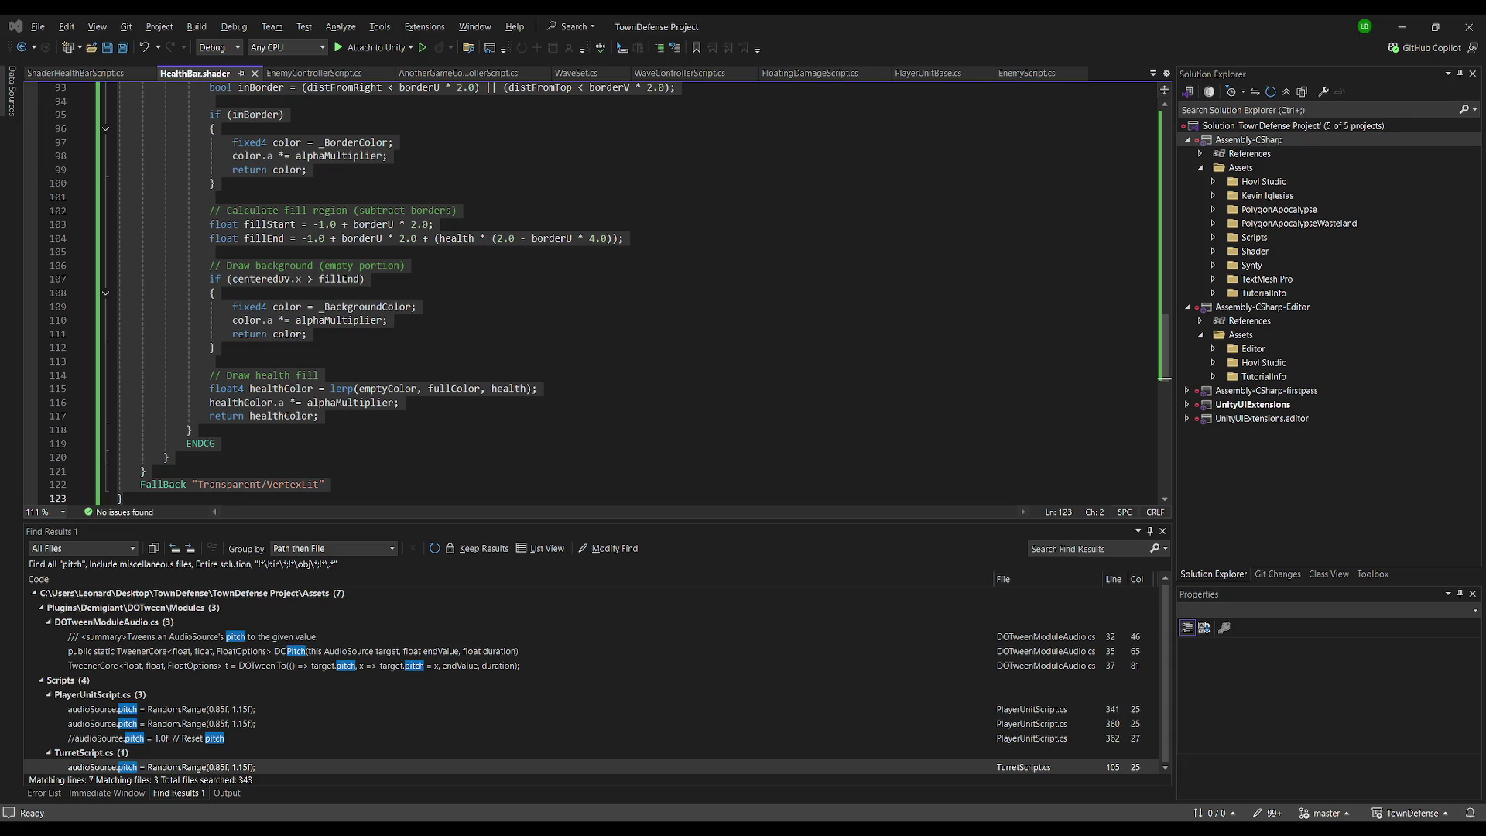
key(alt+Tab)
scroll(666, 426, down, 3)
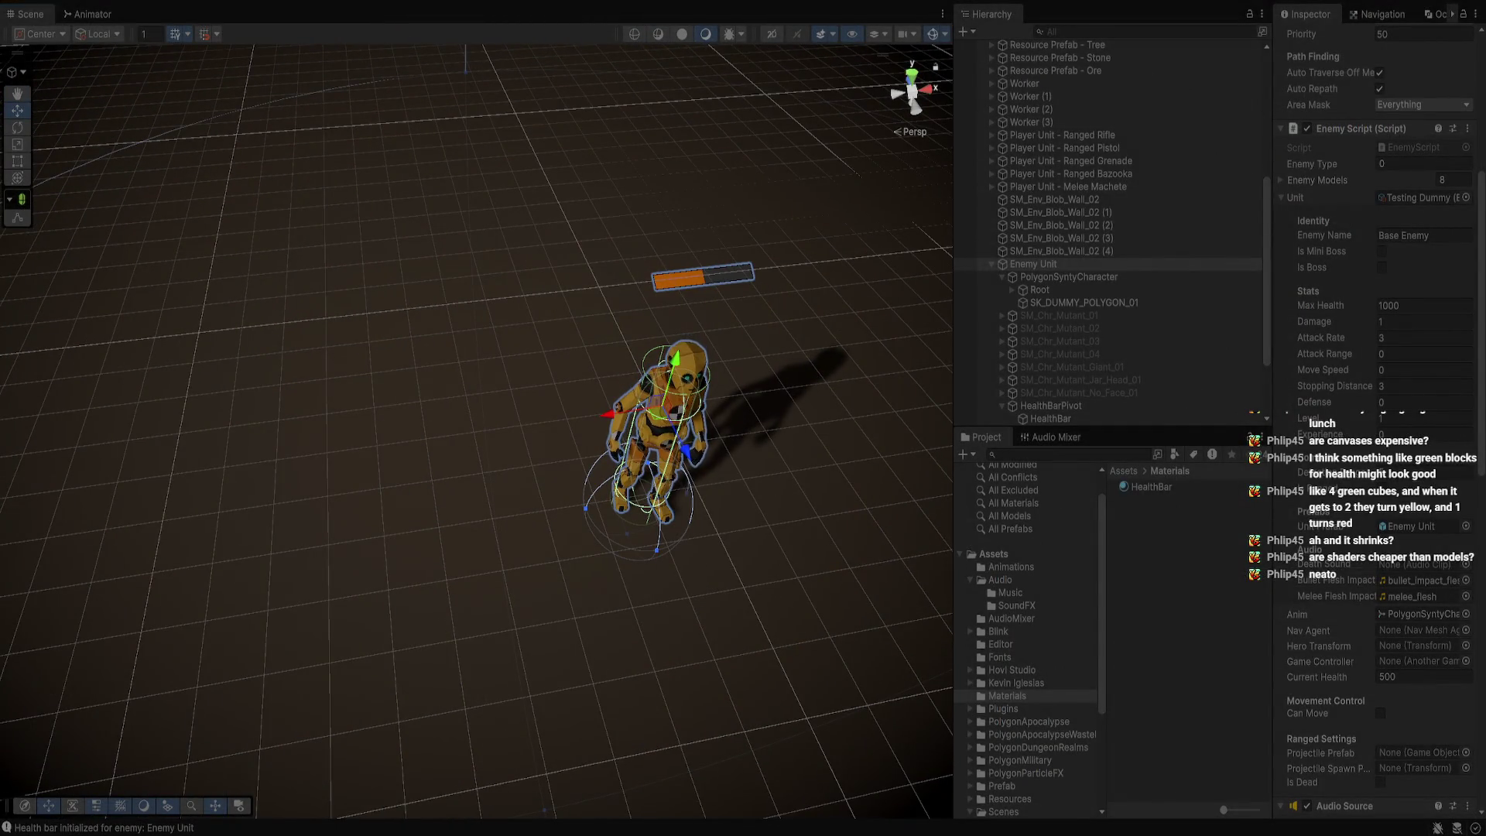
key(ctrl+p)
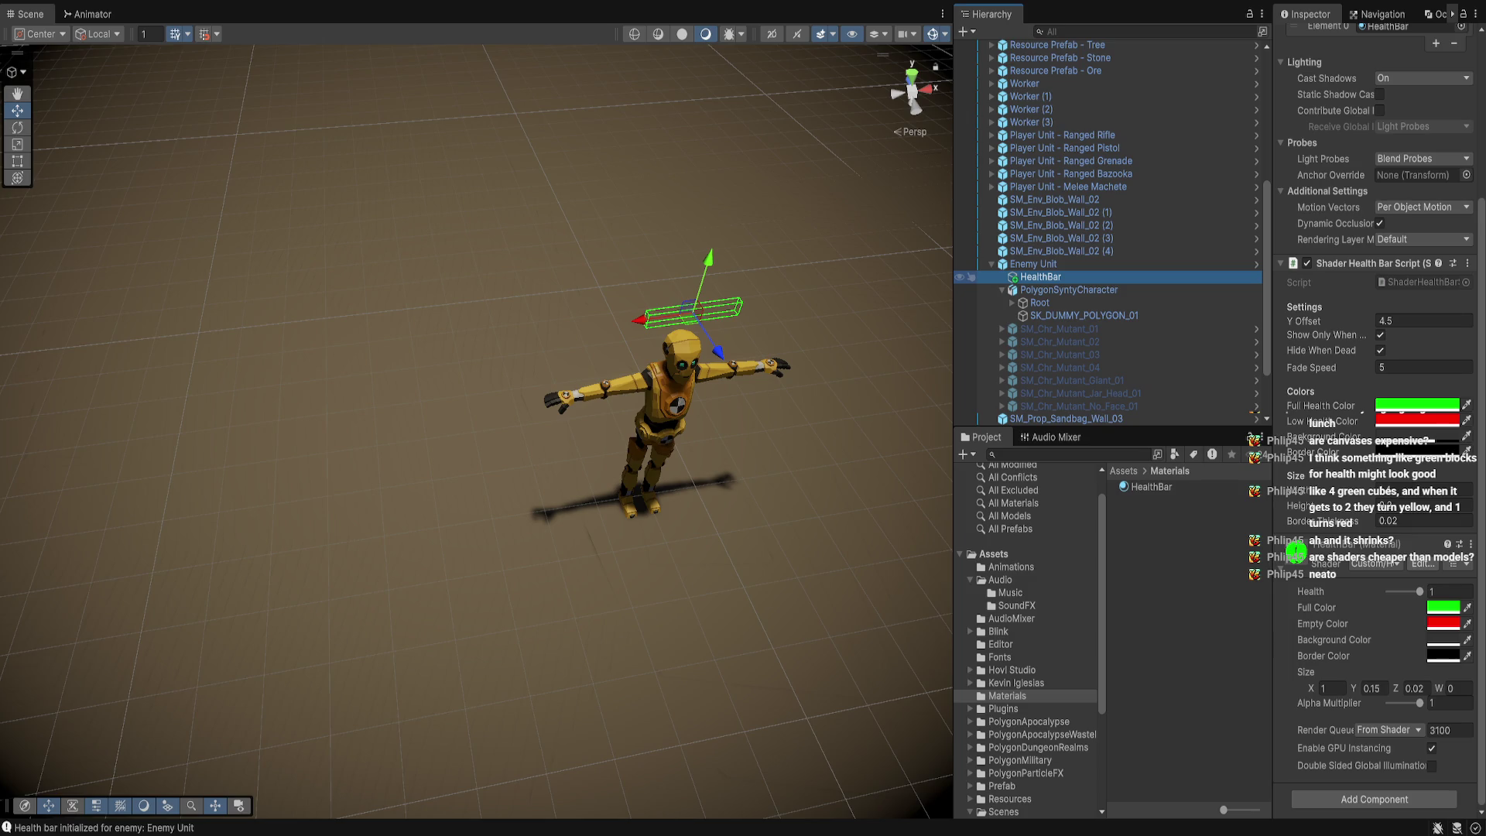
scroll(1030, 635, down, 5)
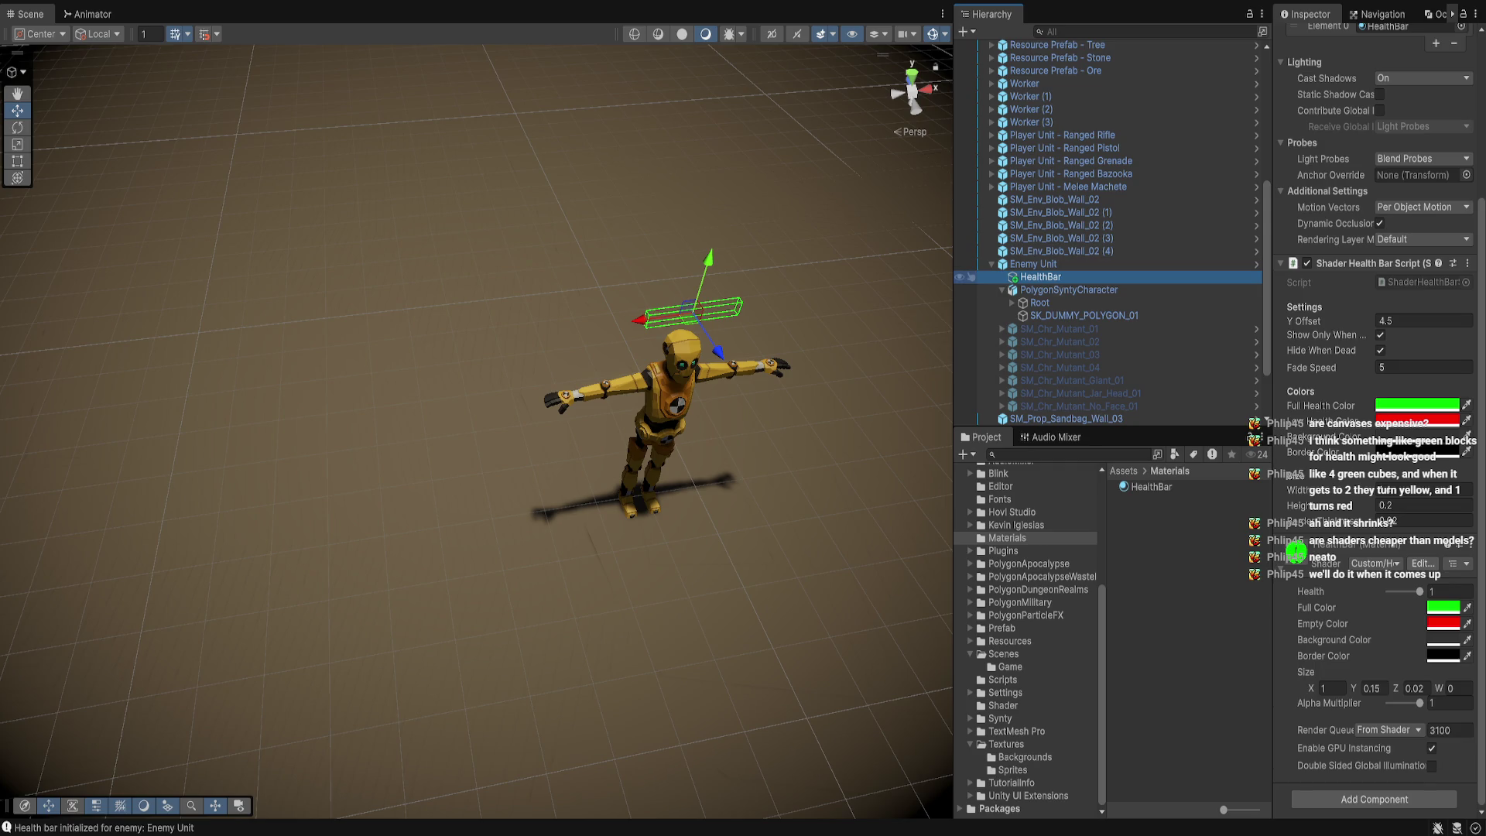
scroll(1030, 635, up, 3)
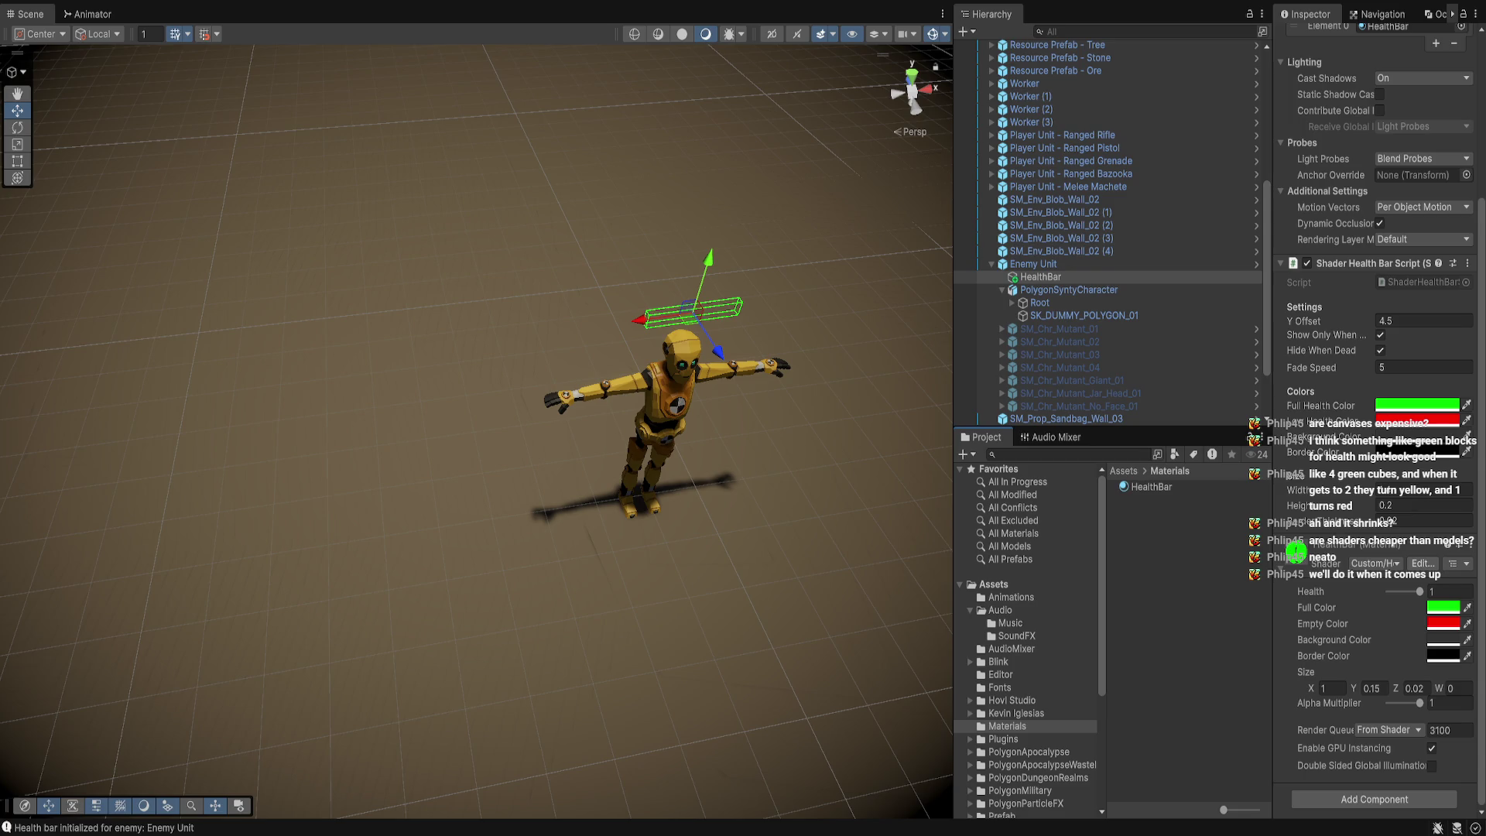
scroll(1030, 642, down, 4)
scroll(1030, 642, up, 1)
scroll(1029, 643, up, 3)
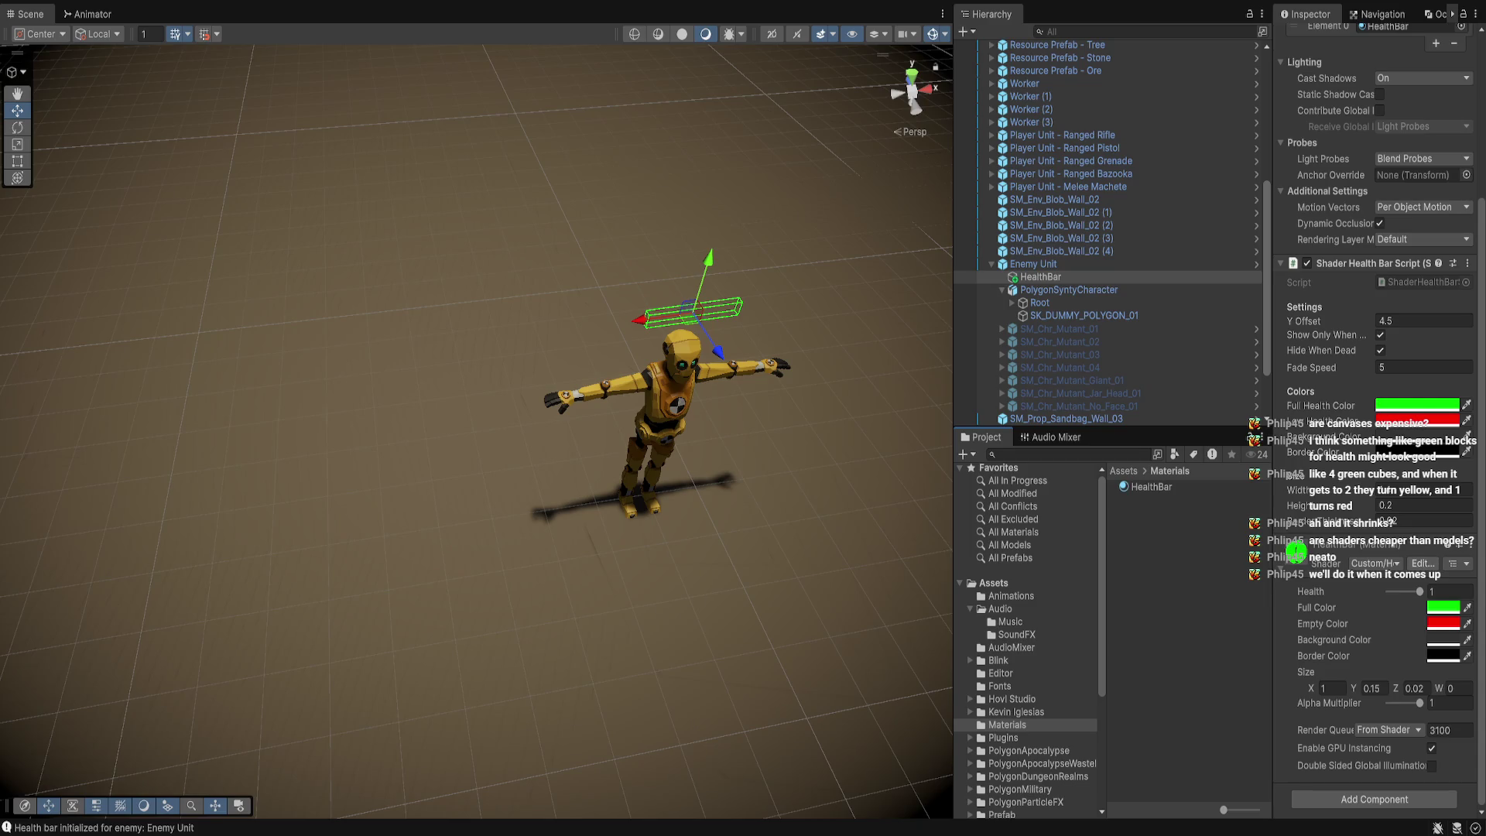
Save the Enemy Unit's HealthBar object as a prefab in the Prefab/UI folder
click(1041, 276)
scroll(1083, 232, down, 3)
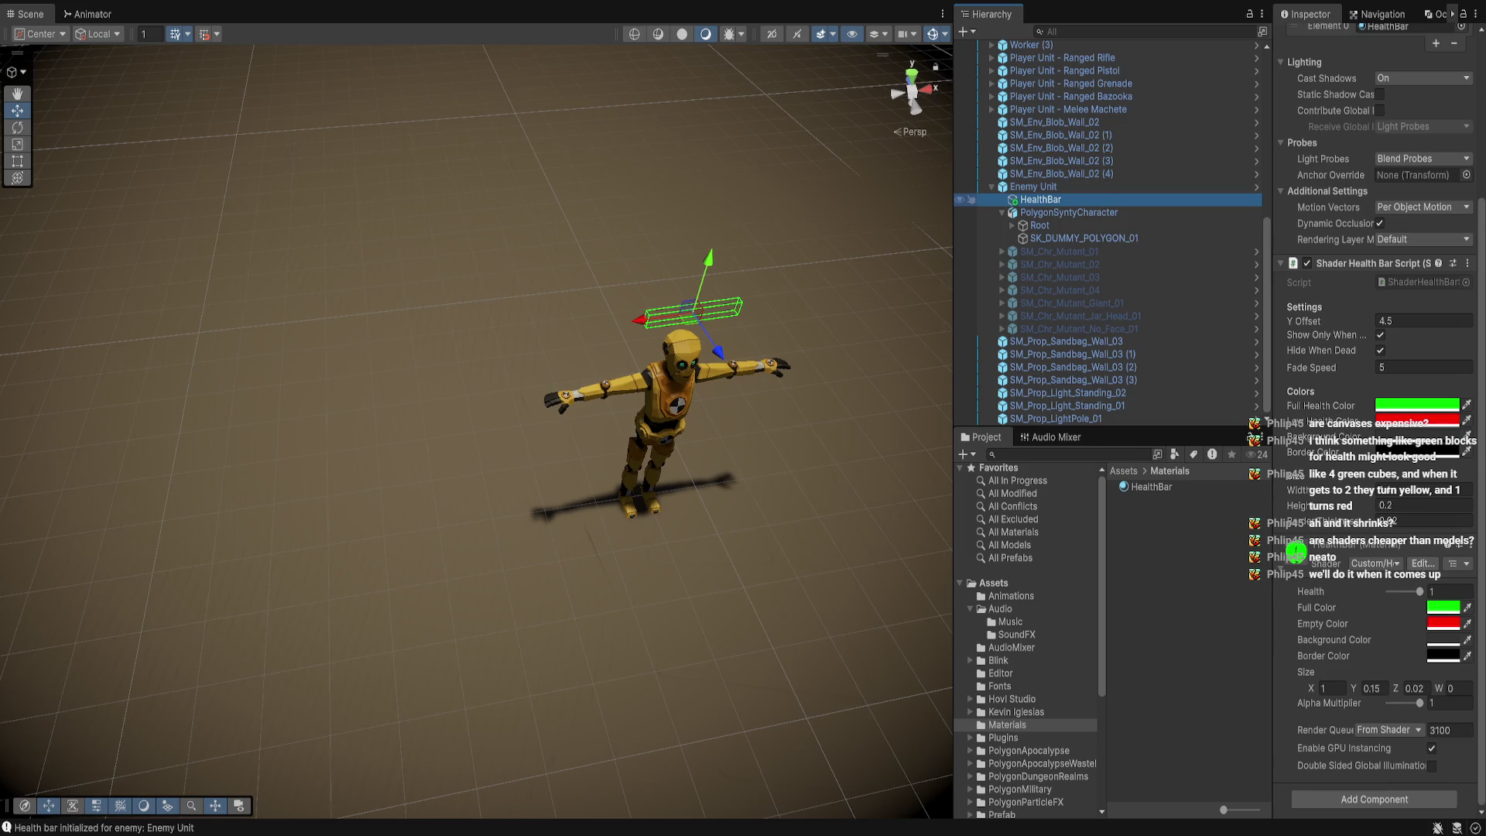
scroll(1025, 641, down, 5)
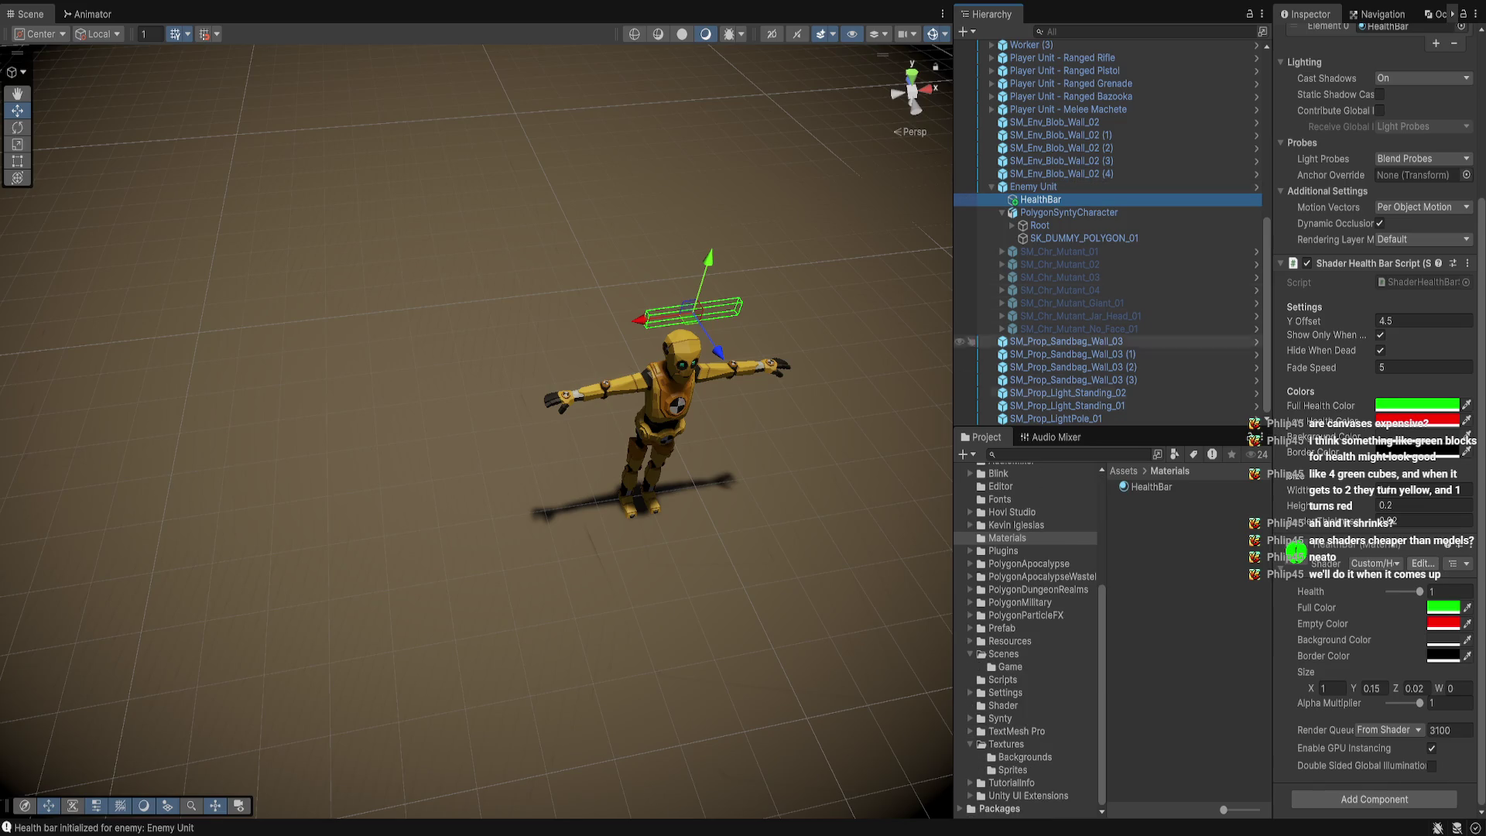
click(970, 628)
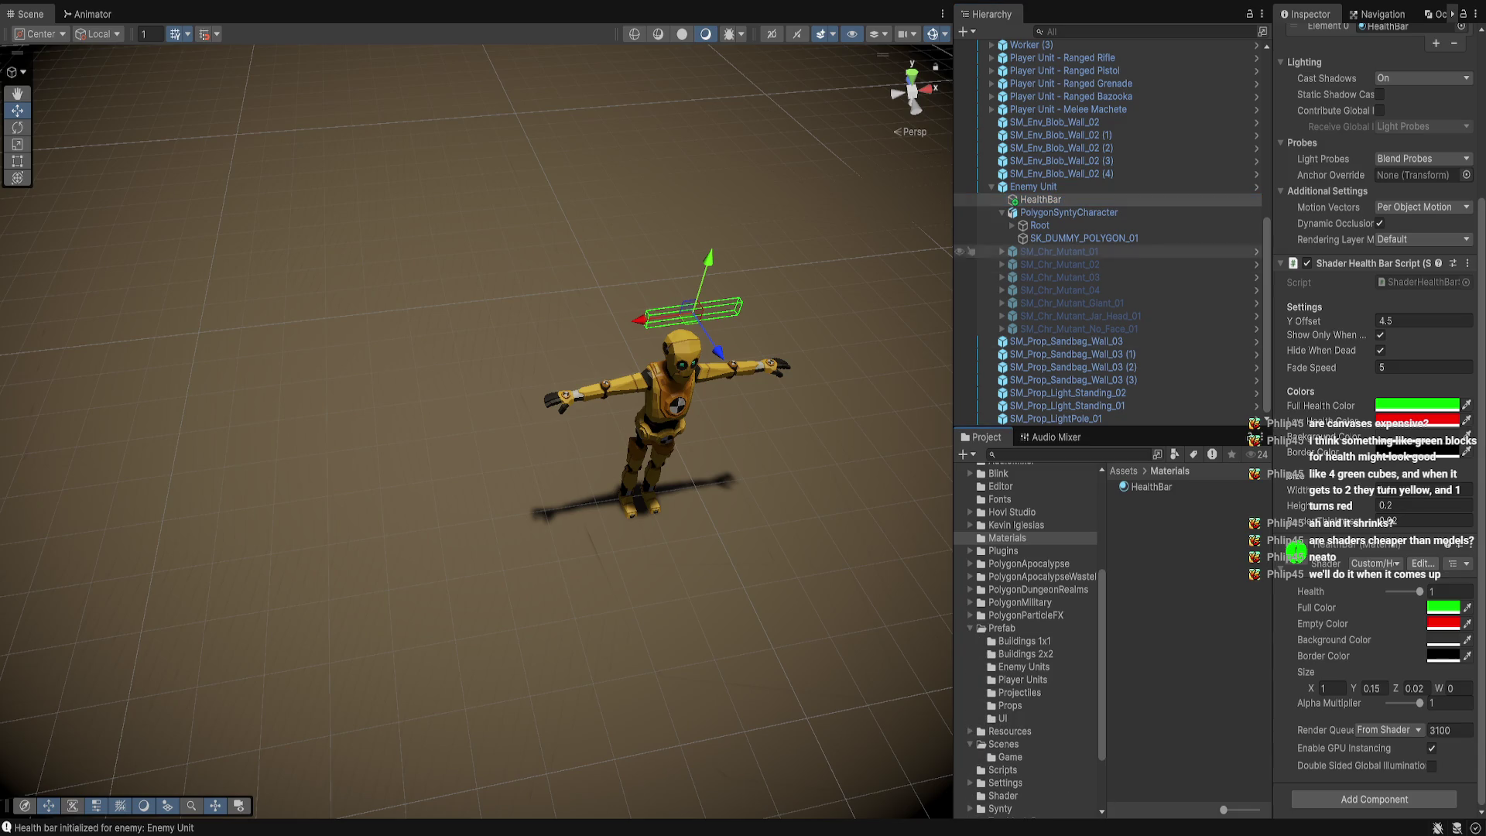
mouse_move(1041, 199)
mouse_down()
mouse_move(1007, 738)
mouse_move(1002, 713)
mouse_up()
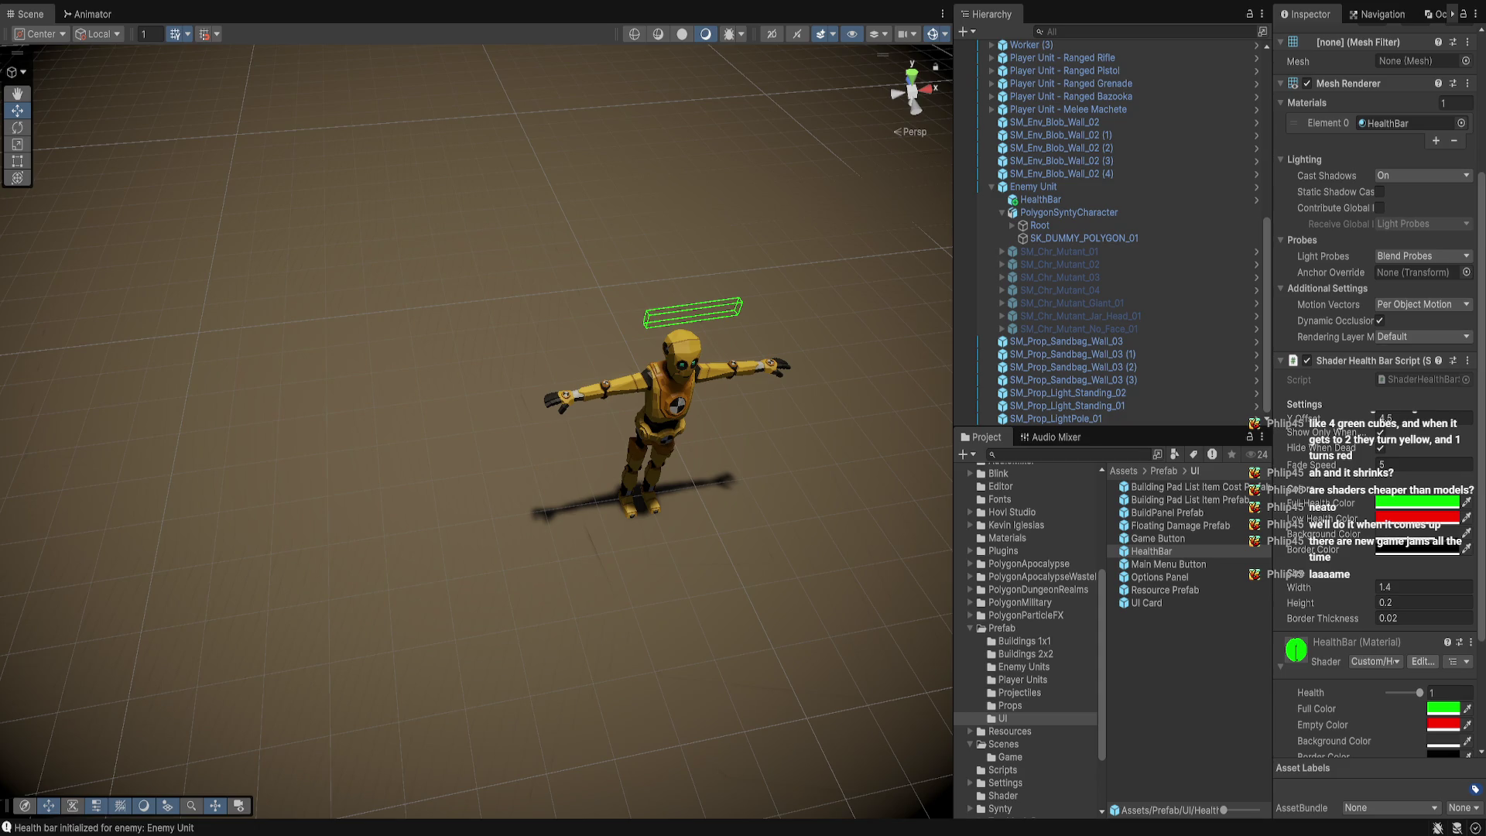
Open the Enemy Unit prefab from the Prefab/Enemy Units folder for editing
scroll(666, 418, down, 5)
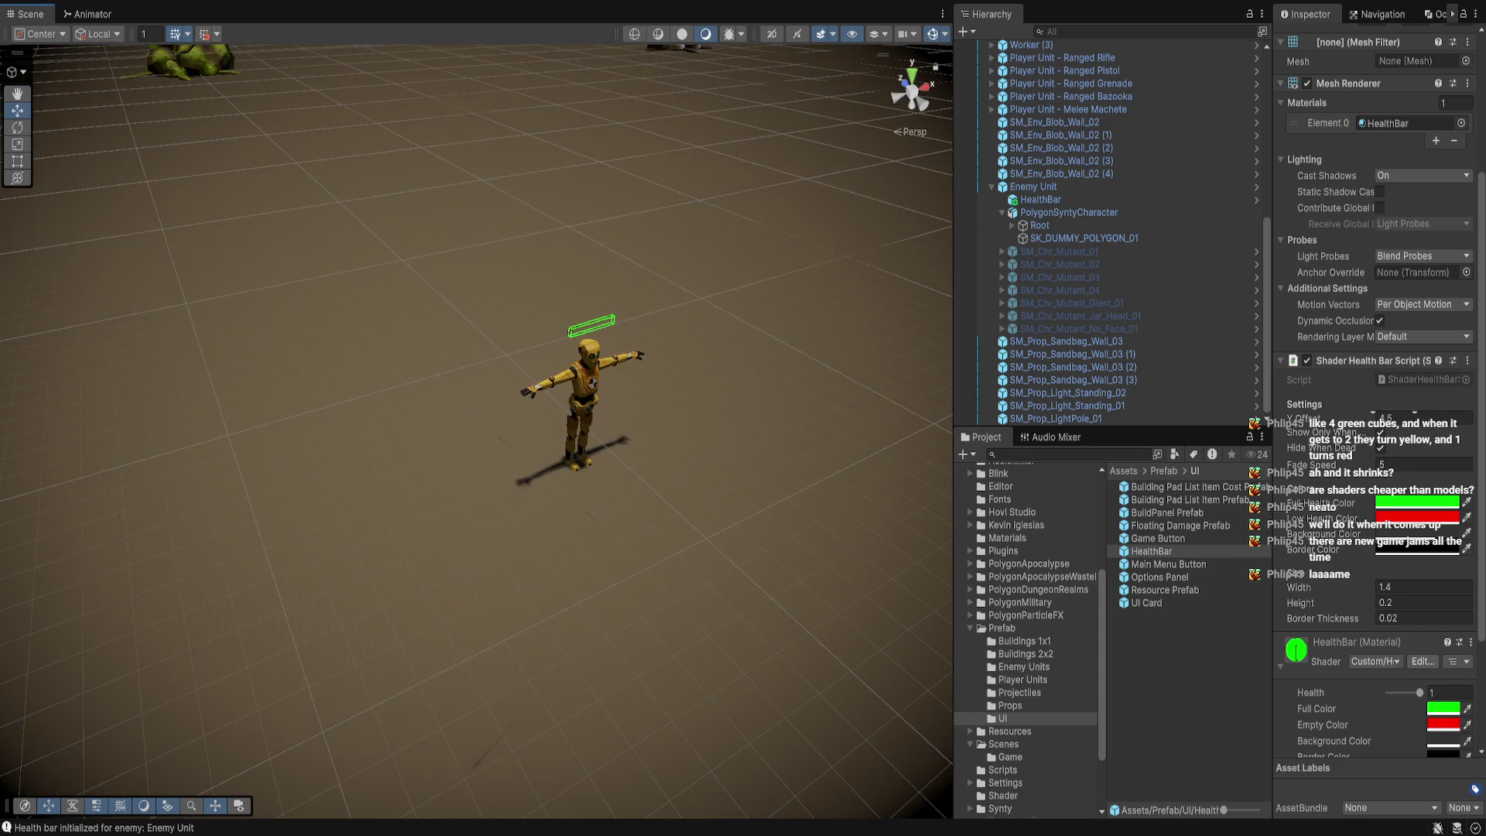
click(1040, 199)
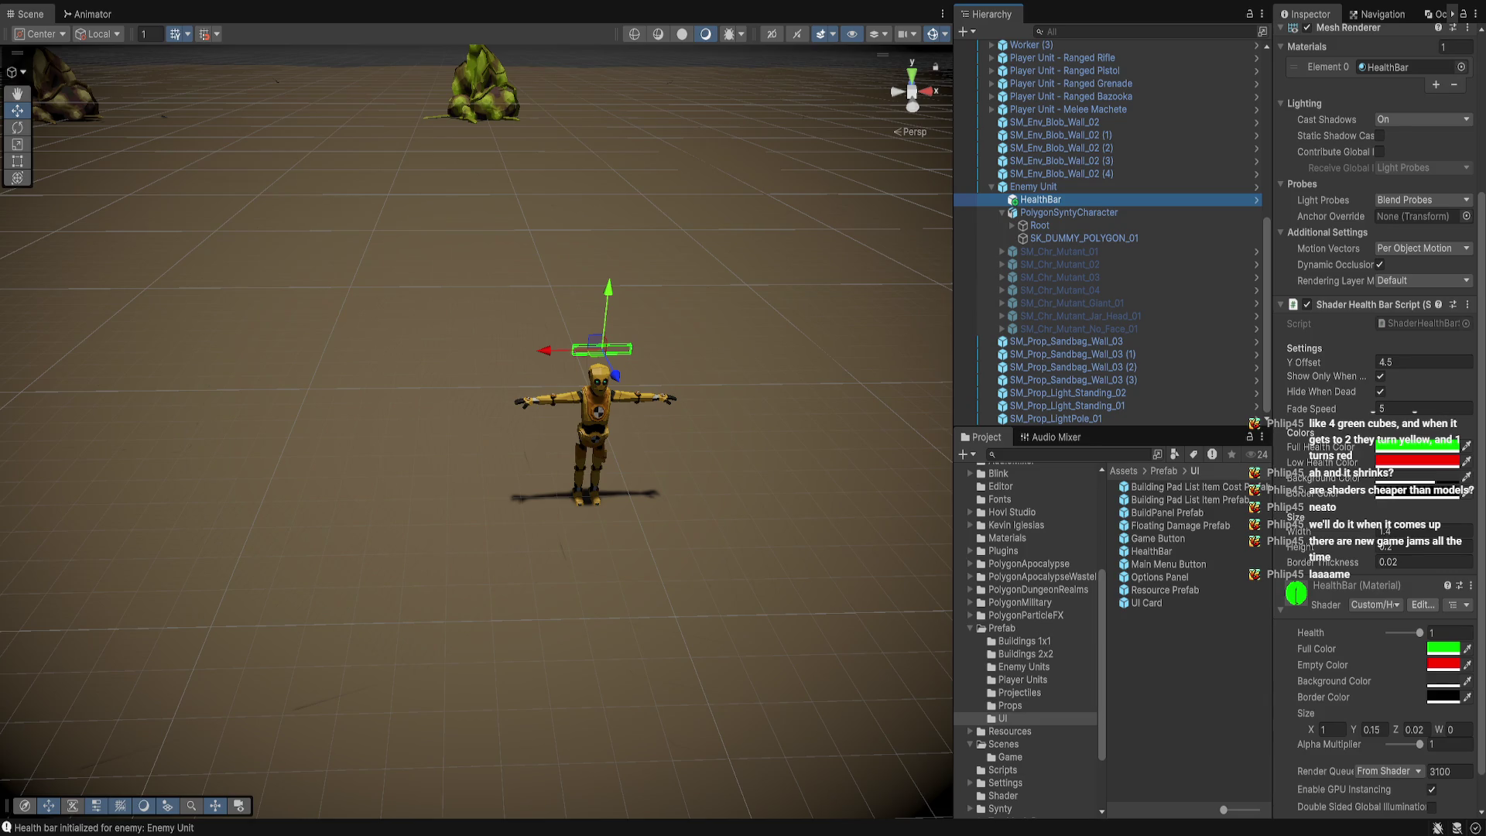
click(1002, 628)
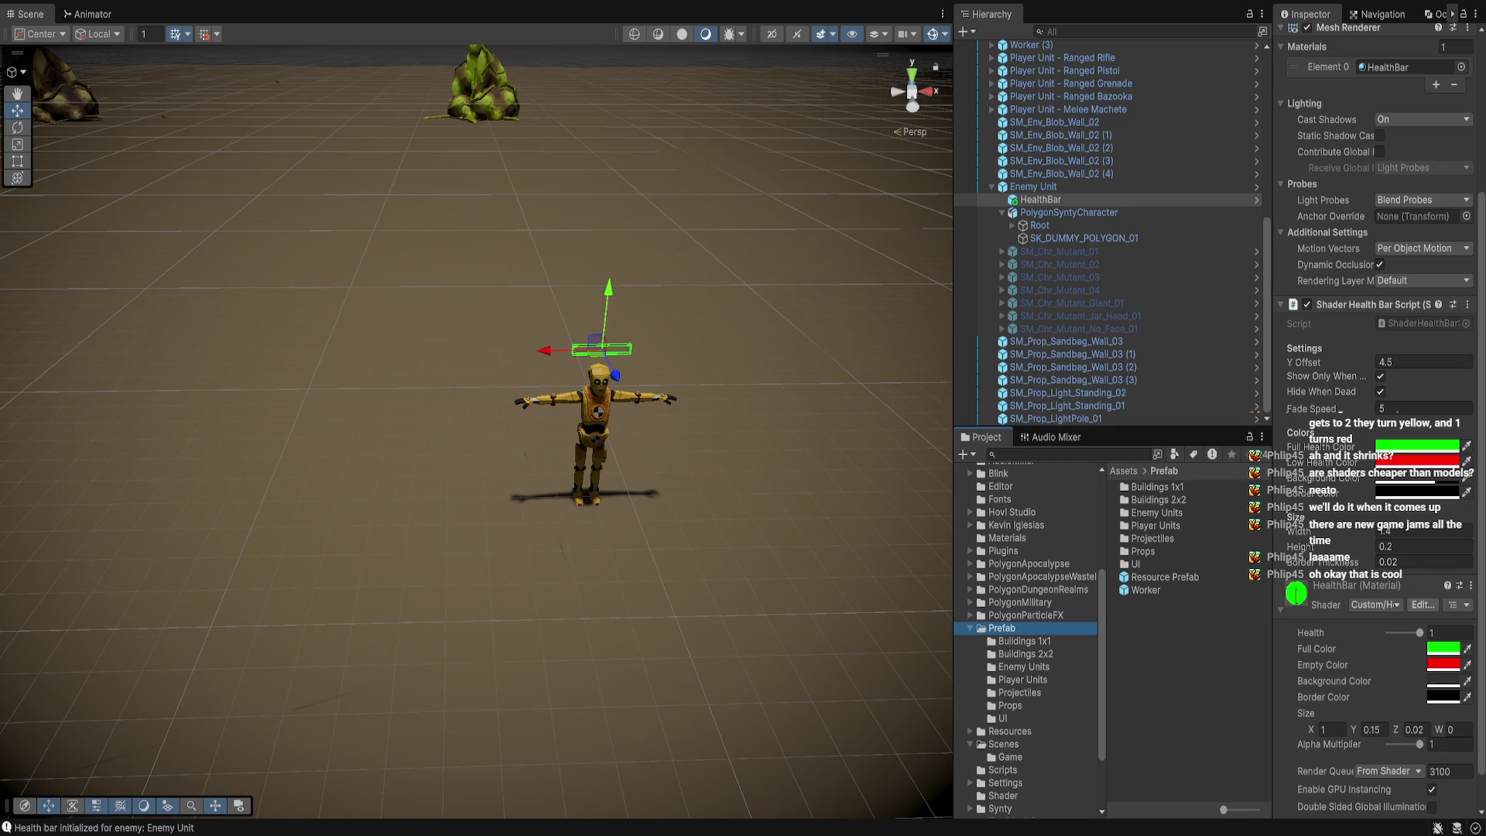
click(1024, 666)
double_click(1154, 487)
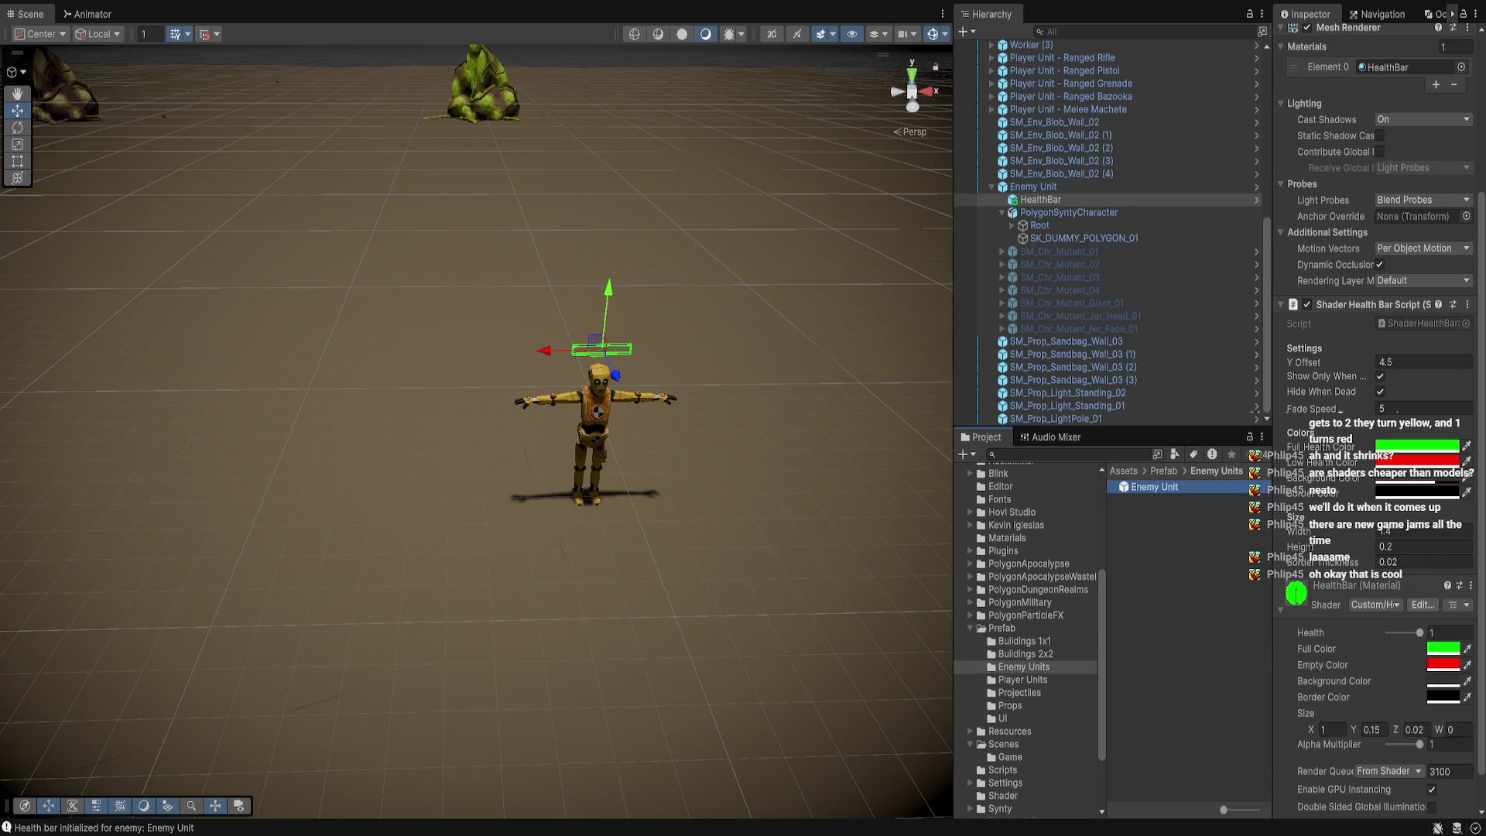
Replace the old Canvas health slider in Enemy Unit with the HealthBar prefab
click(1036, 182)
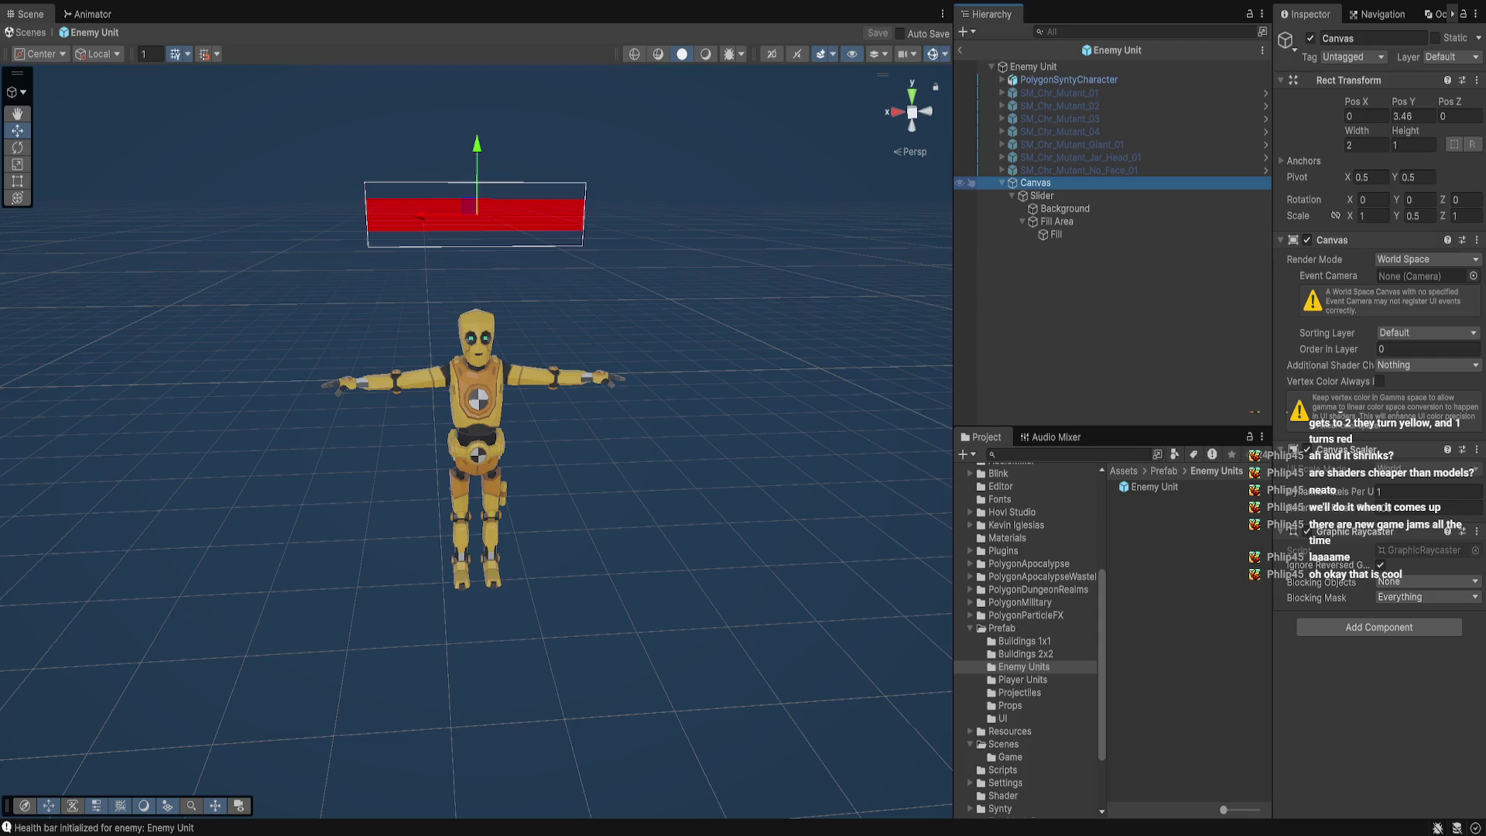
key(Delete)
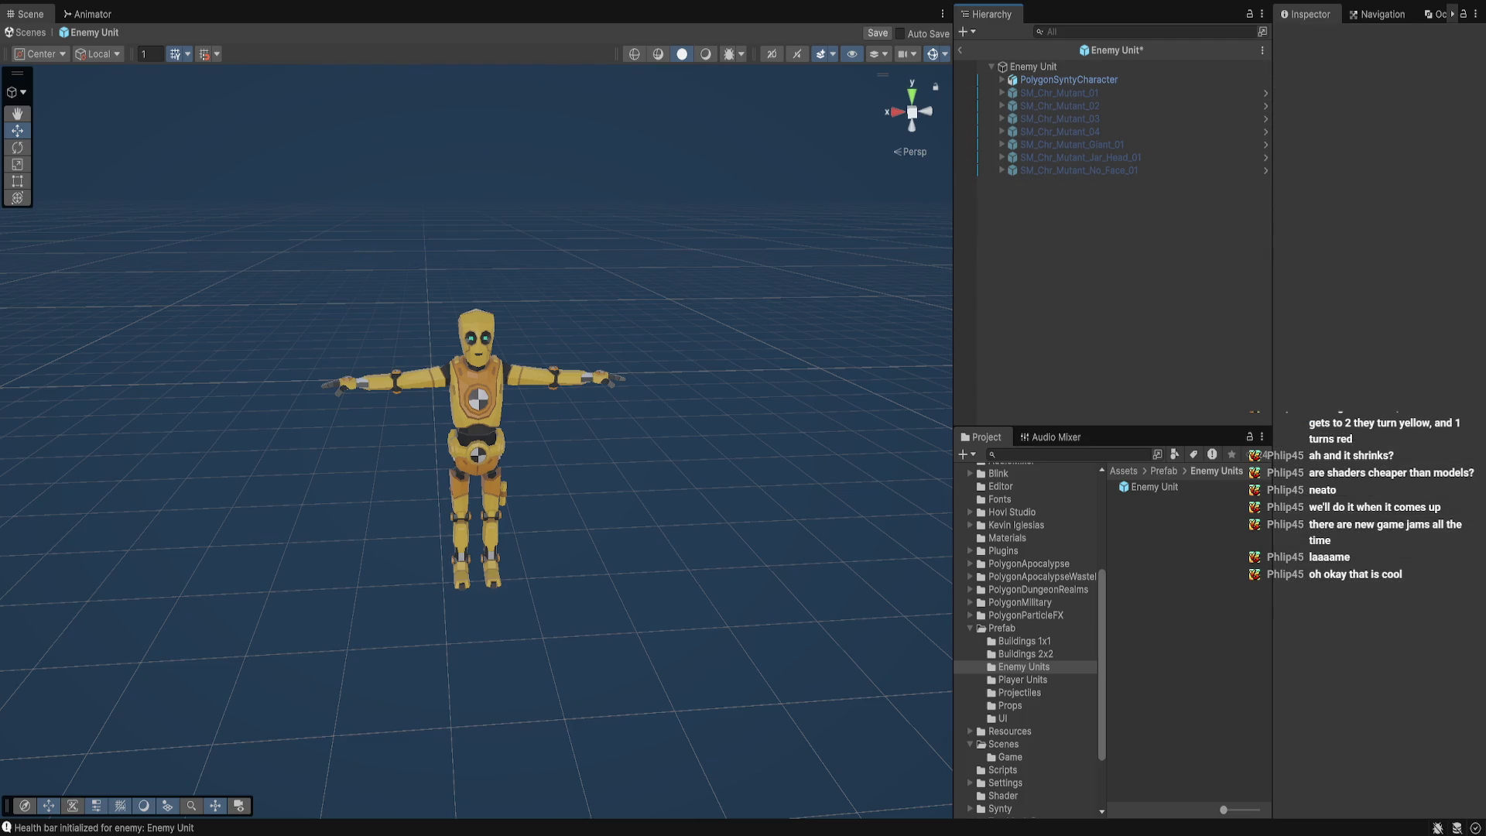
click(1004, 719)
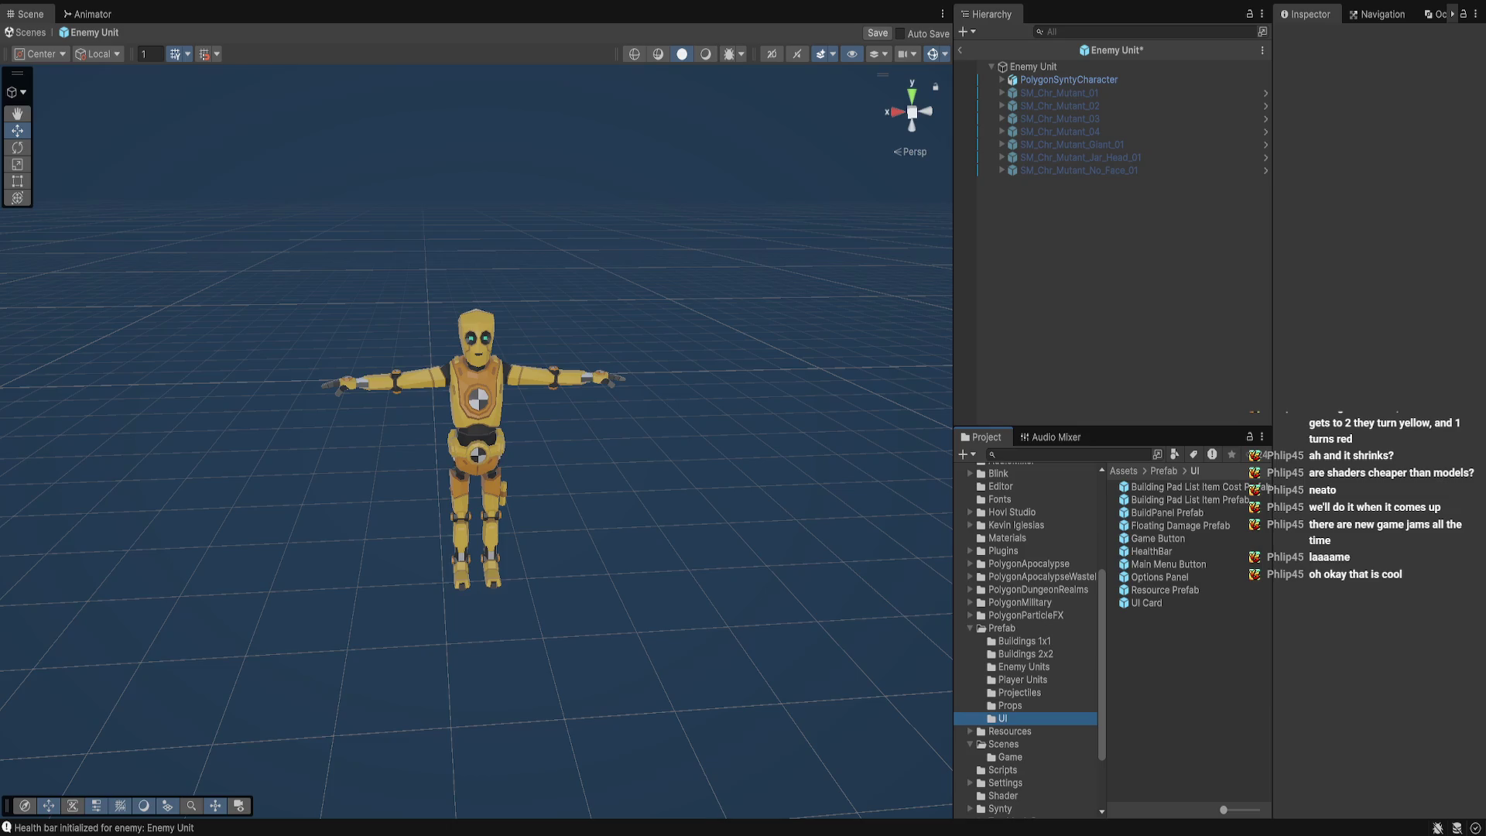
mouse_move(1151, 551)
mouse_down()
mouse_move(1122, 372)
mouse_move(1068, 217)
mouse_up()
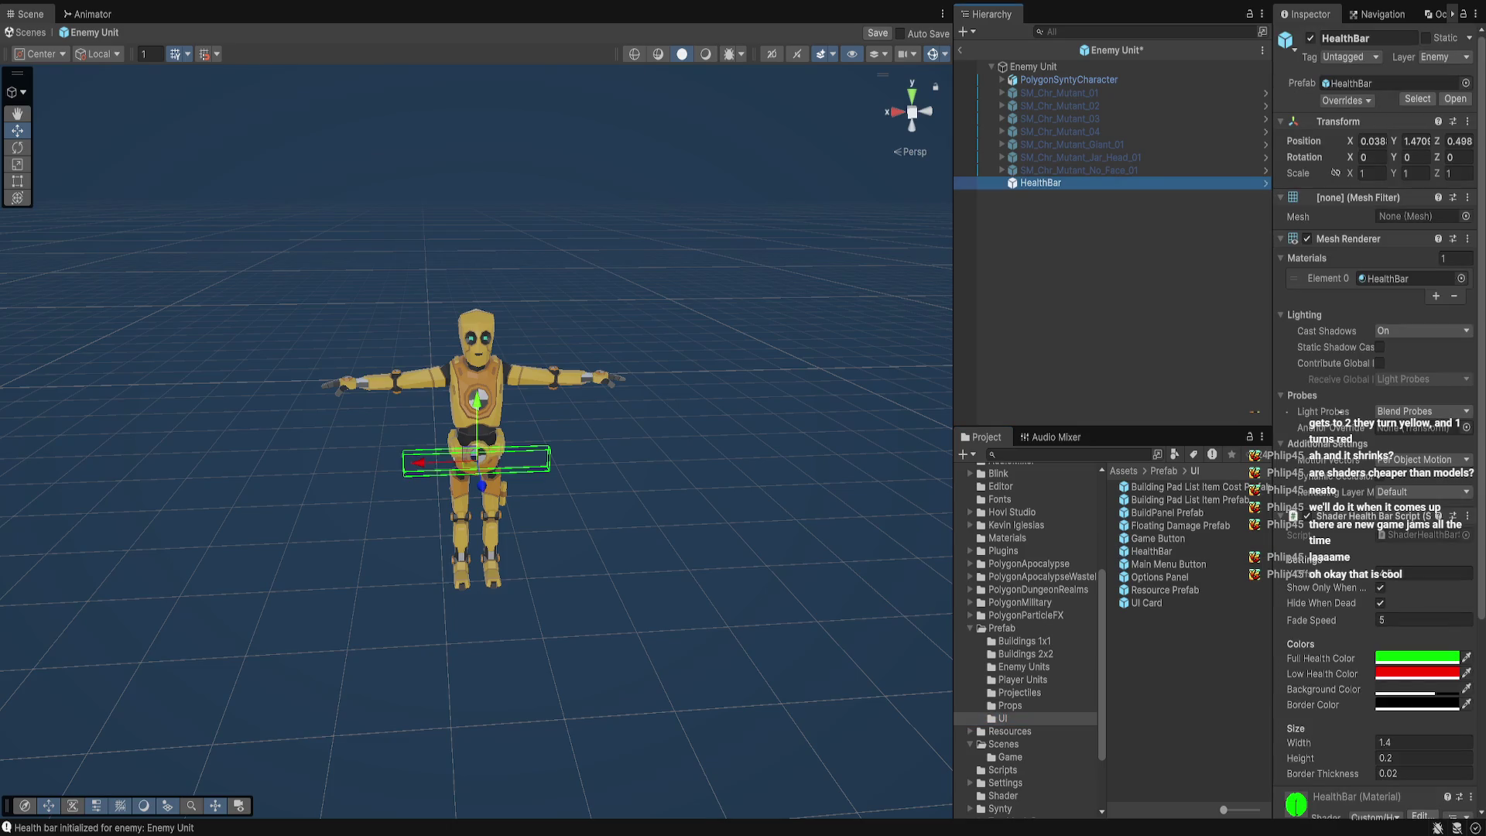
Position the HealthBar at 0, 3, 0 above the robot's head and save the prefab
click(1374, 141)
text(0)
key(Tab)
text(0)
key(Tab)
text(0)
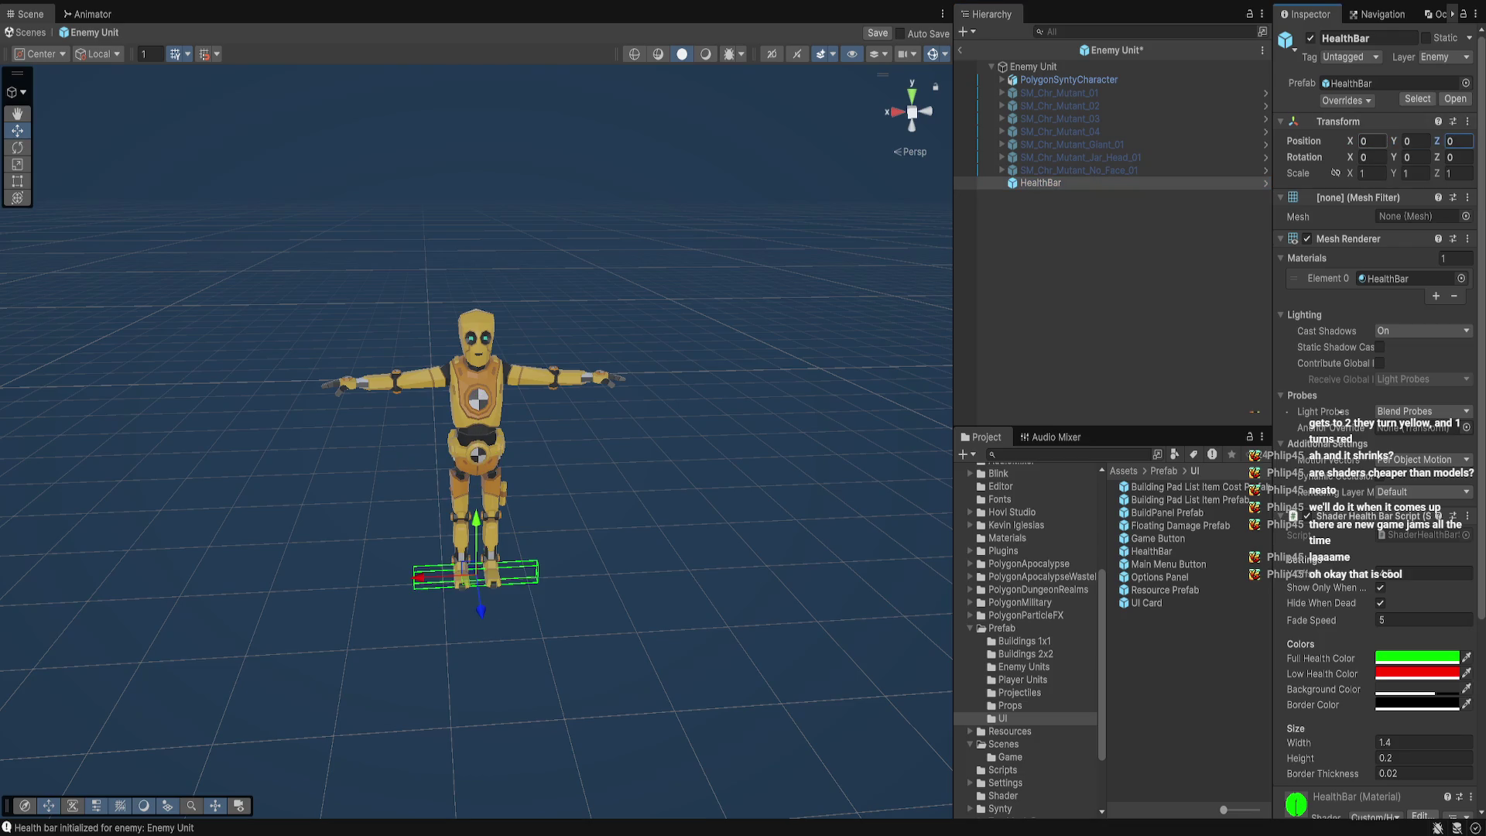
drag(542, 465, 635, 464)
drag(476, 542, 476, 213)
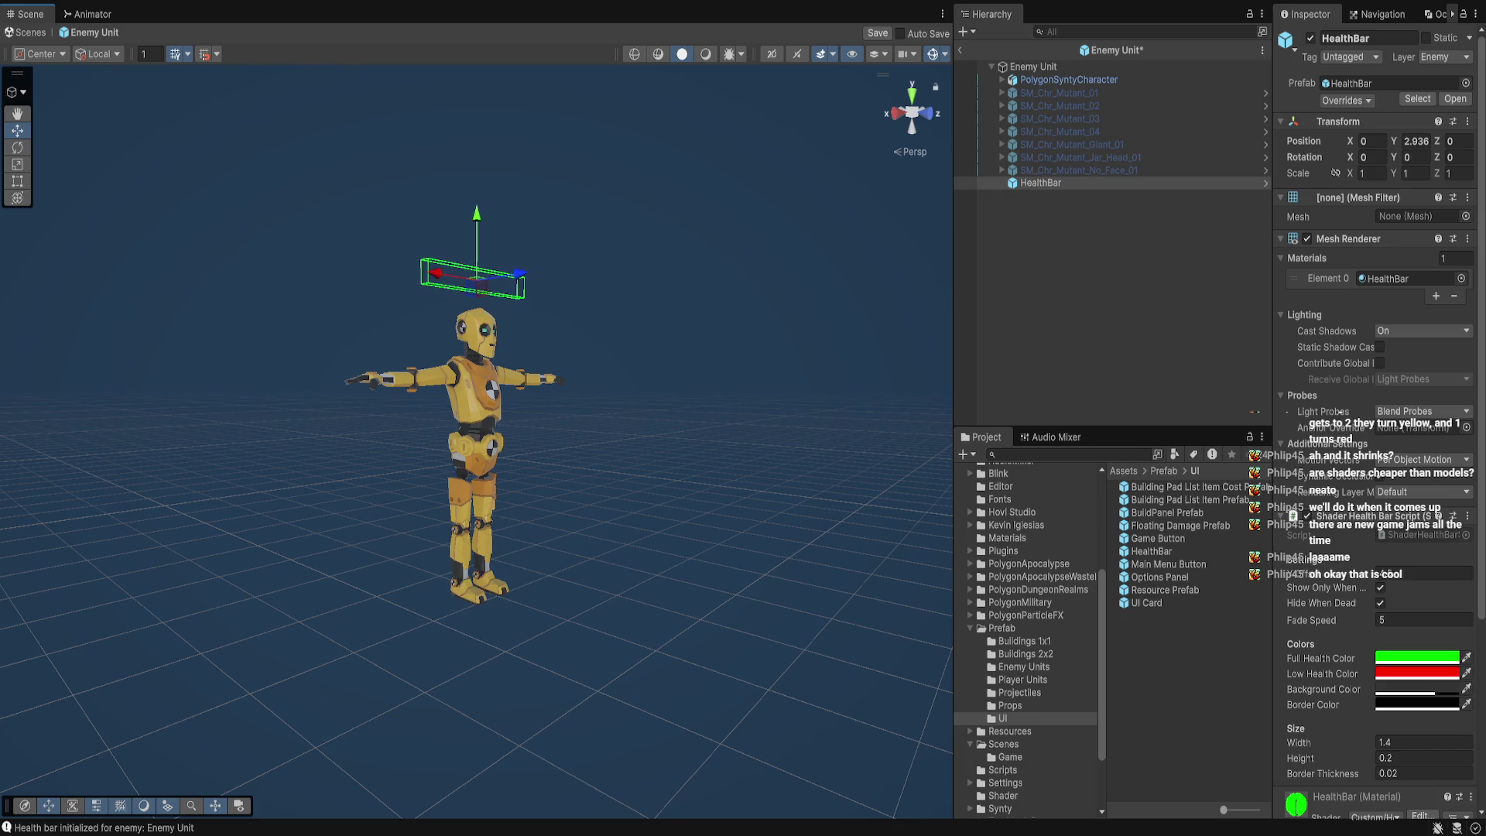
click(1417, 141)
text(3)
key(Return)
key(ctrl+s)
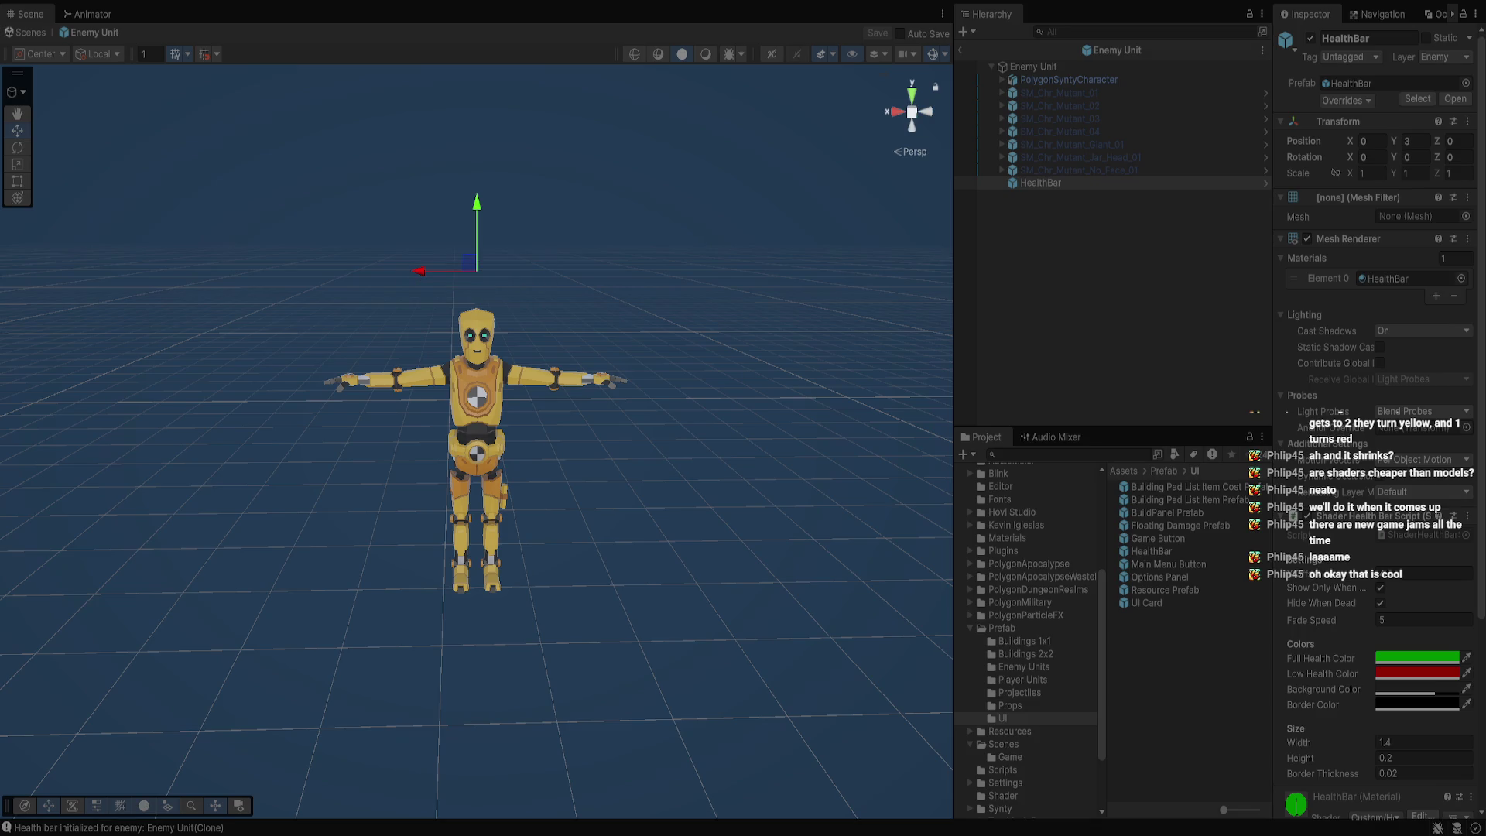
Exit prefab mode and frame the dummy enemy character in the scene
click(960, 49)
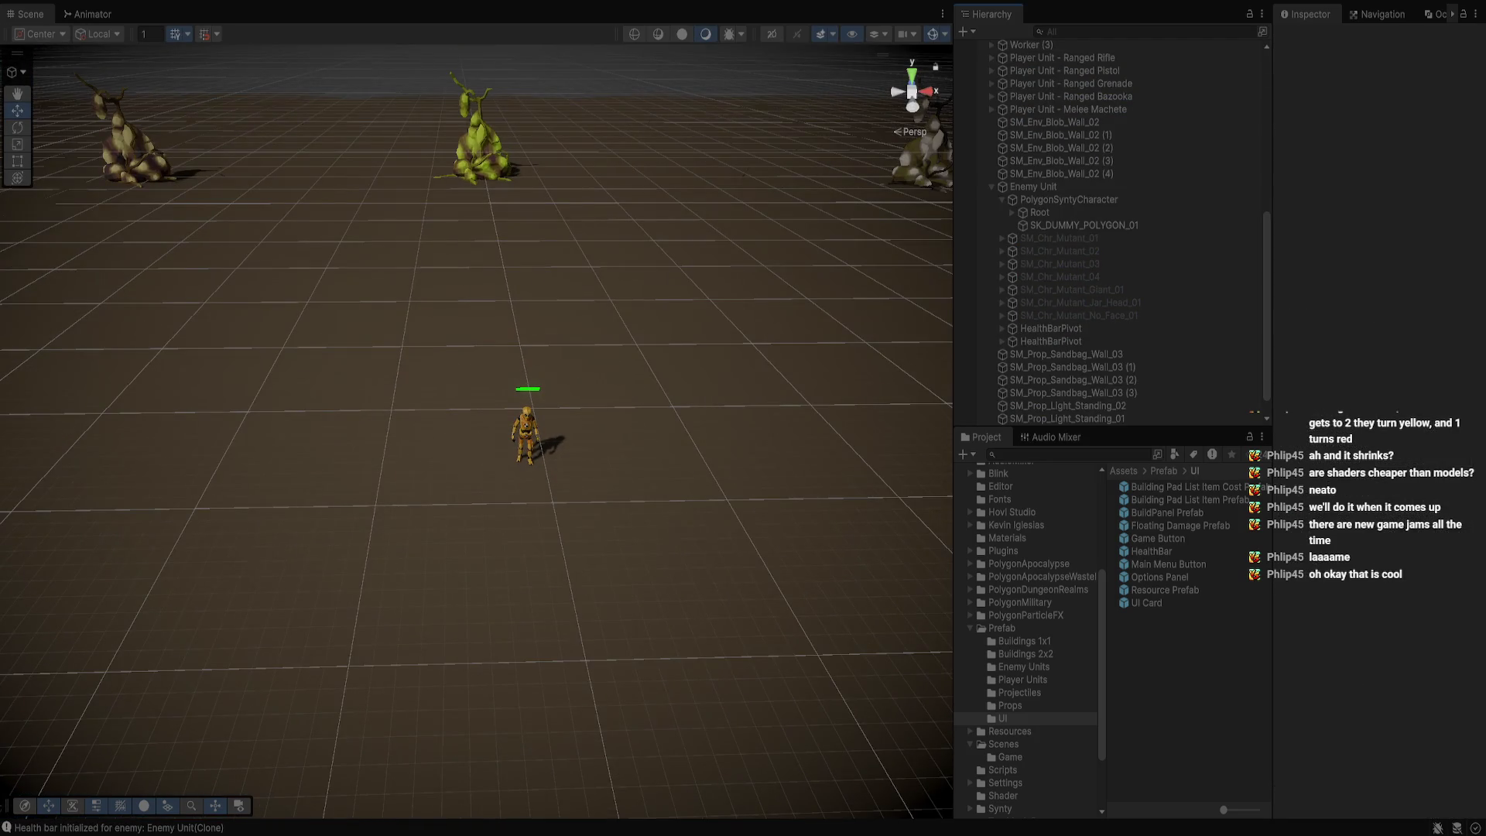
click(521, 434)
key(f)
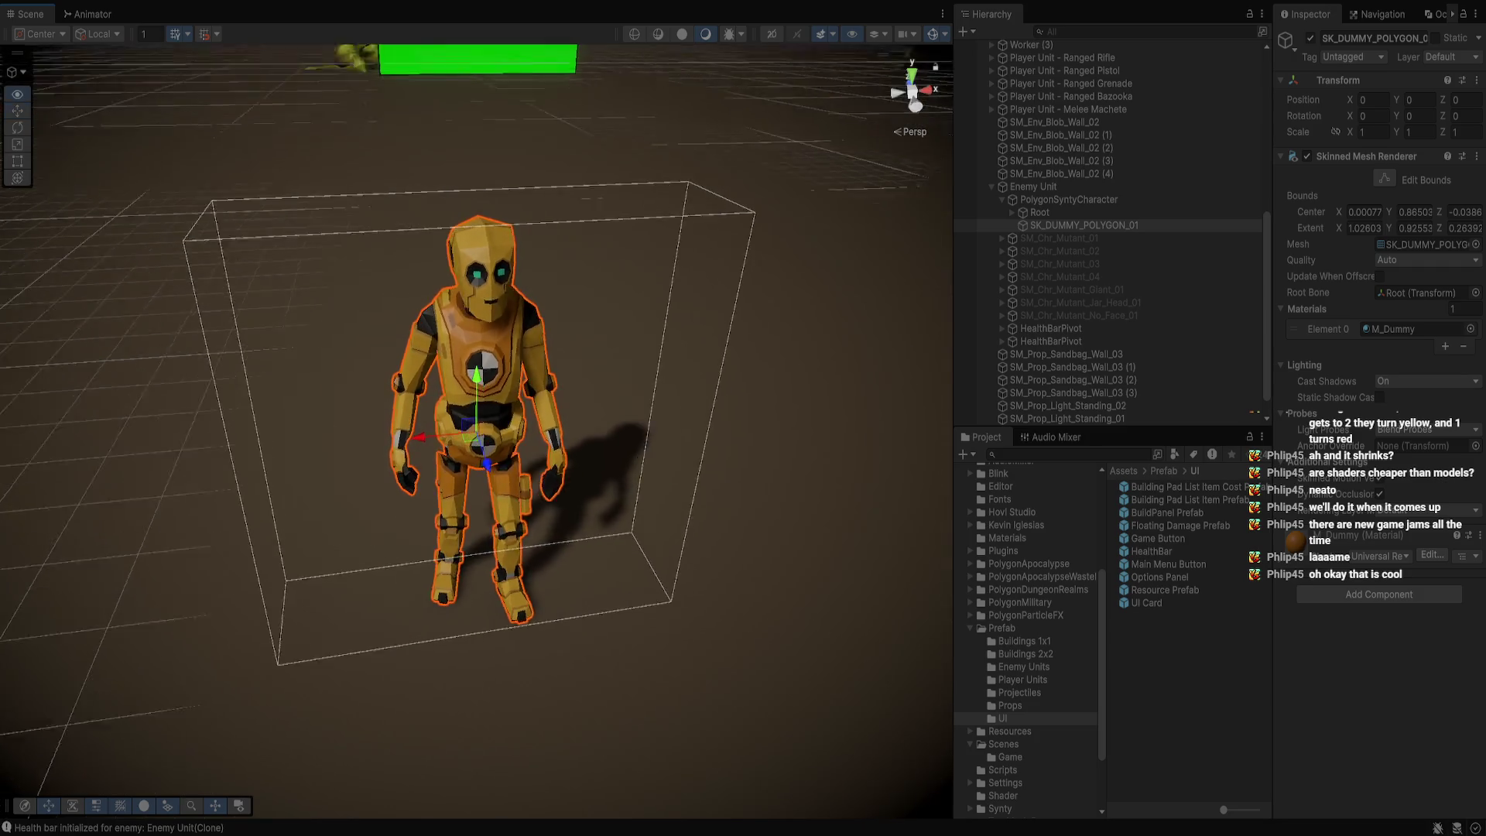
key(alt+Tab)
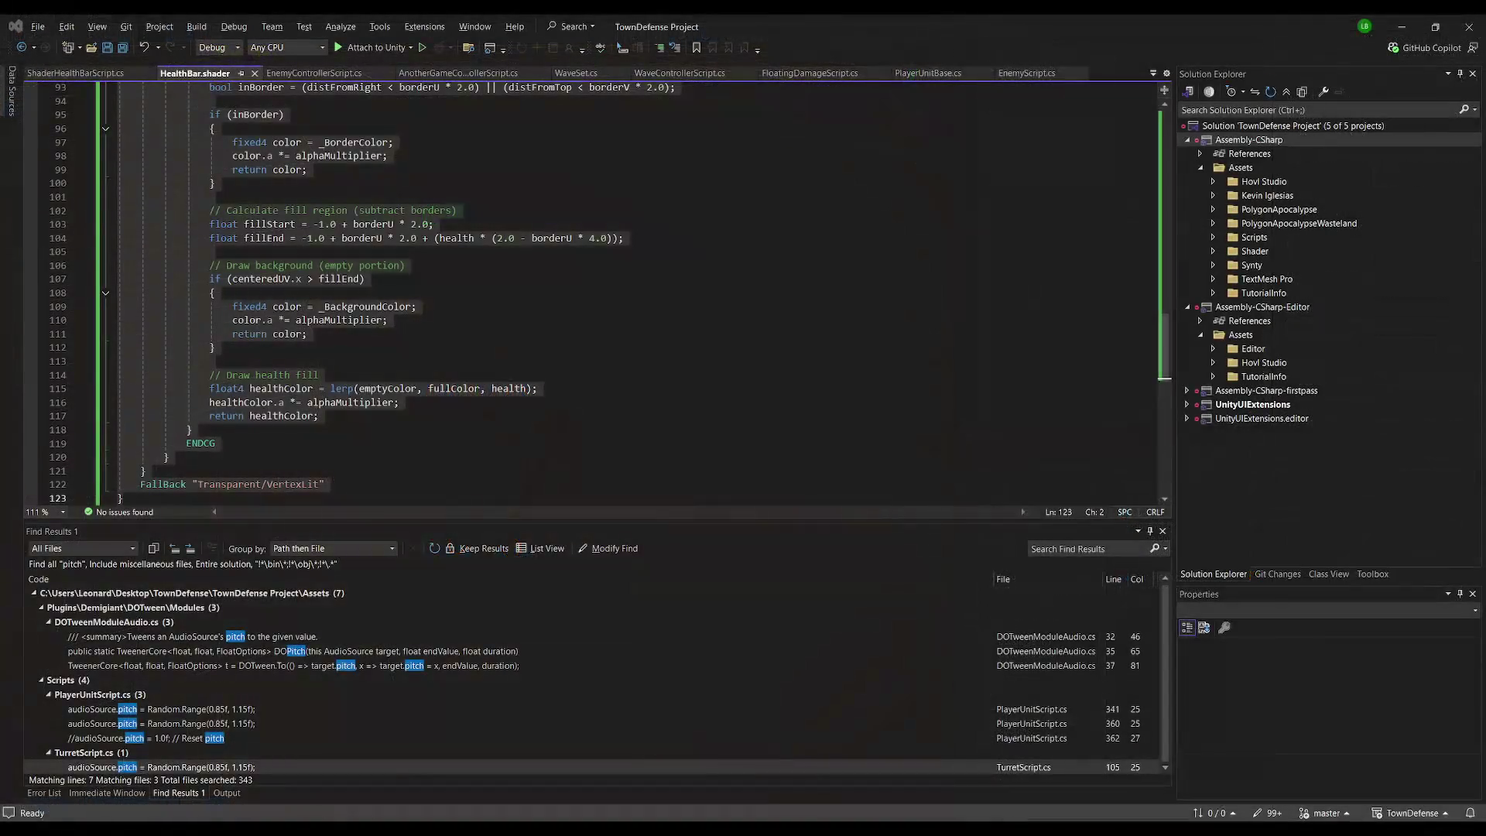
Switch to ShaderHealthBarScript.cs and select all of its code
key(ctrl+Tab)
click(652, 198)
key(ctrl+a)
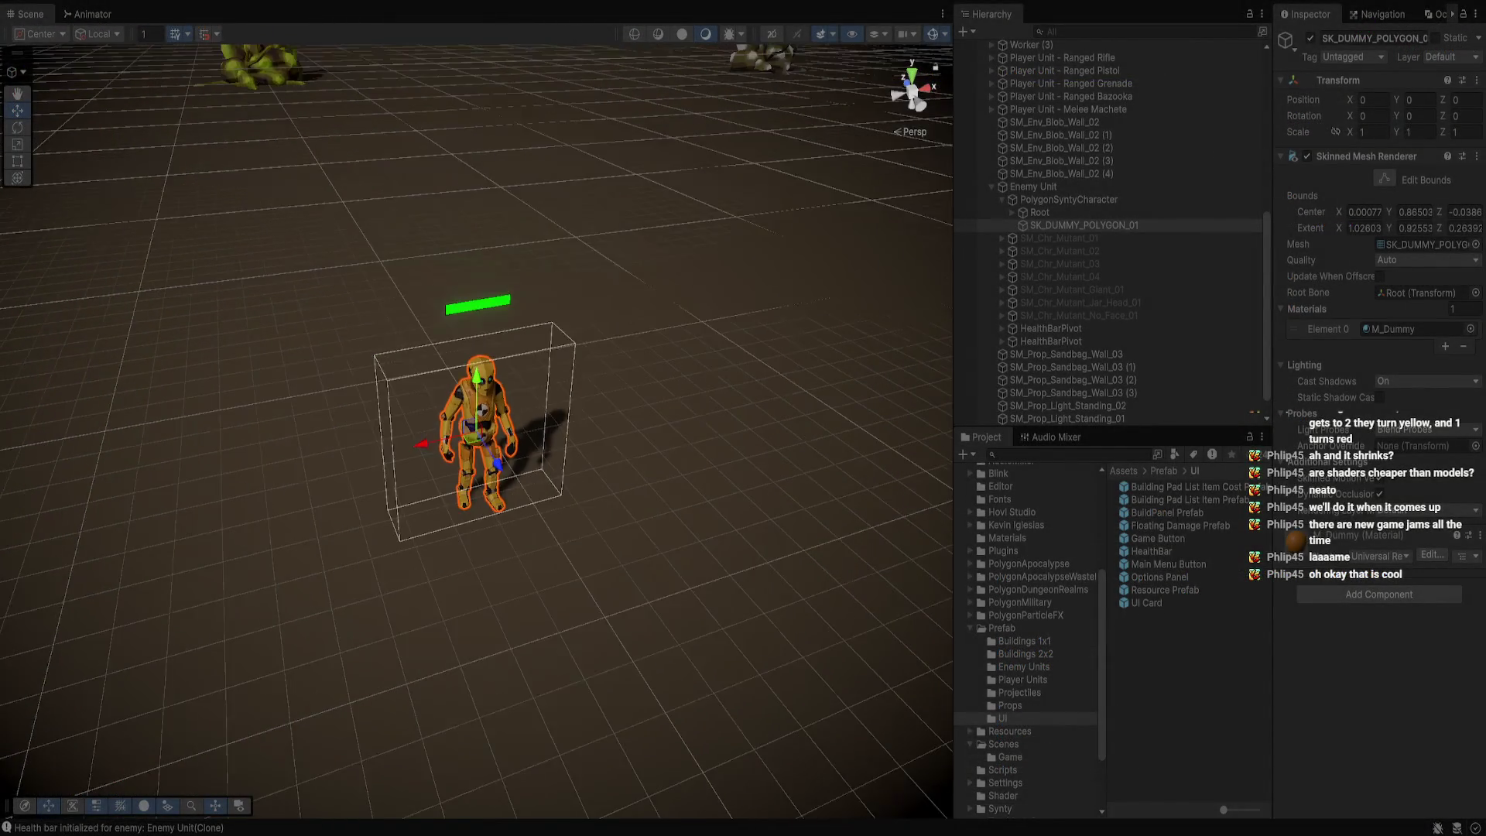
scroll(476, 433, down, 10)
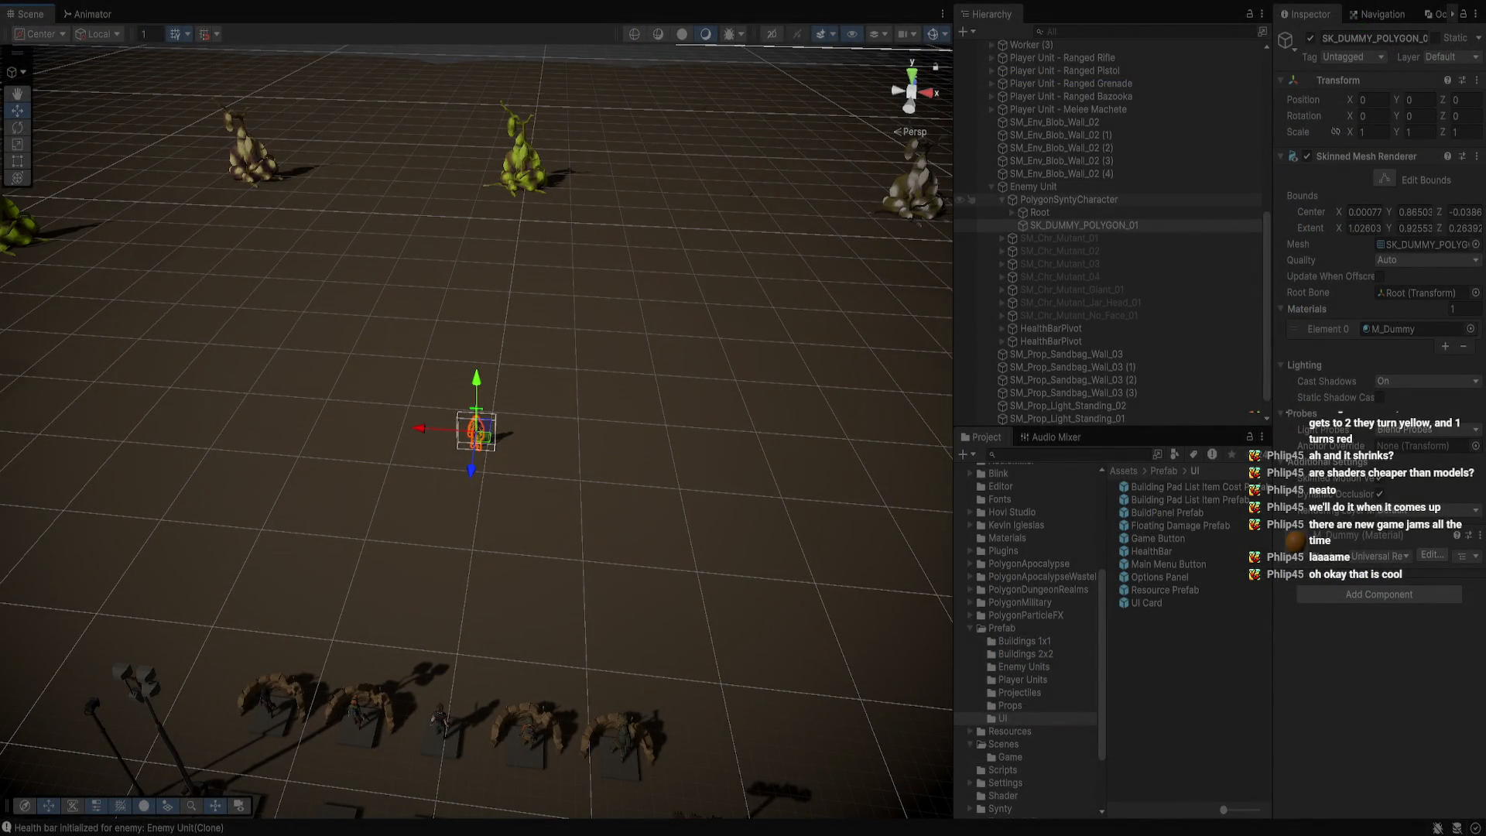
Enable spawning on EnemyController to test health-barred enemies, then stop the game
scroll(967, 202, up, 10)
click(1044, 215)
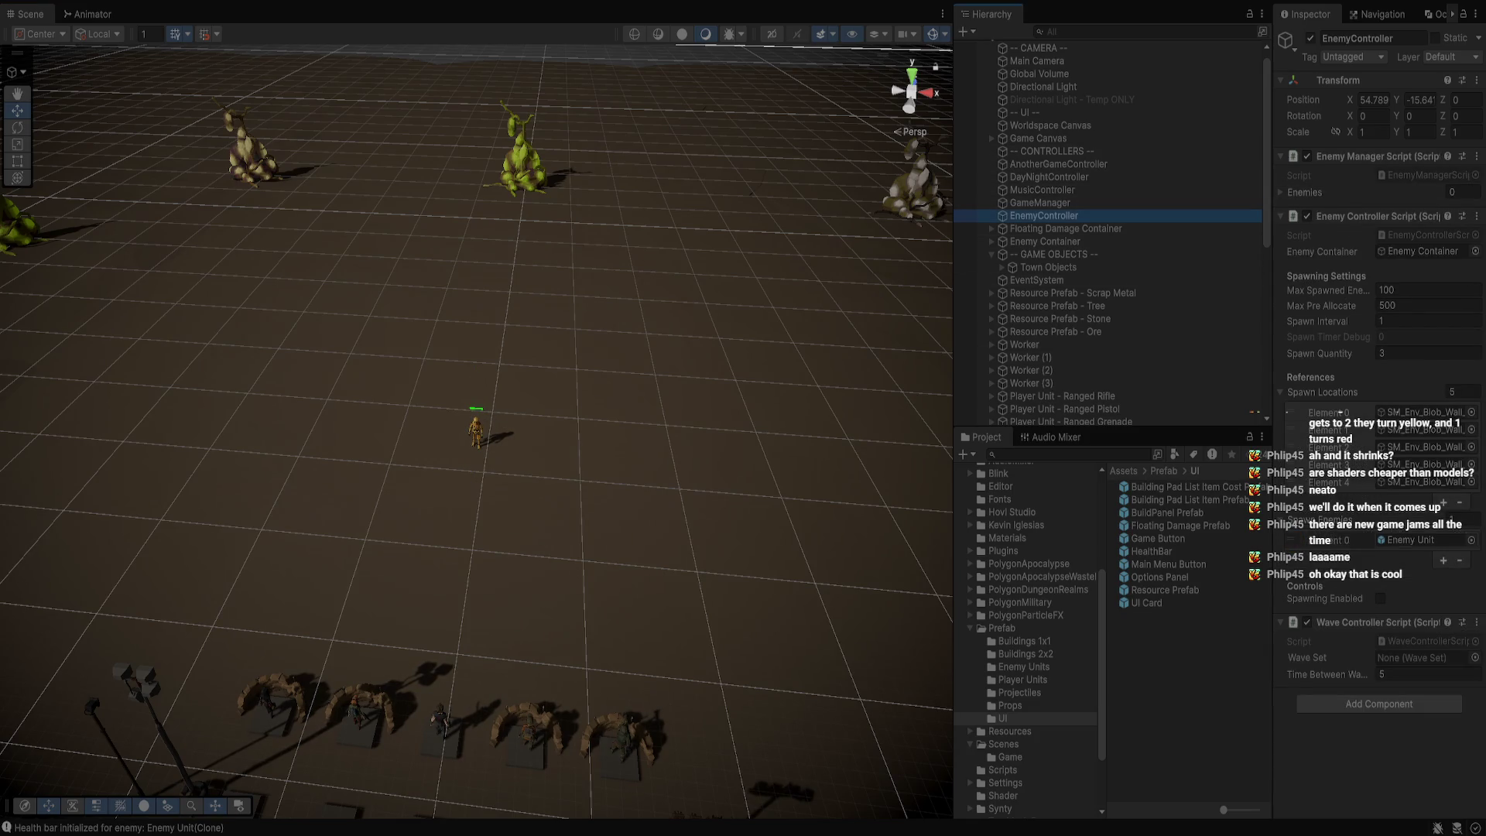
click(1380, 598)
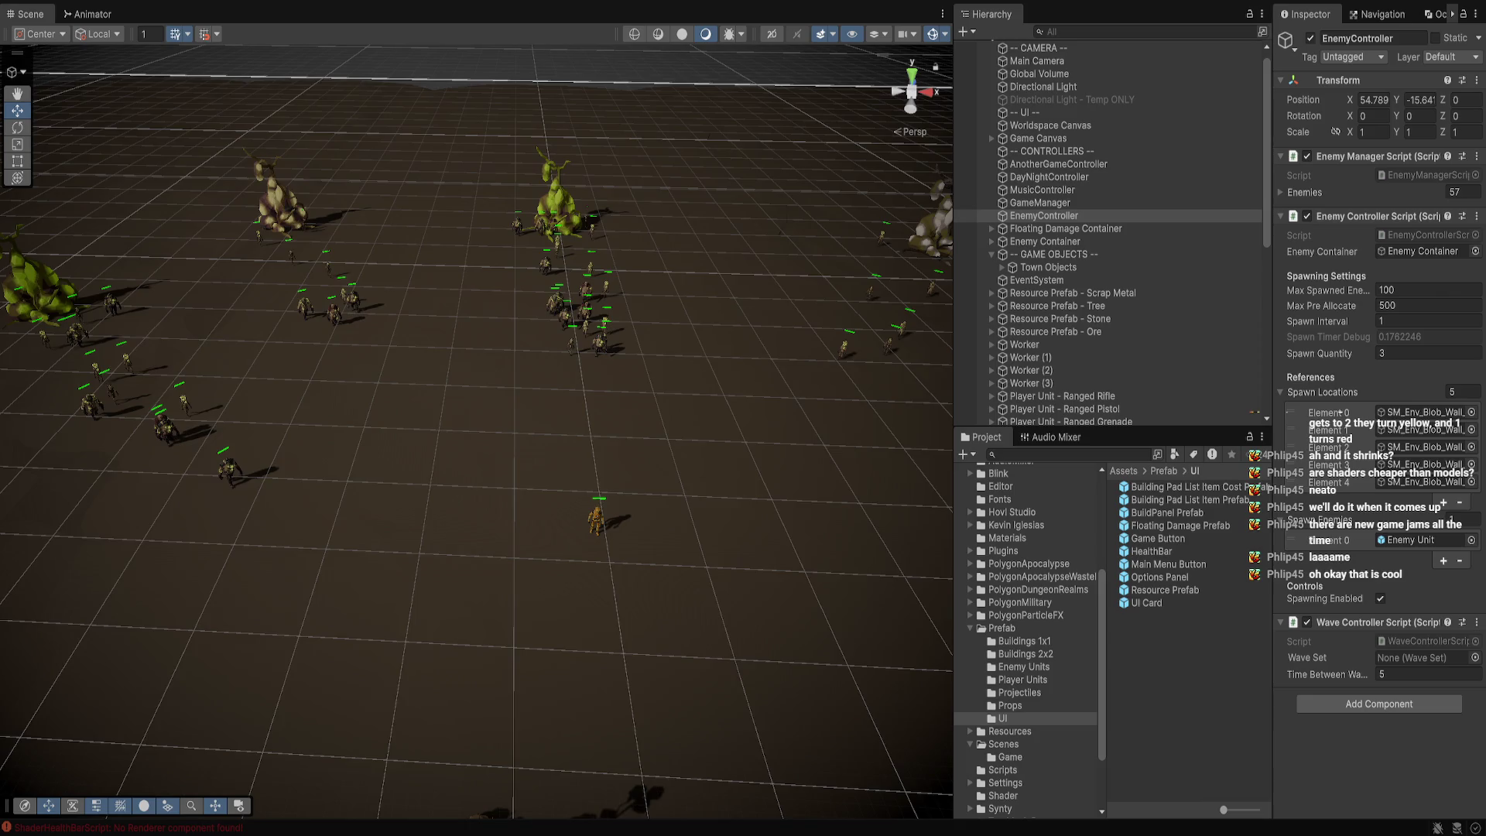
key(ctrl+p)
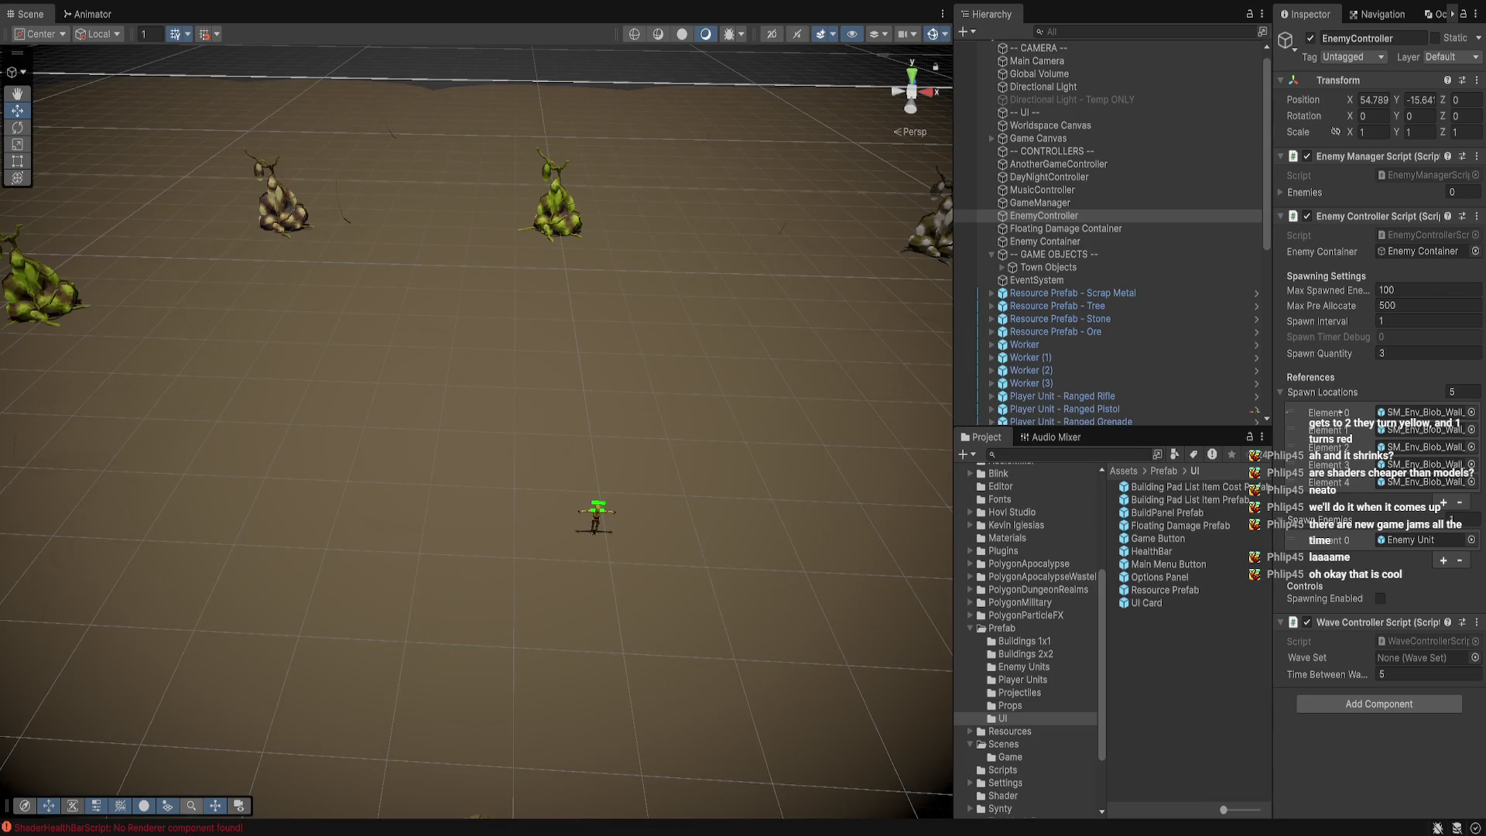
Comment out the 'Created quad mesh' Debug.Log on line 104 and save the script
key(alt+Tab)
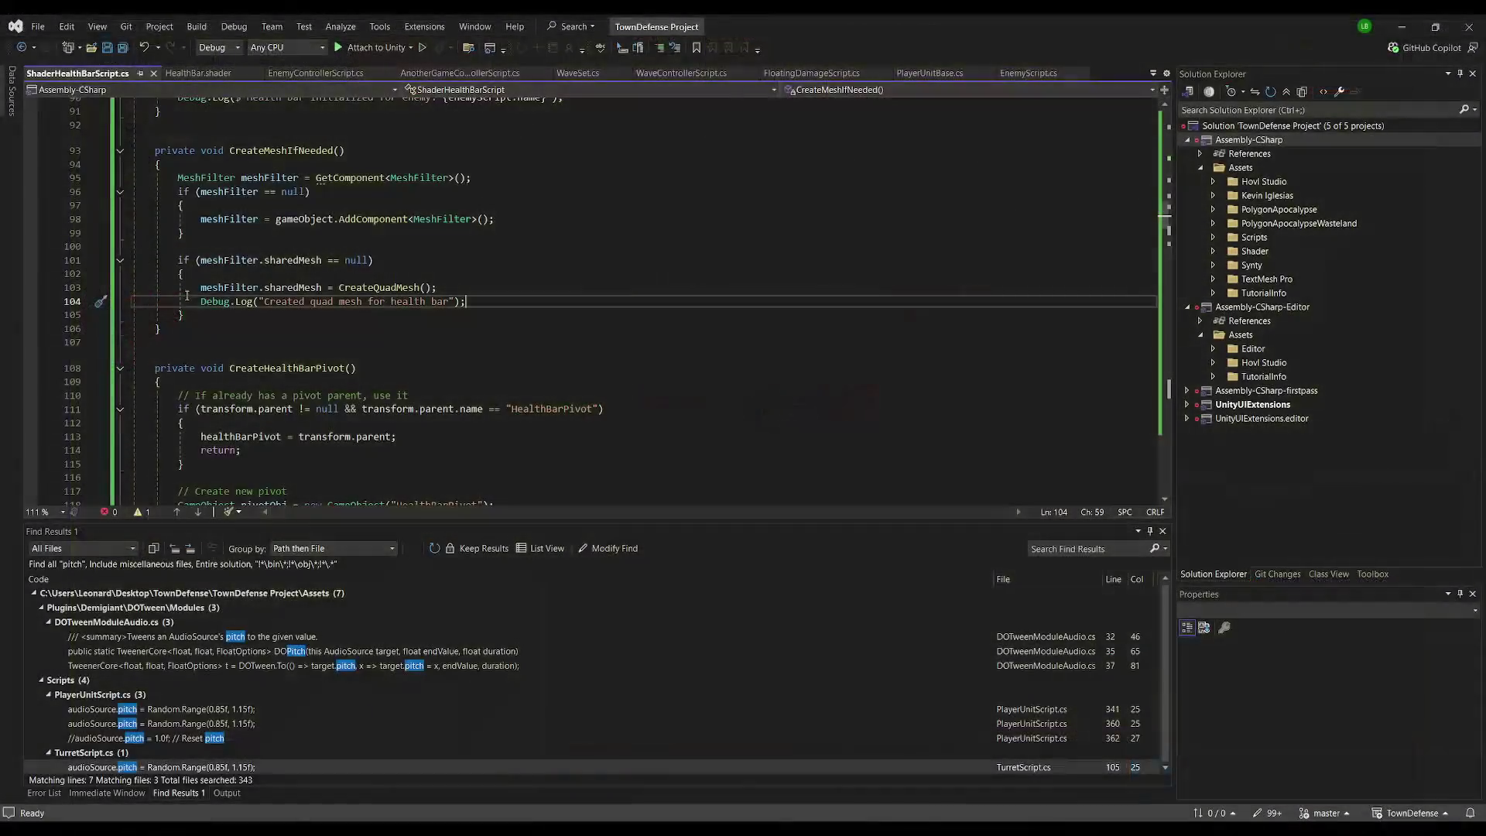
click(199, 302)
text(//)
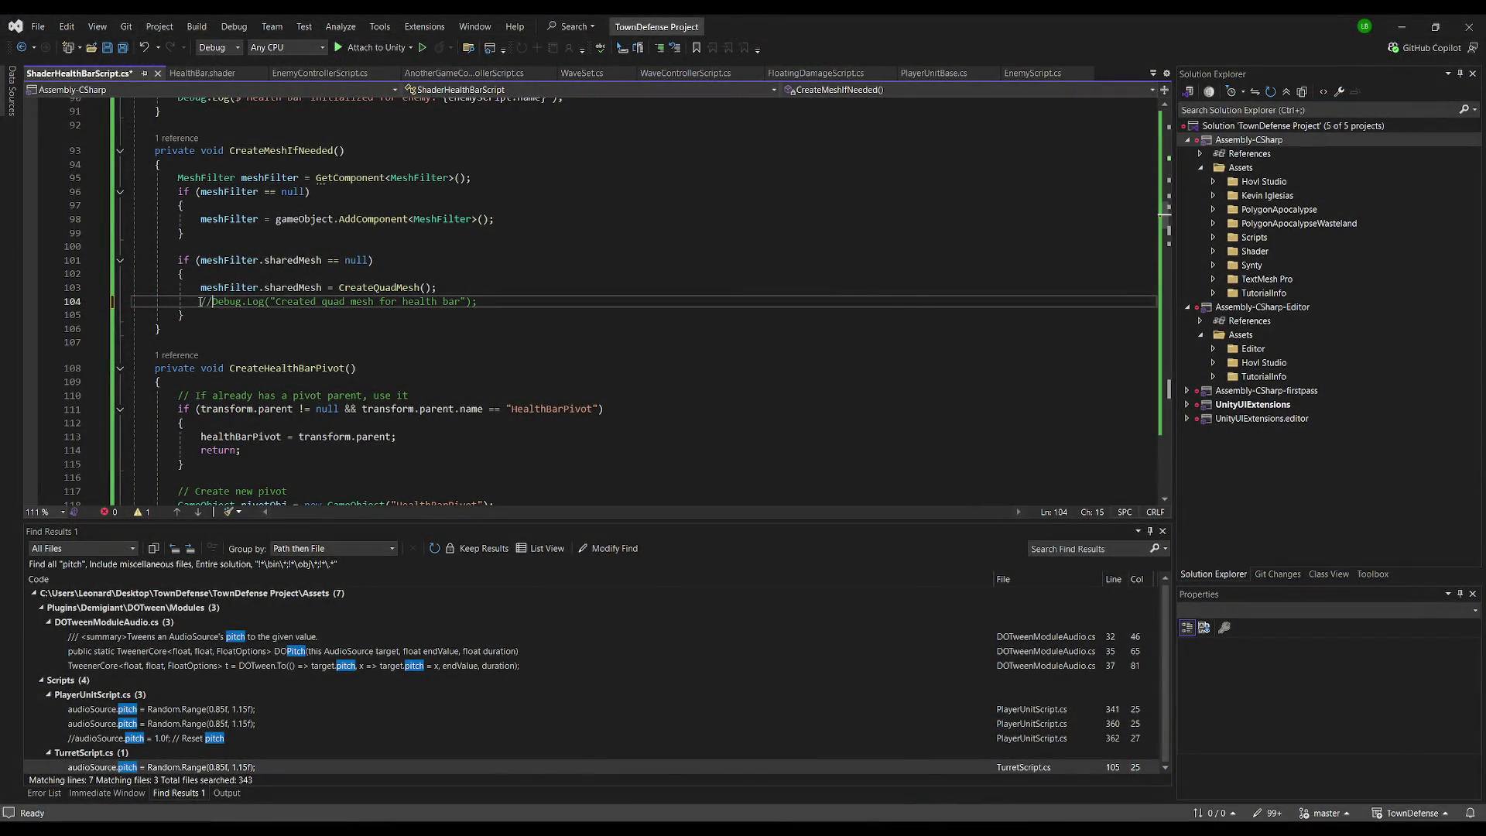
click(531, 205)
key(ctrl+s)
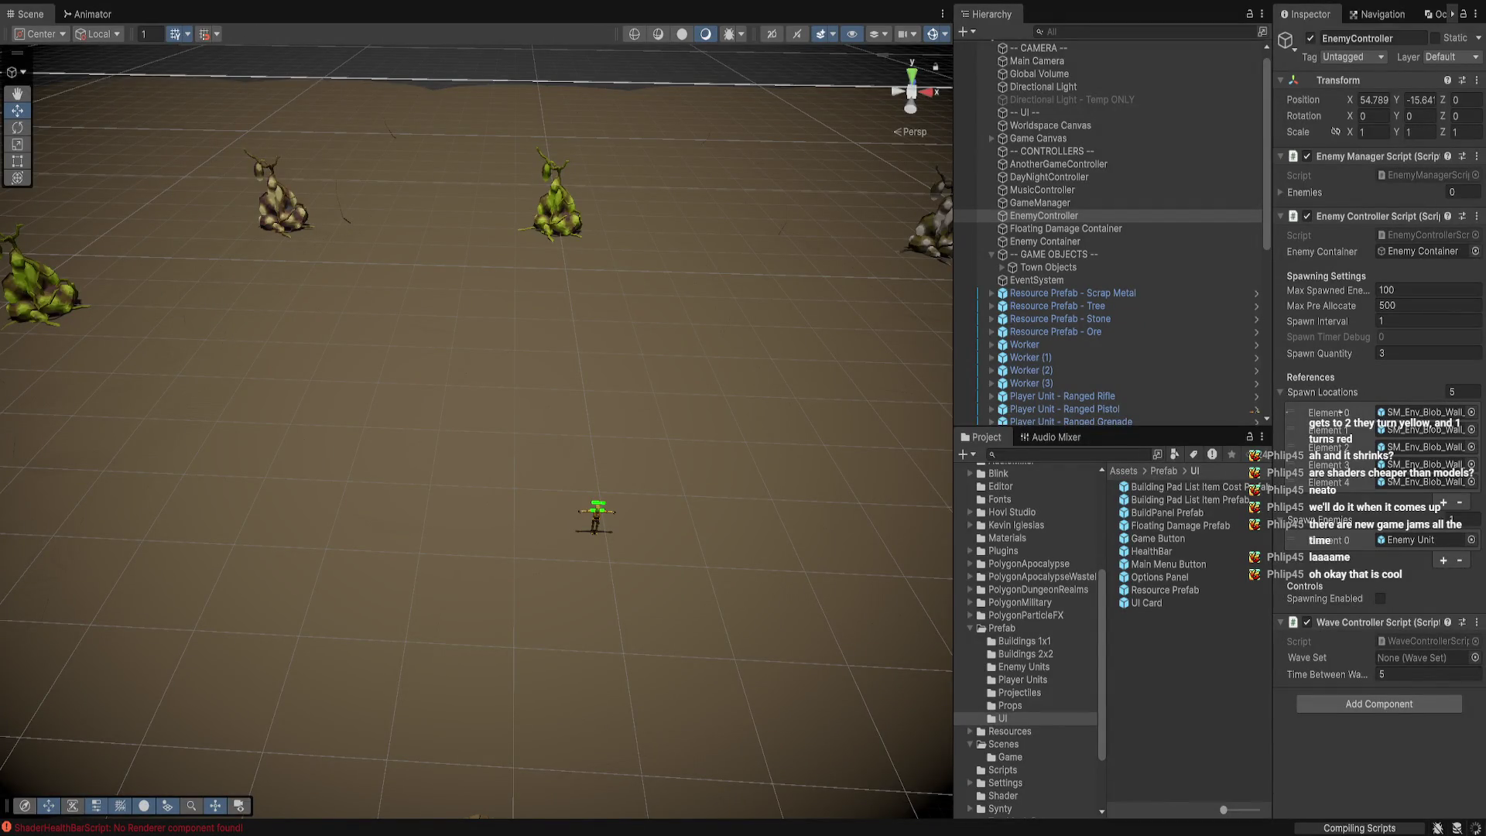
Re-save the Enemy Unit prefab and return to the scene
double_click(1405, 540)
key(ctrl+s)
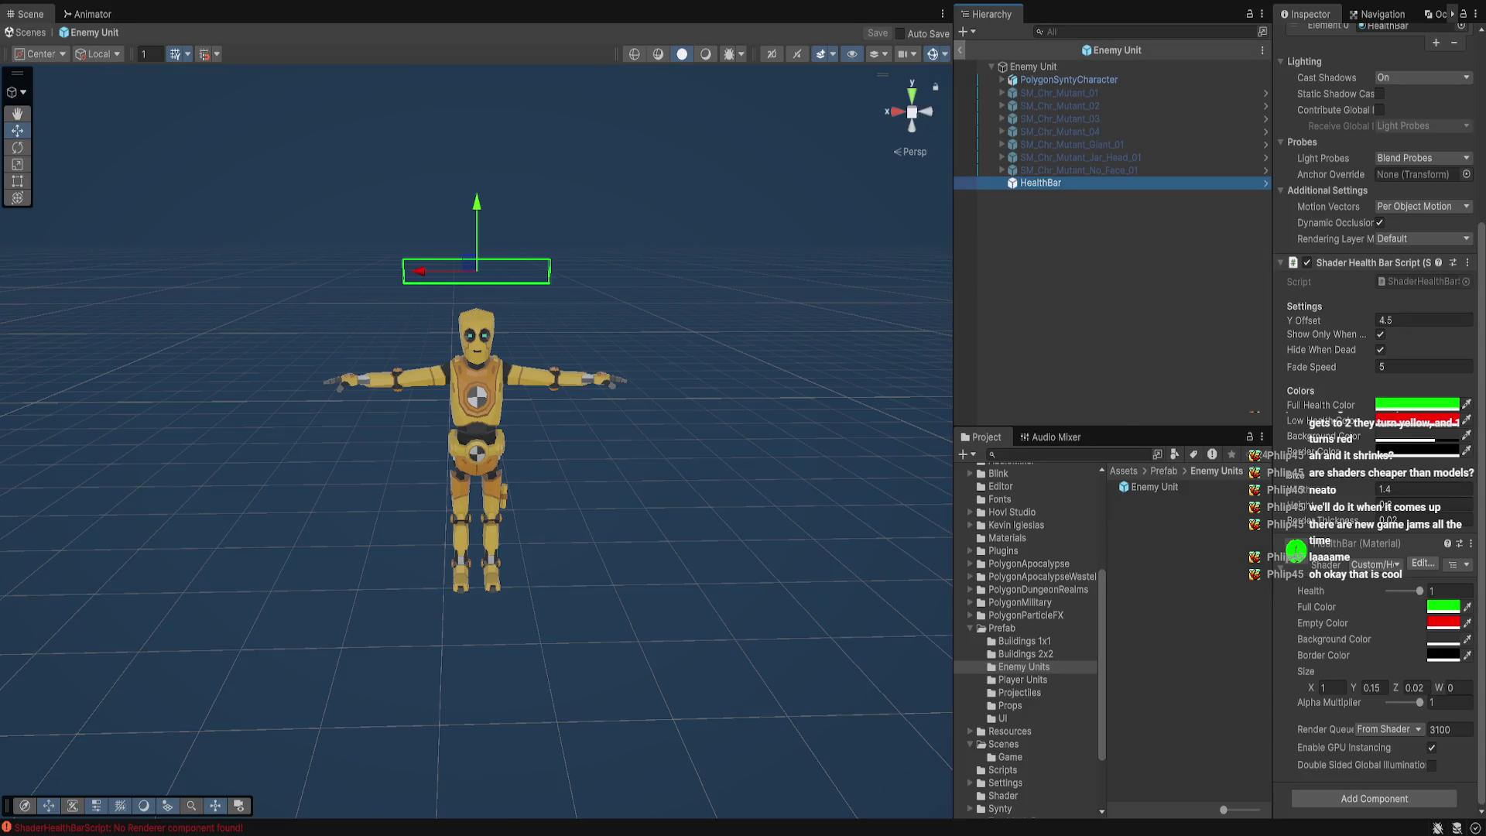
click(960, 50)
key(alt+Tab)
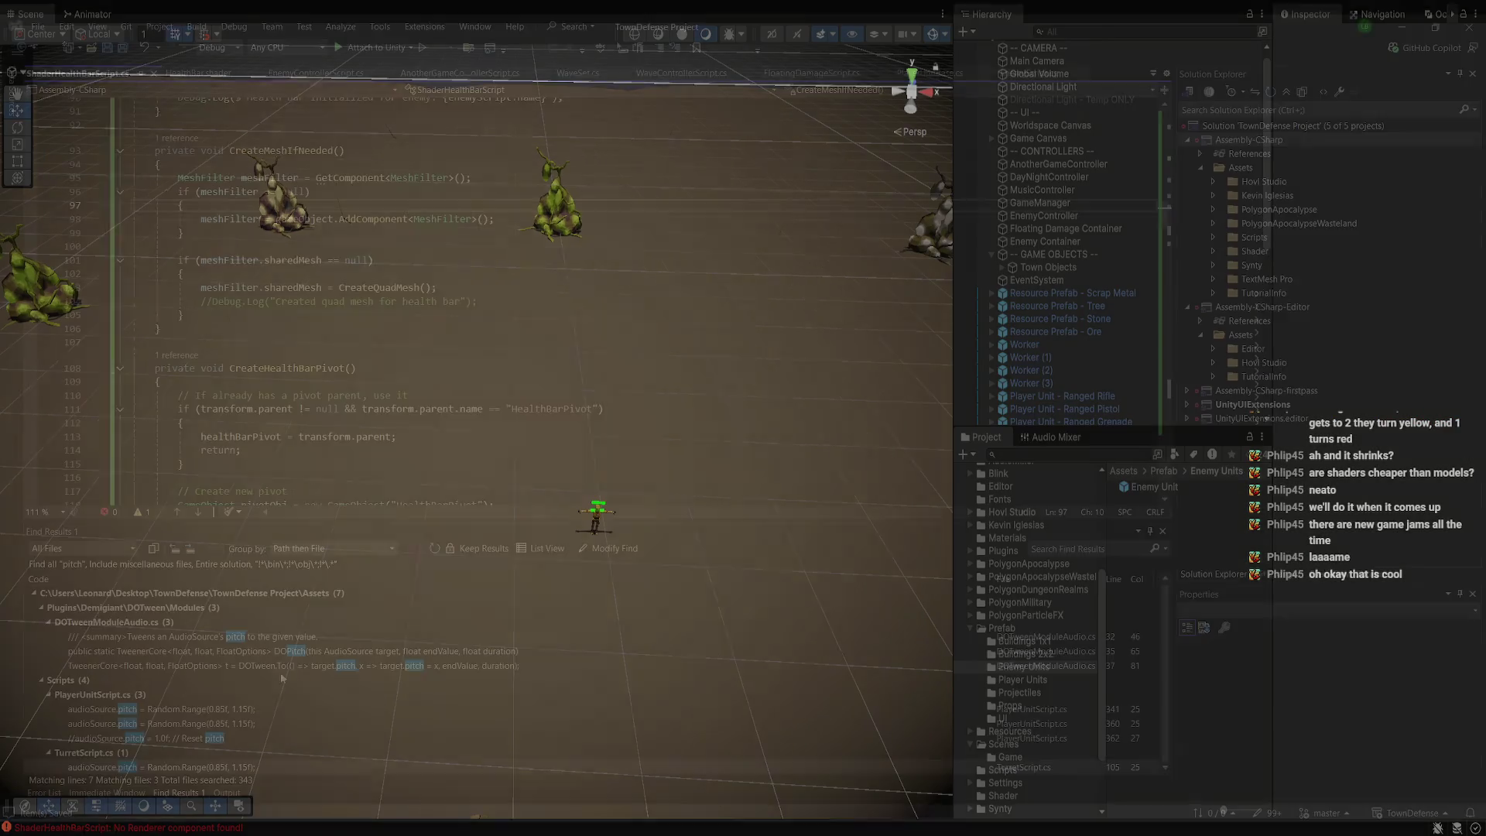
key(alt+Tab)
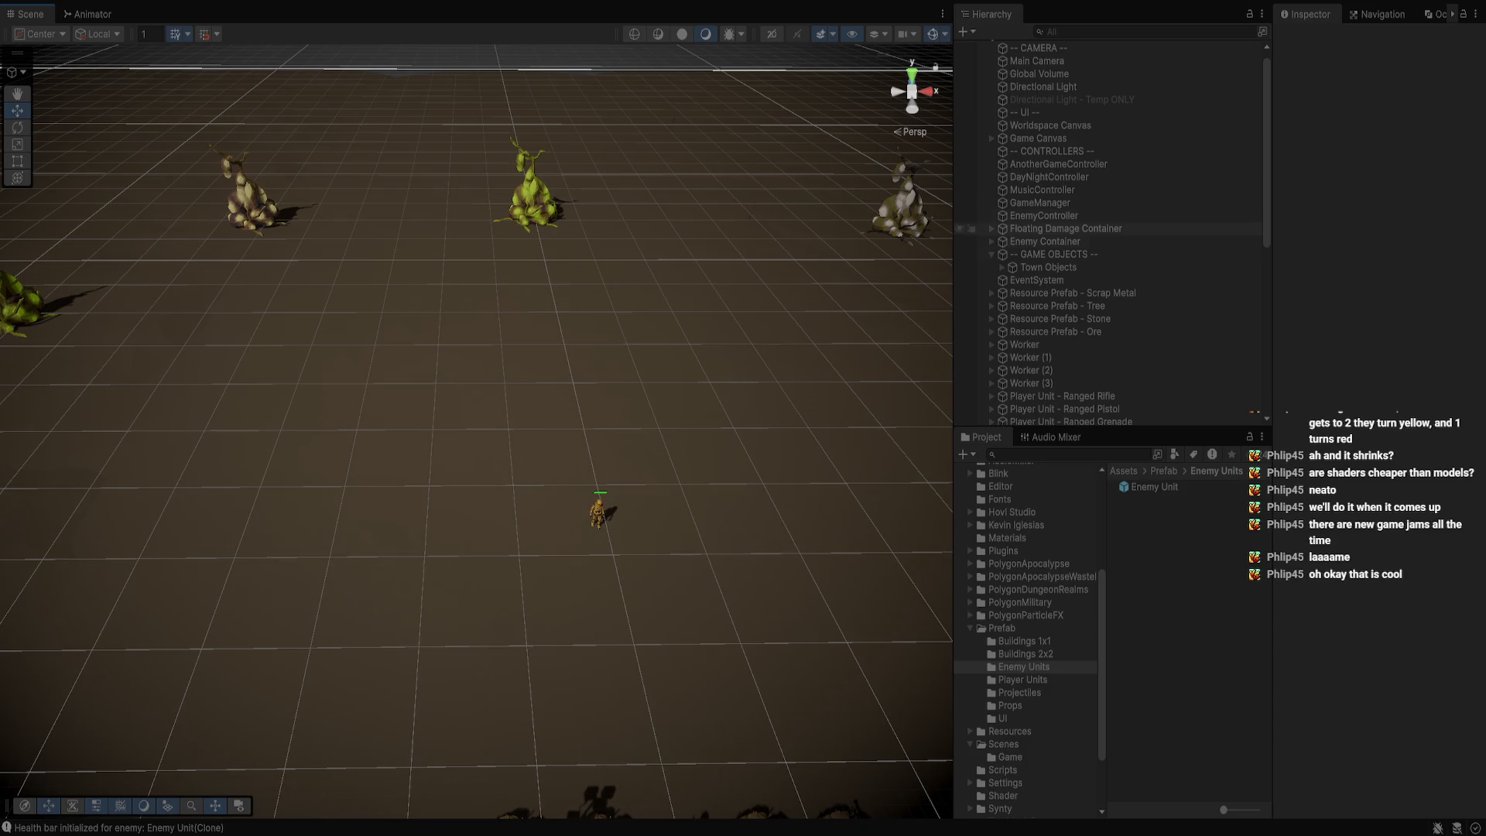
Enable spawning on EnemyController and restart play mode
click(1044, 216)
click(1381, 598)
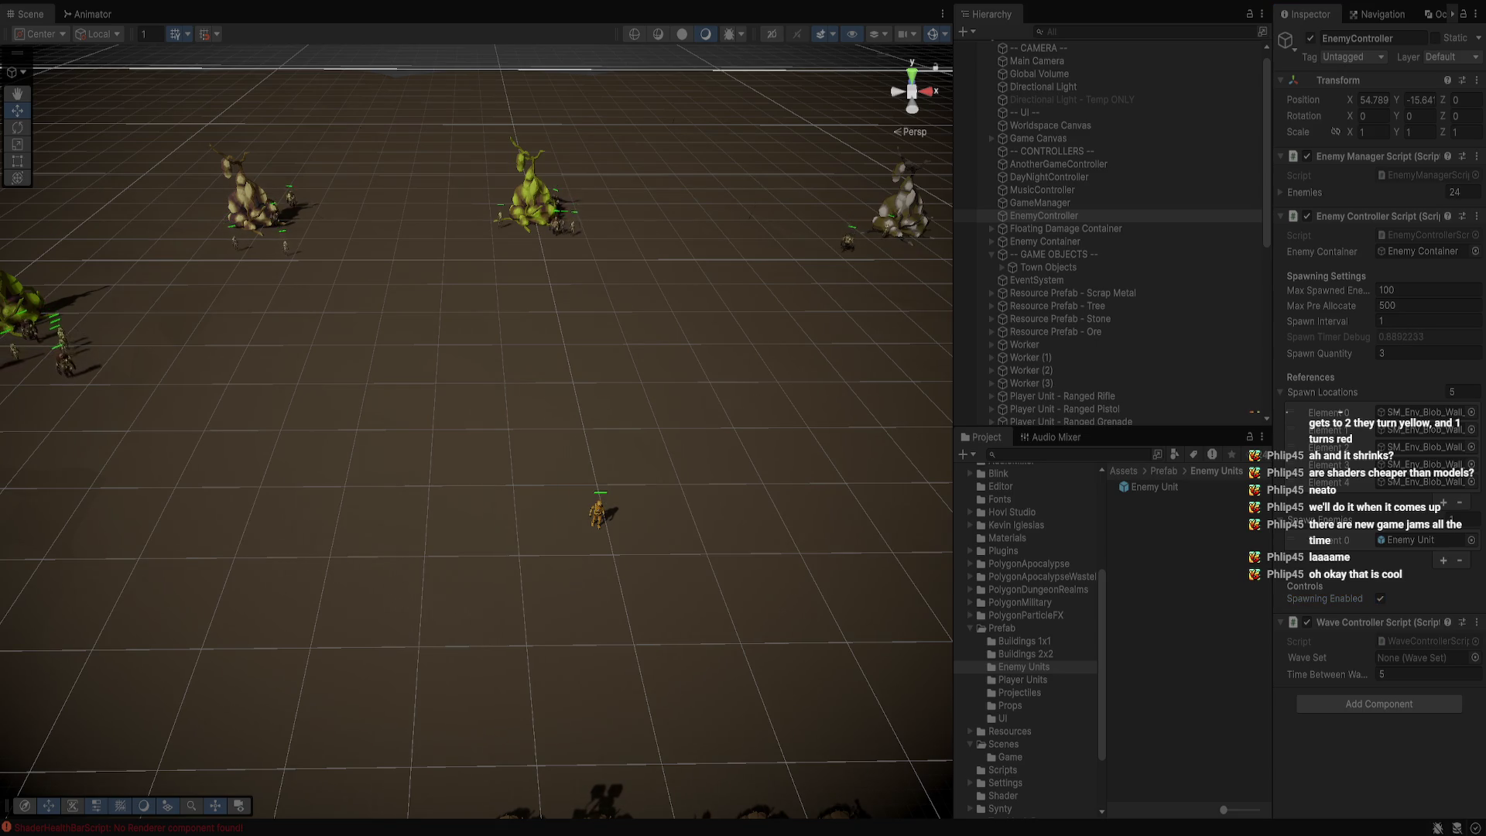
key(ctrl+p)
key(ctrl+p)
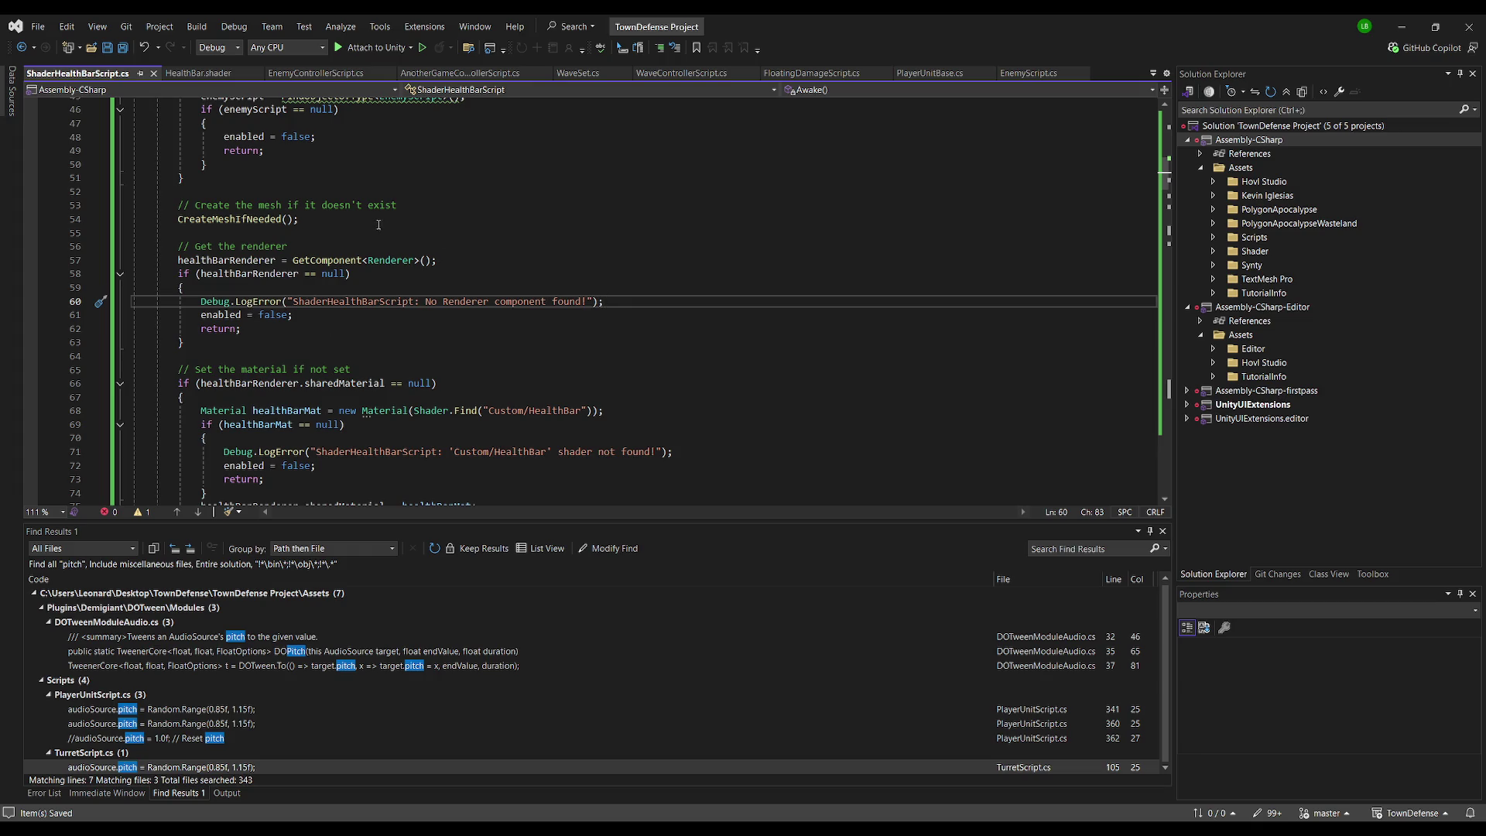
Examine the missing-Renderer null check and its error block in the script
click(345, 283)
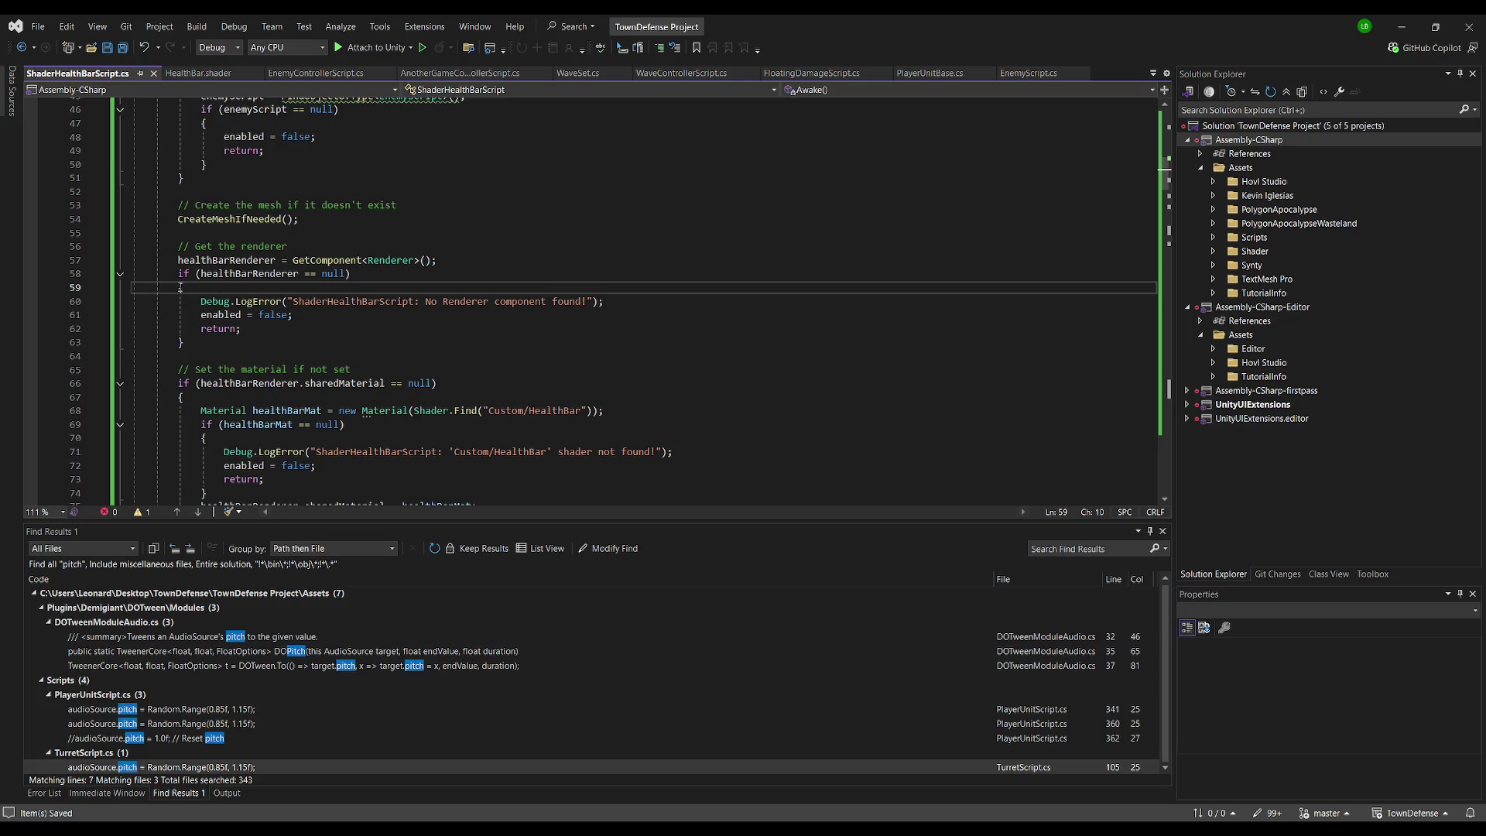
mouse_move(165, 271)
mouse_down()
mouse_move(202, 372)
mouse_move(186, 343)
mouse_up()
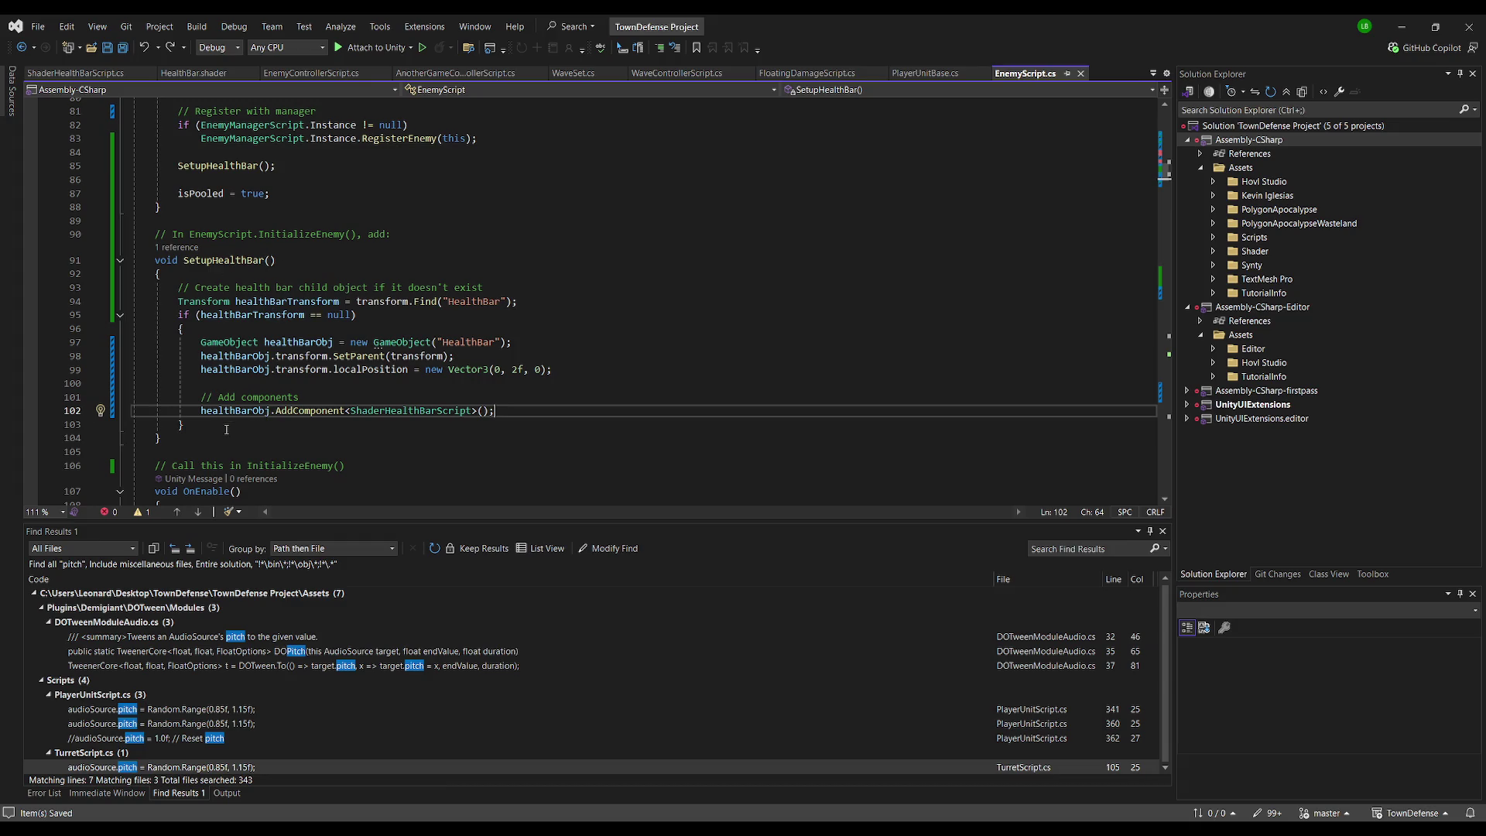
key(alt+Tab)
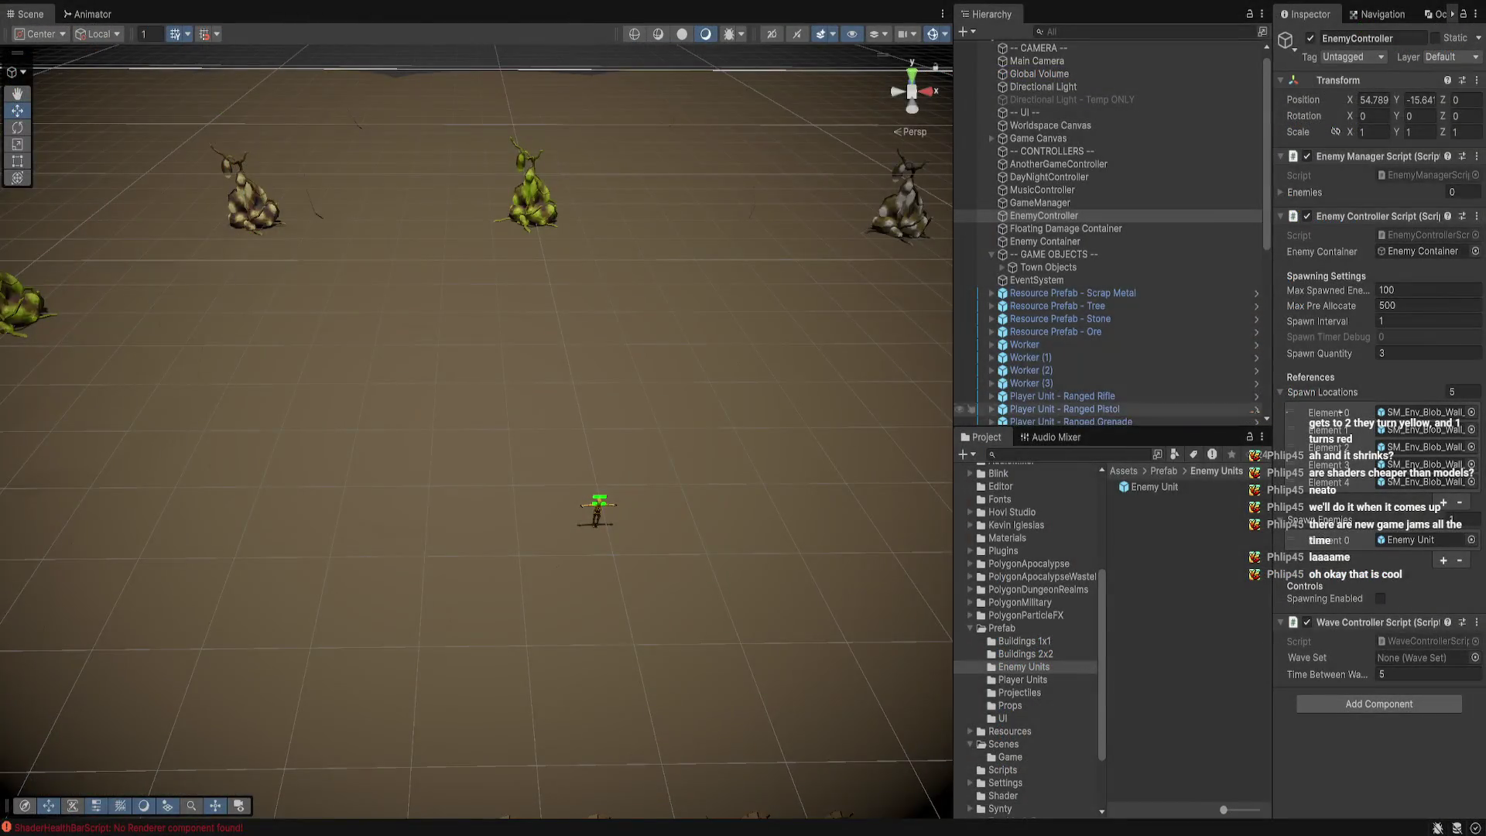
key(alt+Tab)
Comment out the SetupHealthBar(); call on line 85 of EnemyScript.cs and save
drag(72, 426, 52, 297)
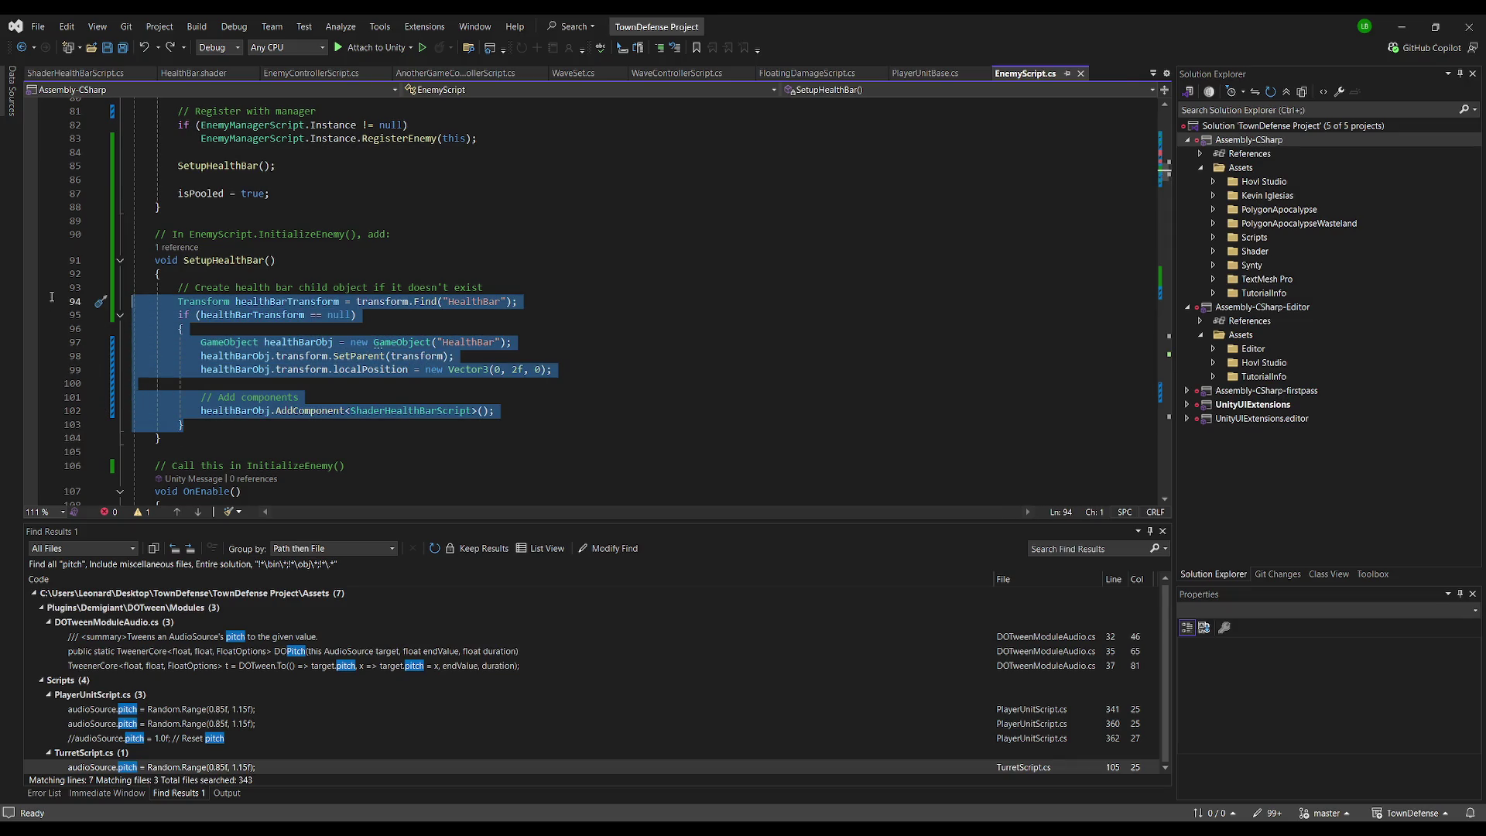
click(183, 166)
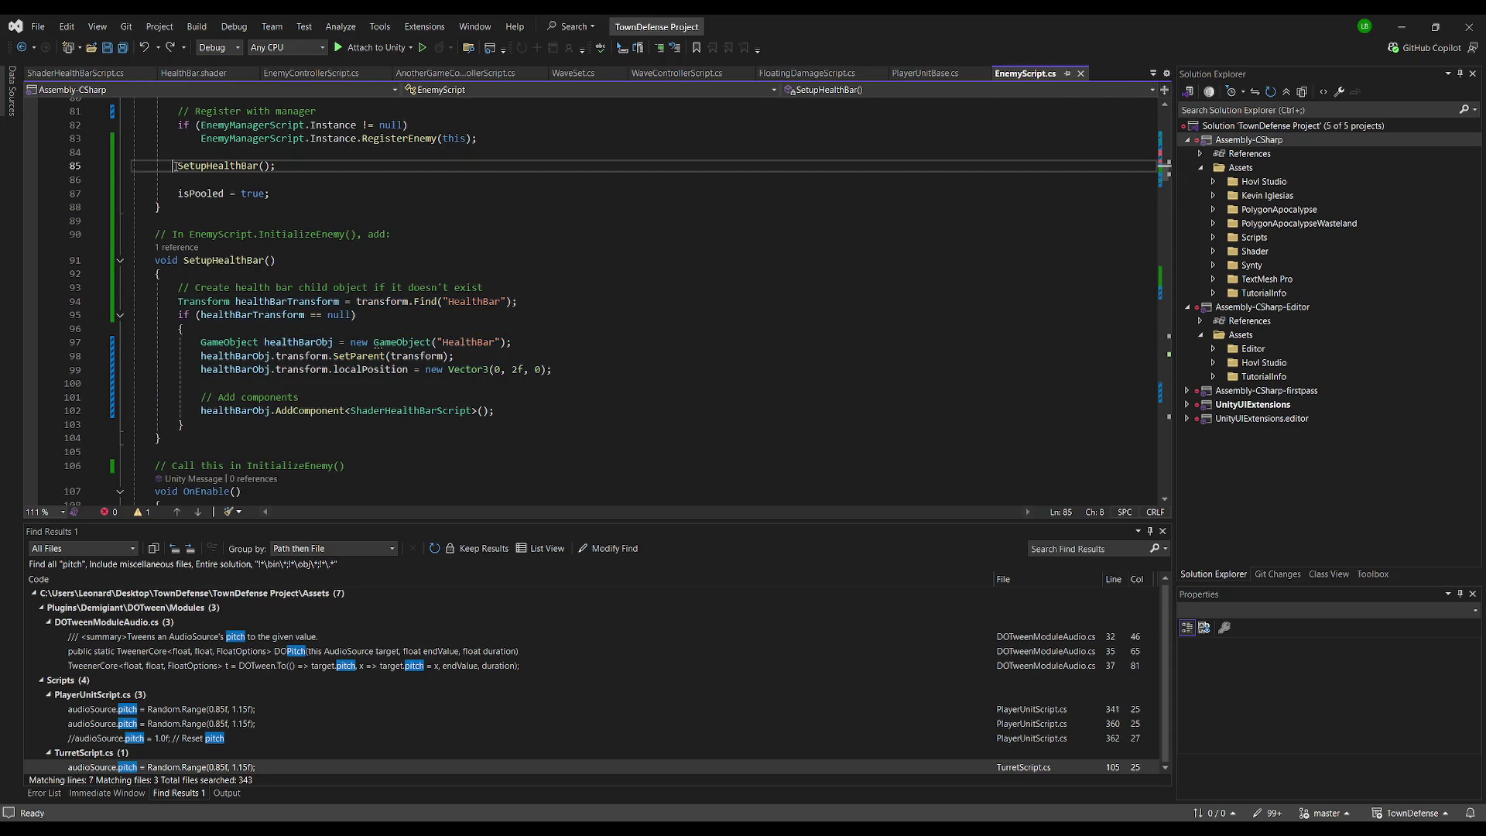
text(//)
key(ctrl+s)
key(alt+Tab)
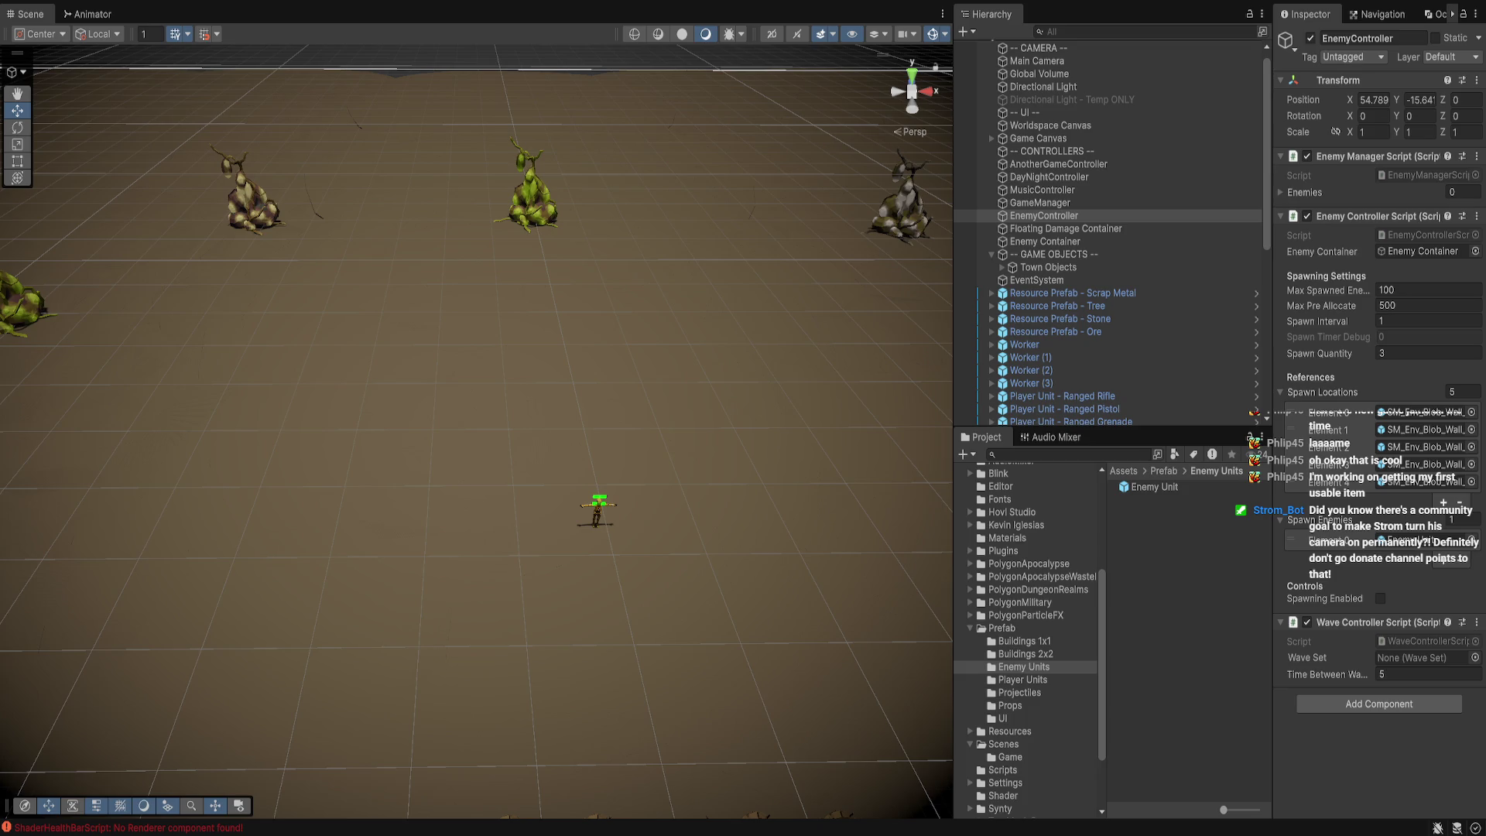
Play-test the game, switching between the full-size Game view and the Scene view
key(ctrl+p)
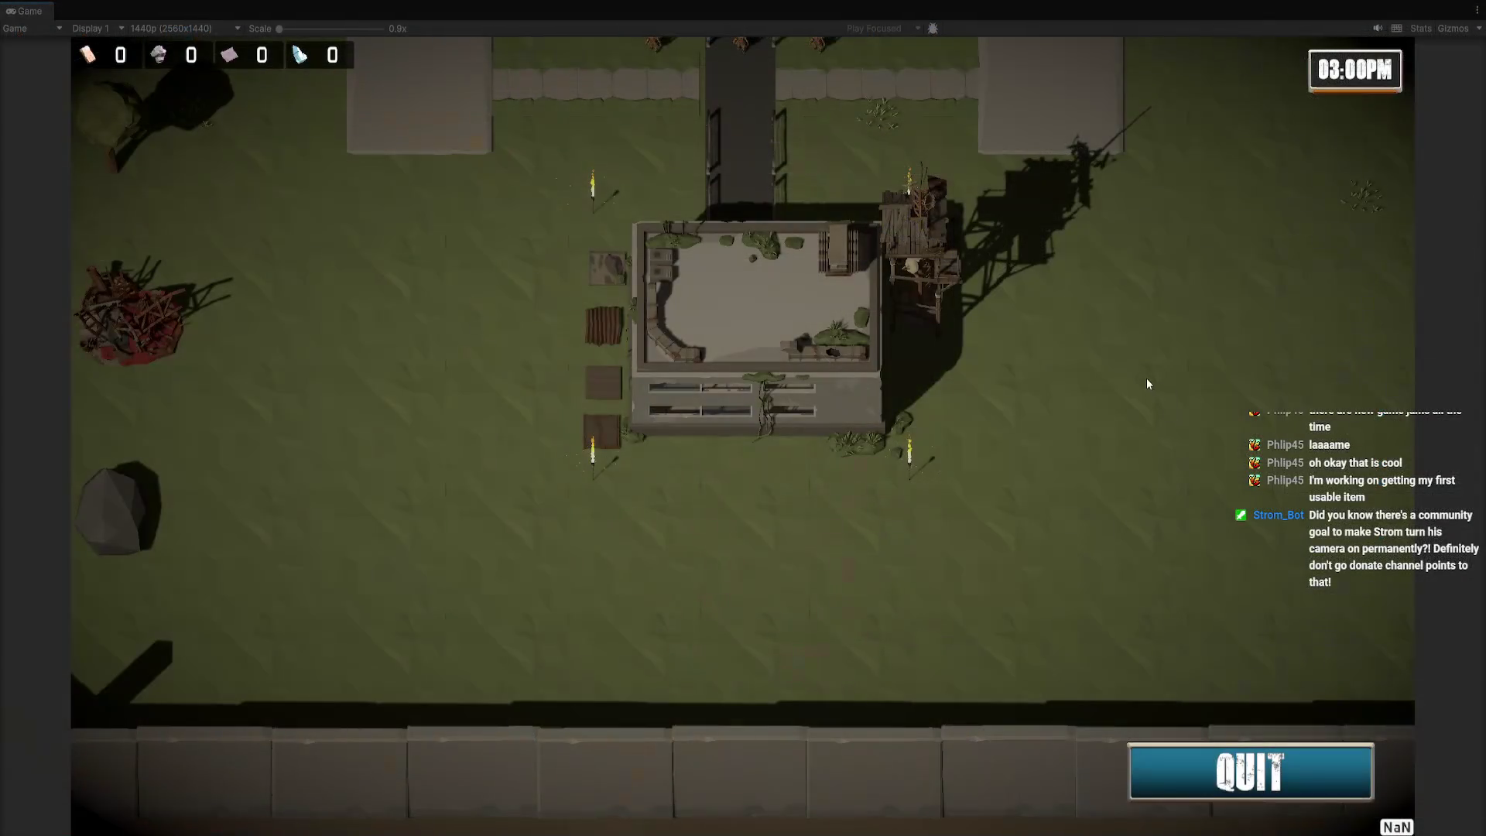
key(ctrl+p)
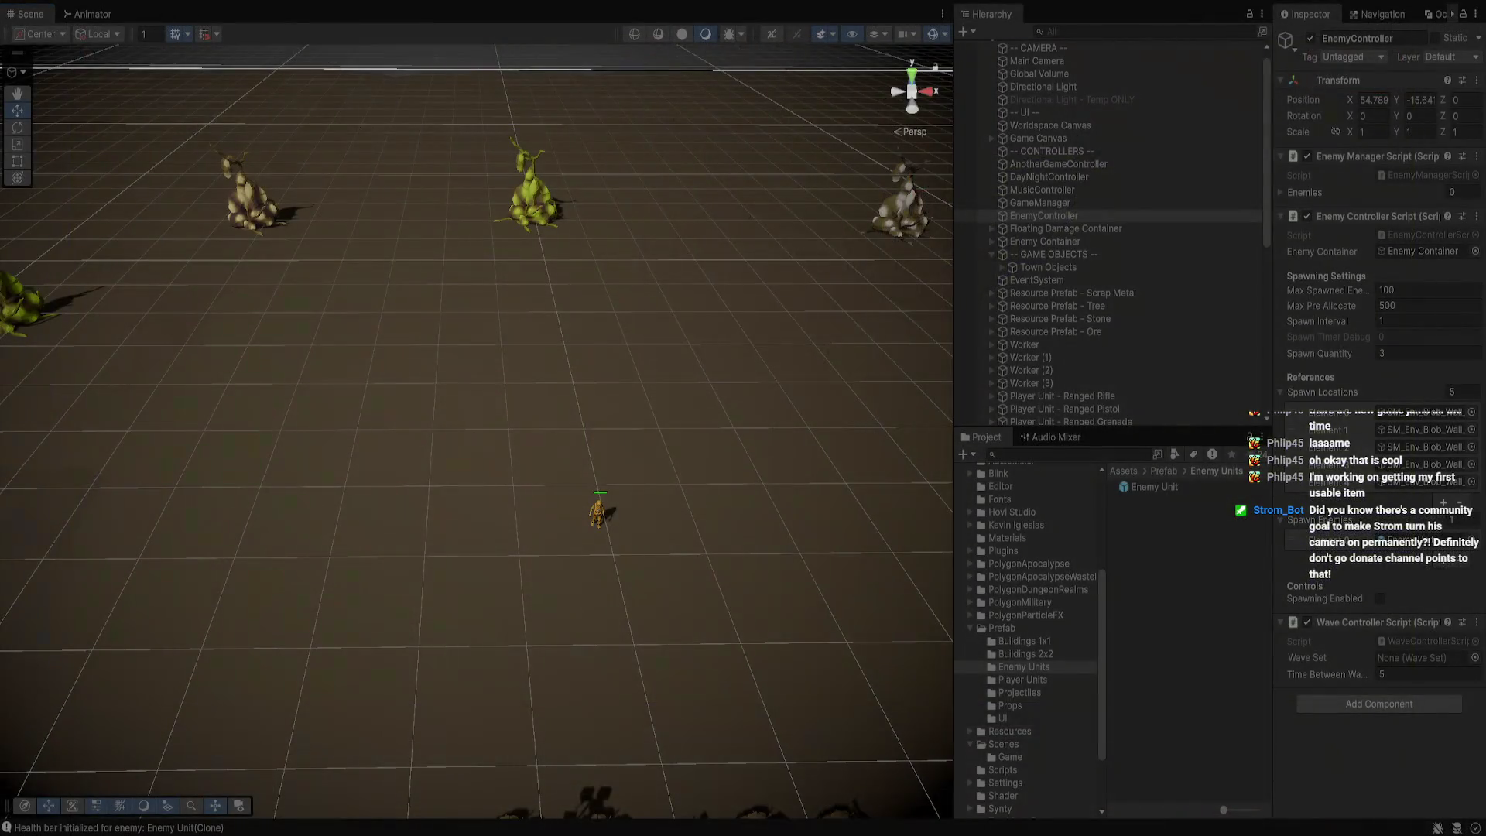
key(ctrl+2)
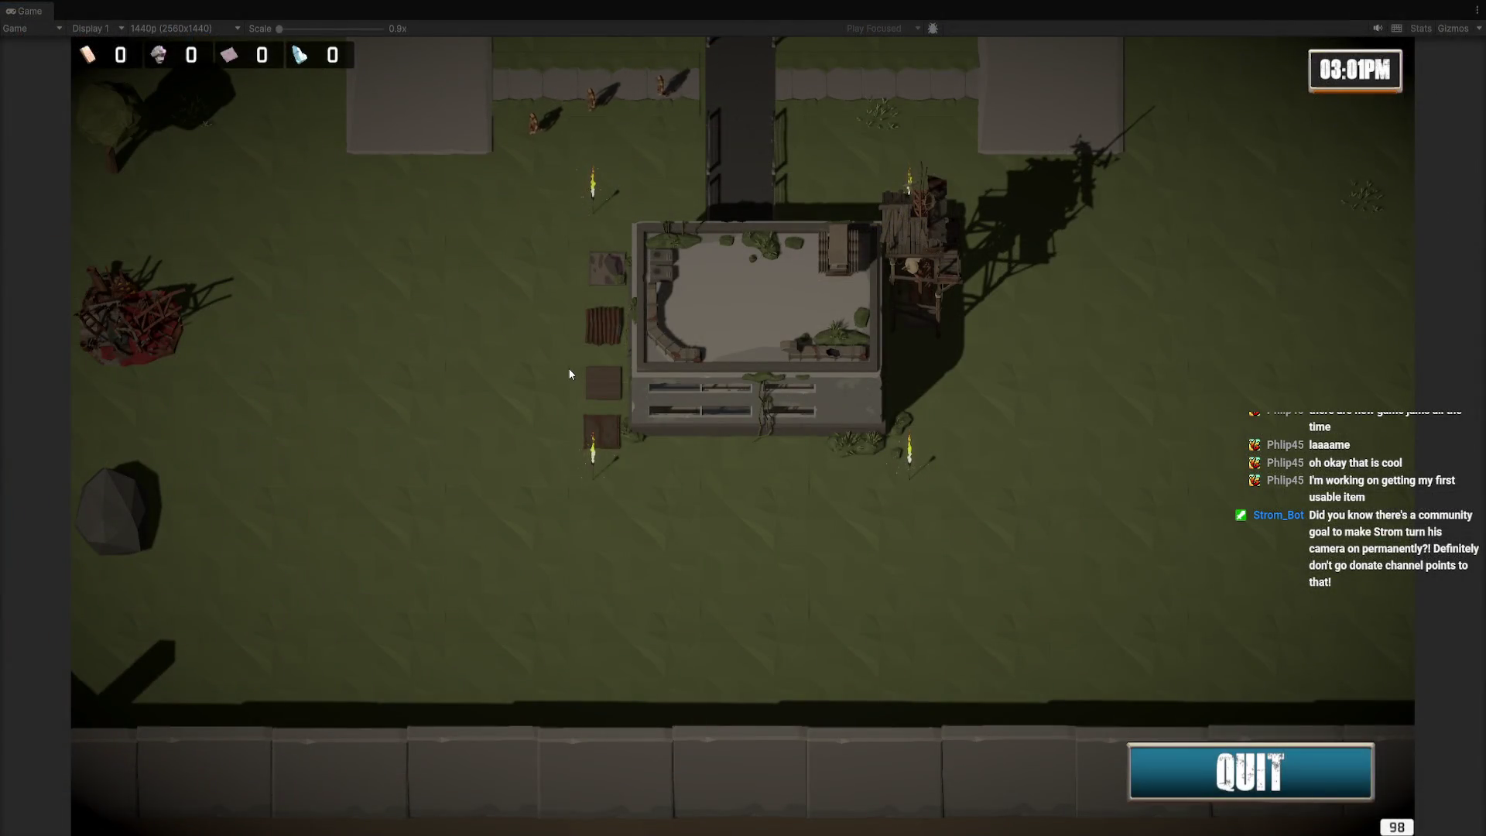
key(ctrl+1)
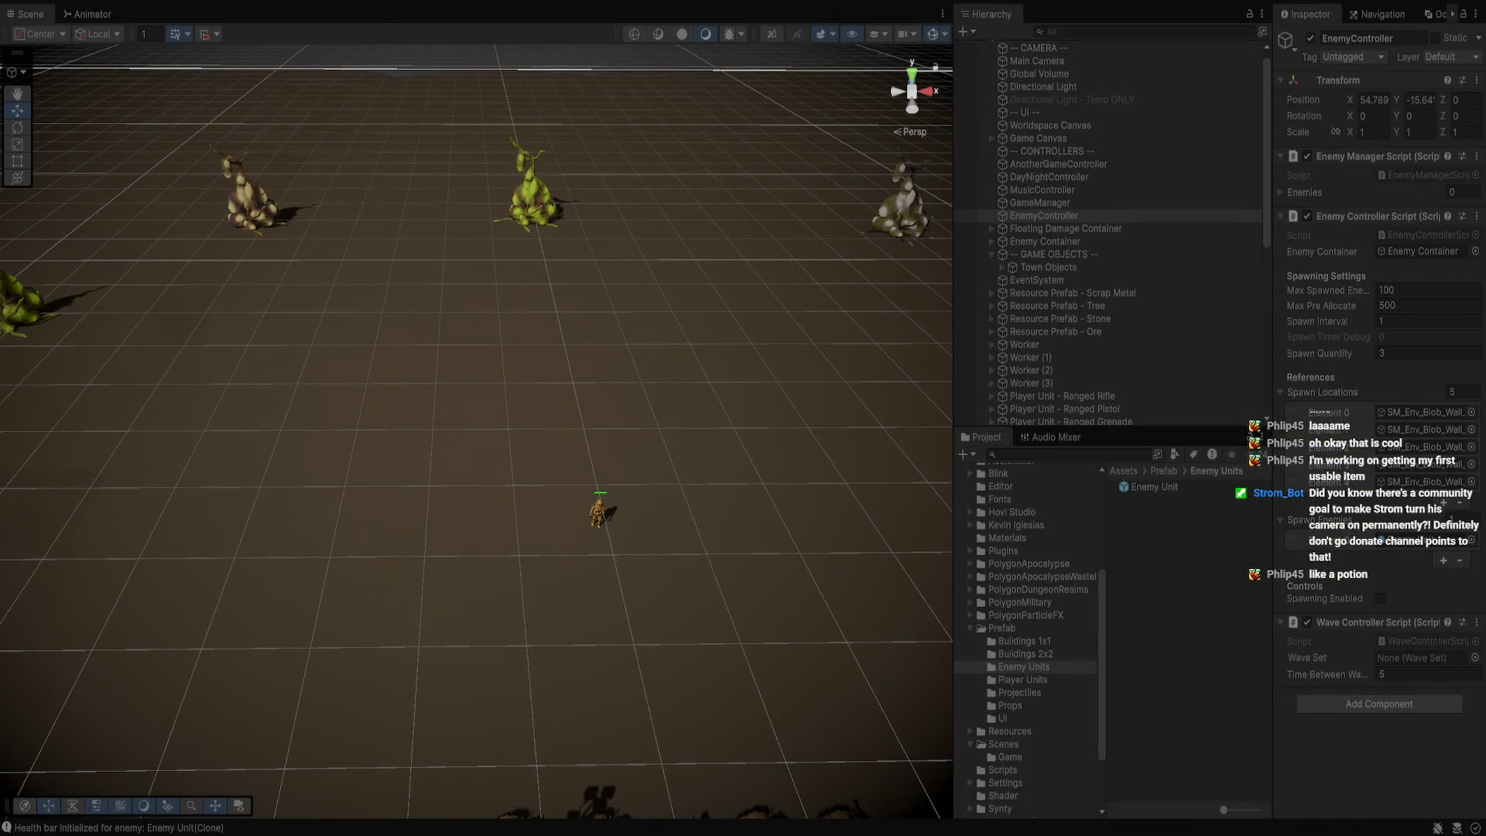
key(ctrl+2)
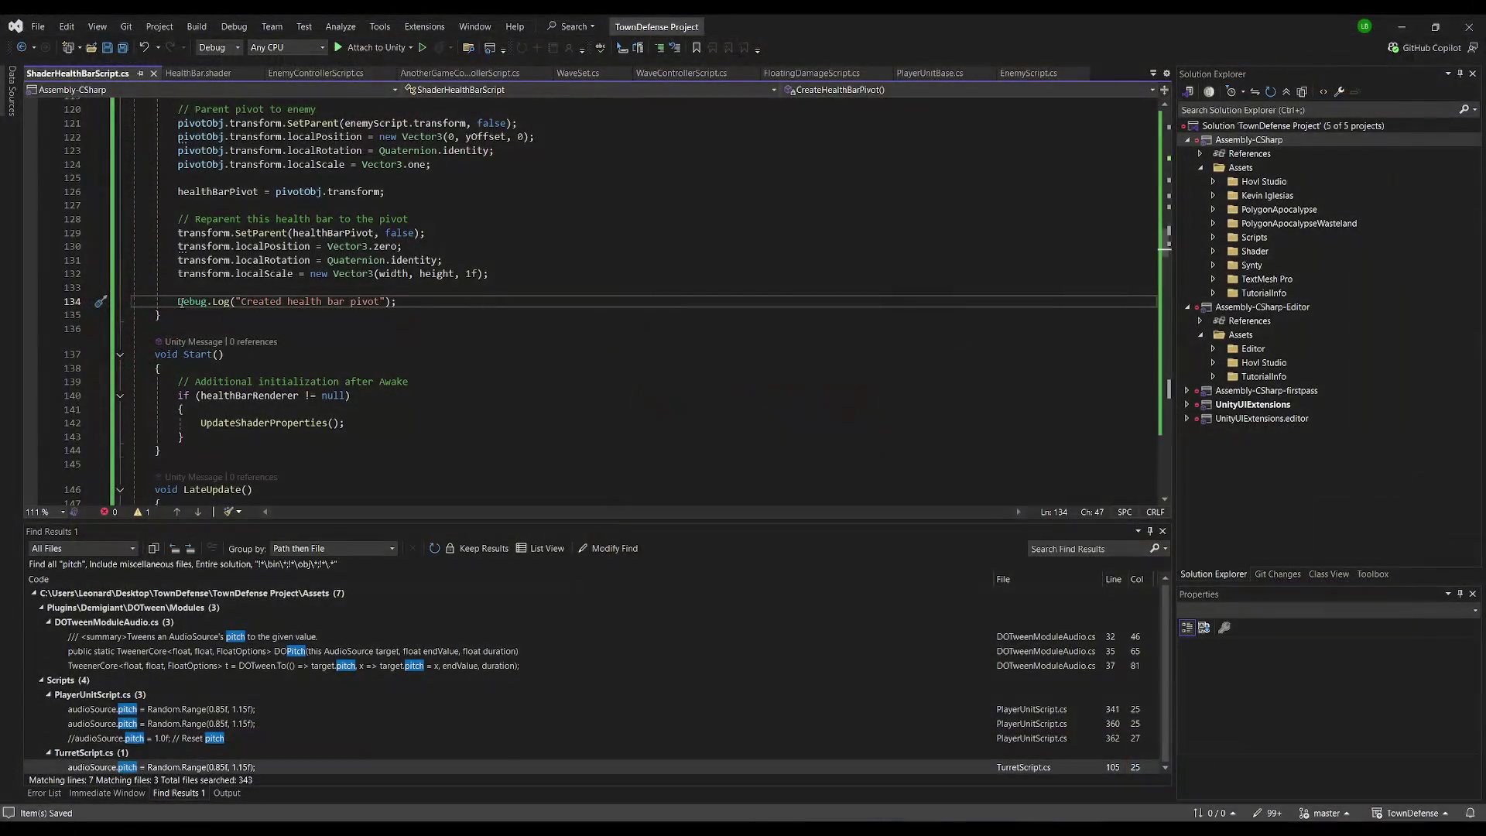
Comment out the 'Health bar initialized' Debug.Log on line 90 of ShaderHealthBarScript.cs
key(Home)
text(//)
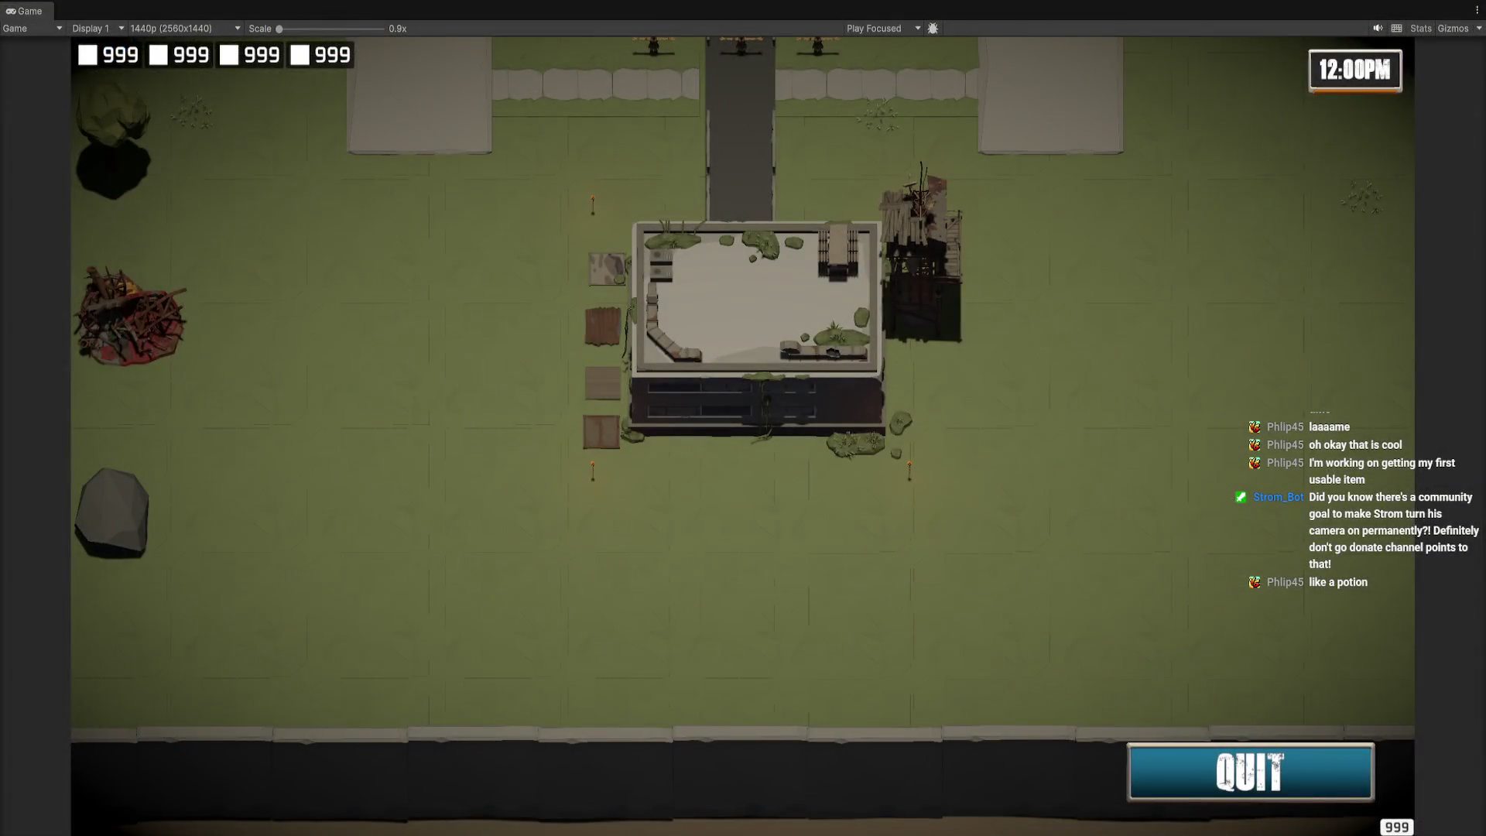
key(Home)
text(//)
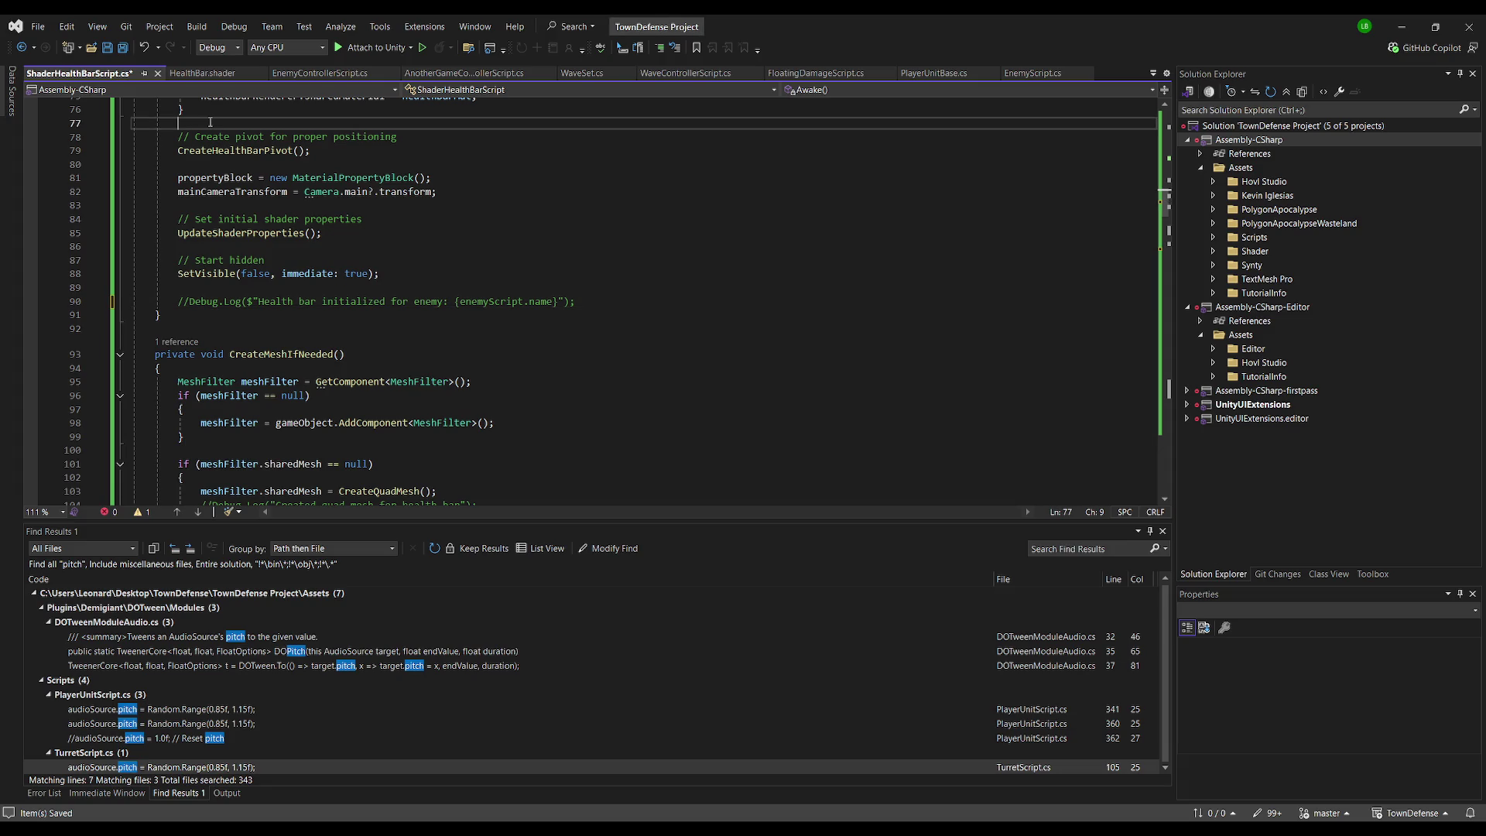
Comment out the Debug.Log on line 134 near the end of the script
key(ctrl+End)
scroll(312, 343, down, 5)
scroll(312, 344, up, 20)
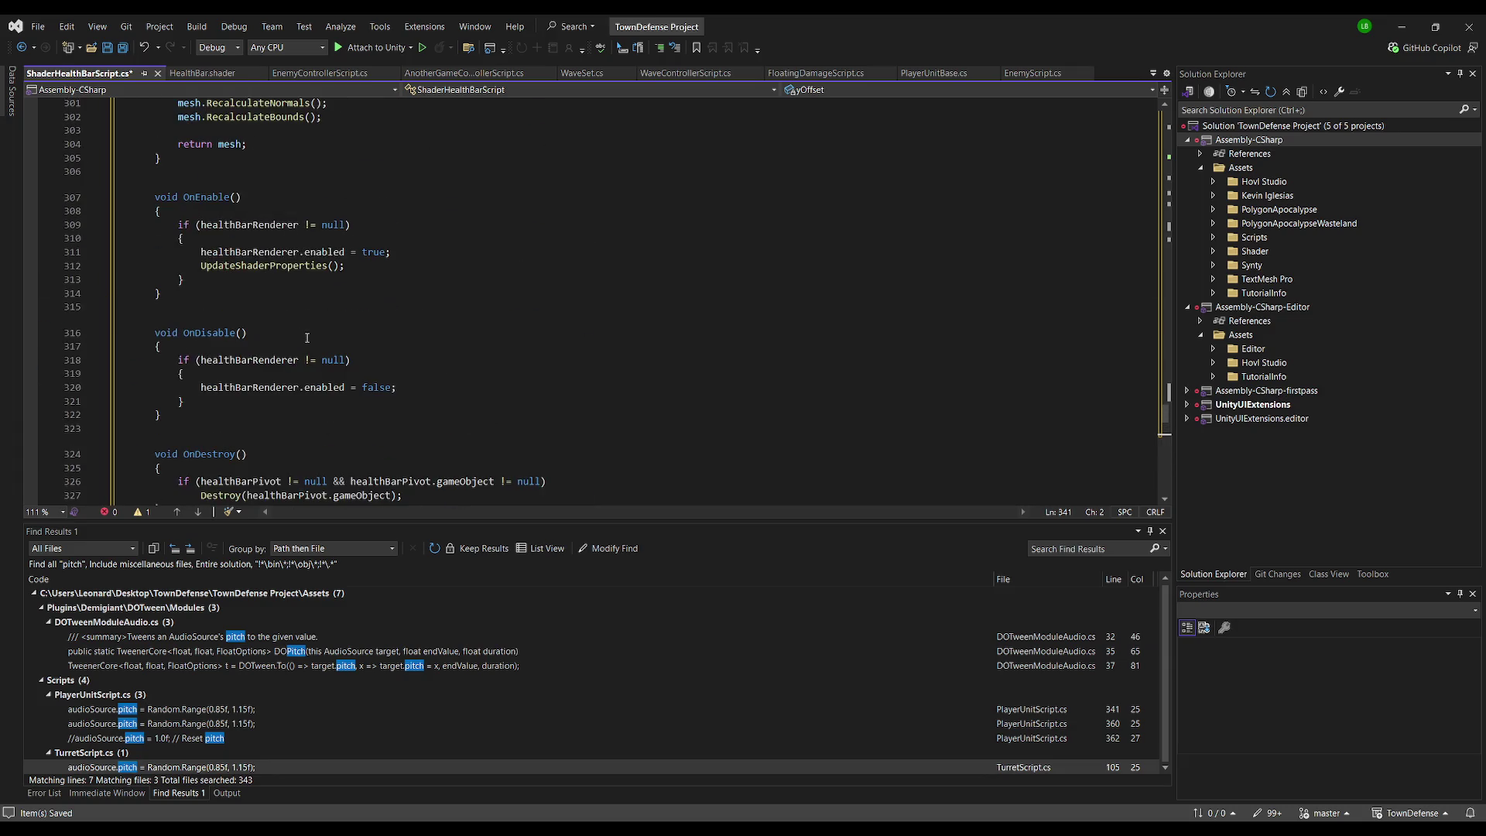
scroll(306, 337, up, 20)
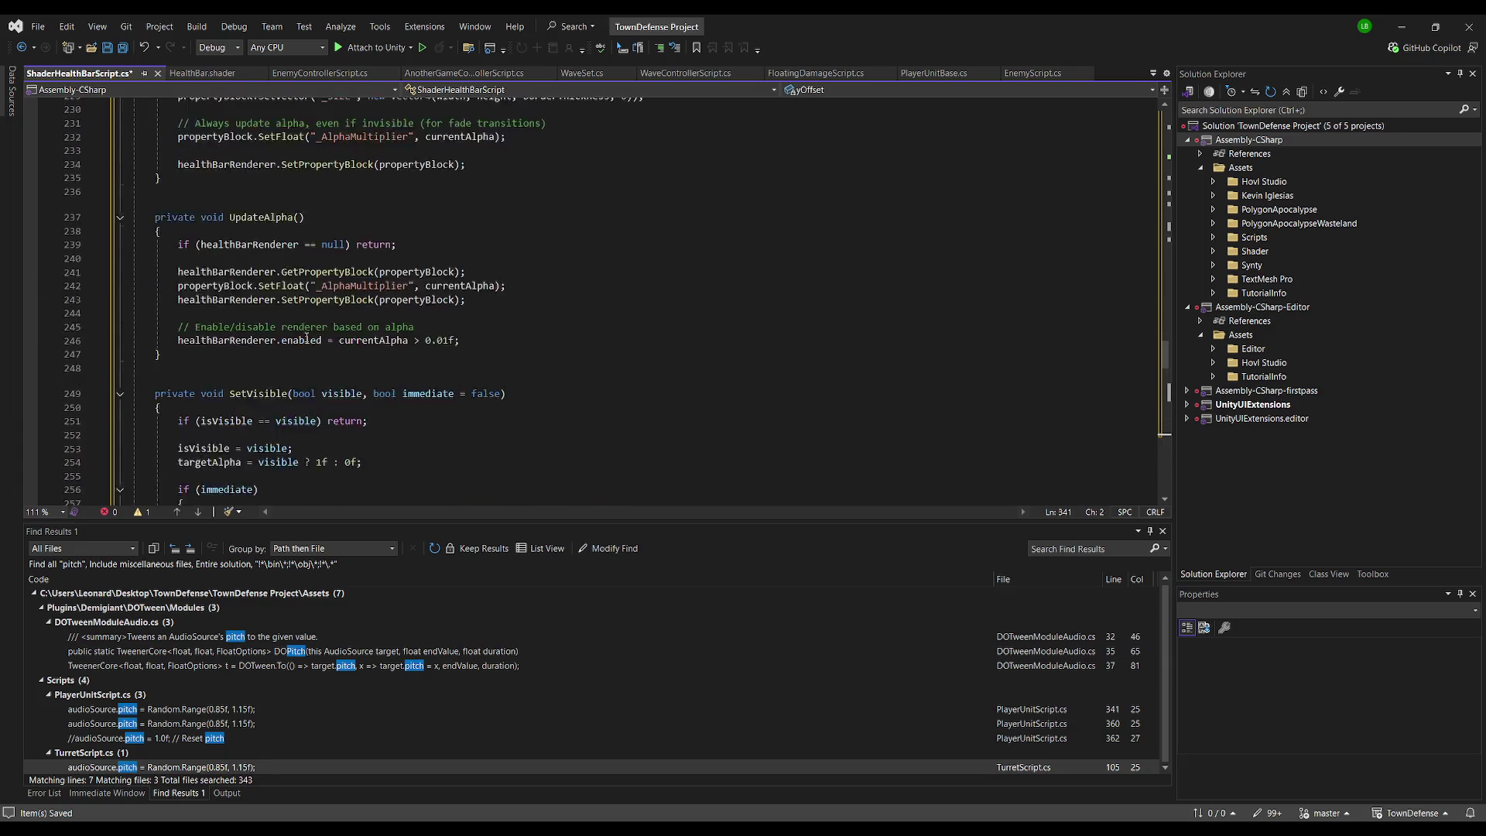
scroll(302, 358, up, 20)
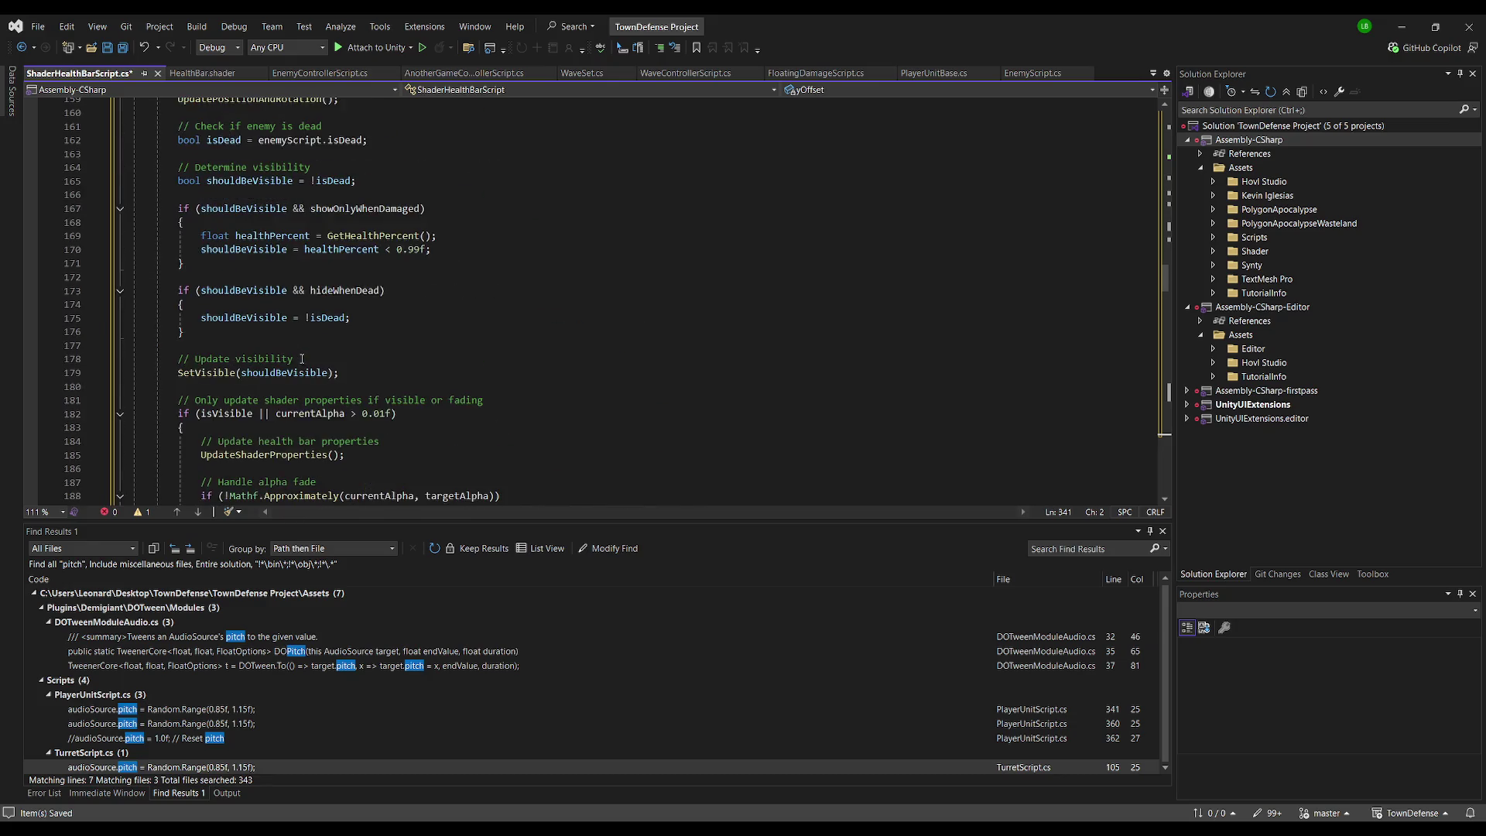
click(177, 389)
key(ctrl+k)
key(ctrl+c)
Comment out the quad mesh creation Debug.Log on line 104
scroll(358, 362, up, 7)
scroll(325, 356, up, 1)
click(204, 296)
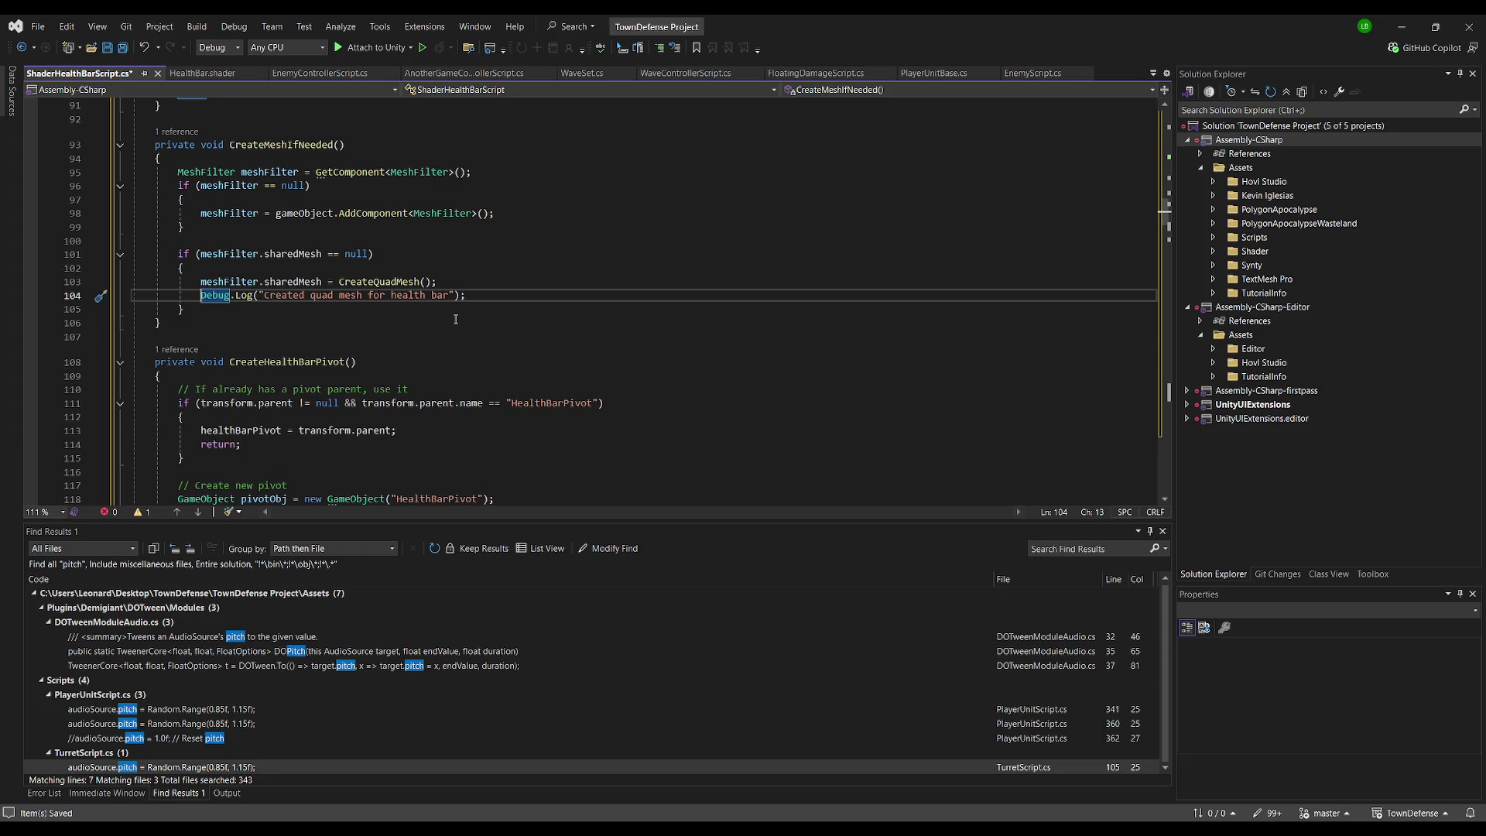
key(ctrl+k)
key(ctrl+c)
Check the line 90 log and Awake setup code, then save ShaderHealthBarScript.cs
scroll(419, 302, up, 9)
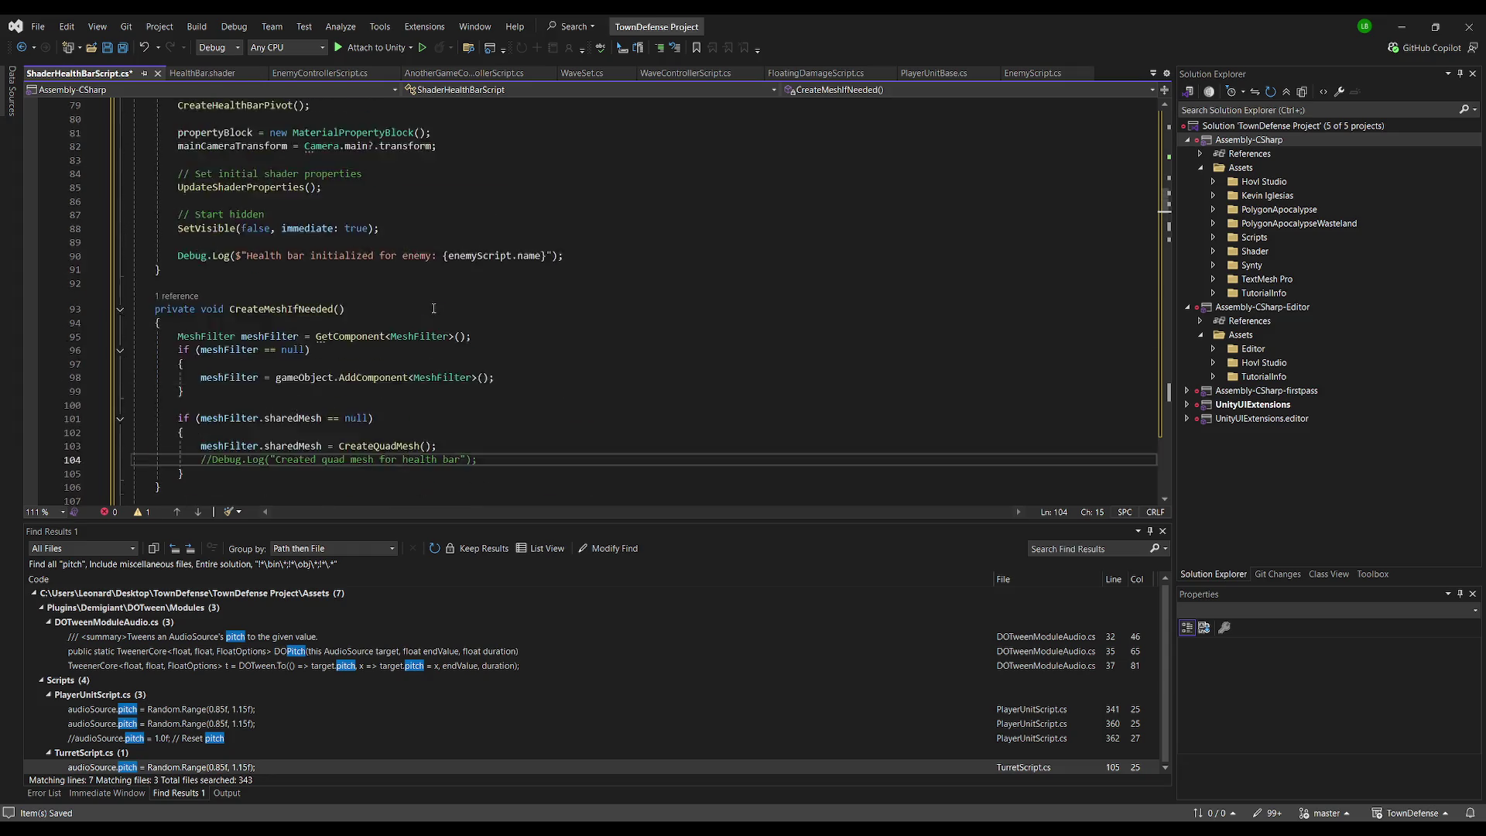
click(177, 461)
text(//)
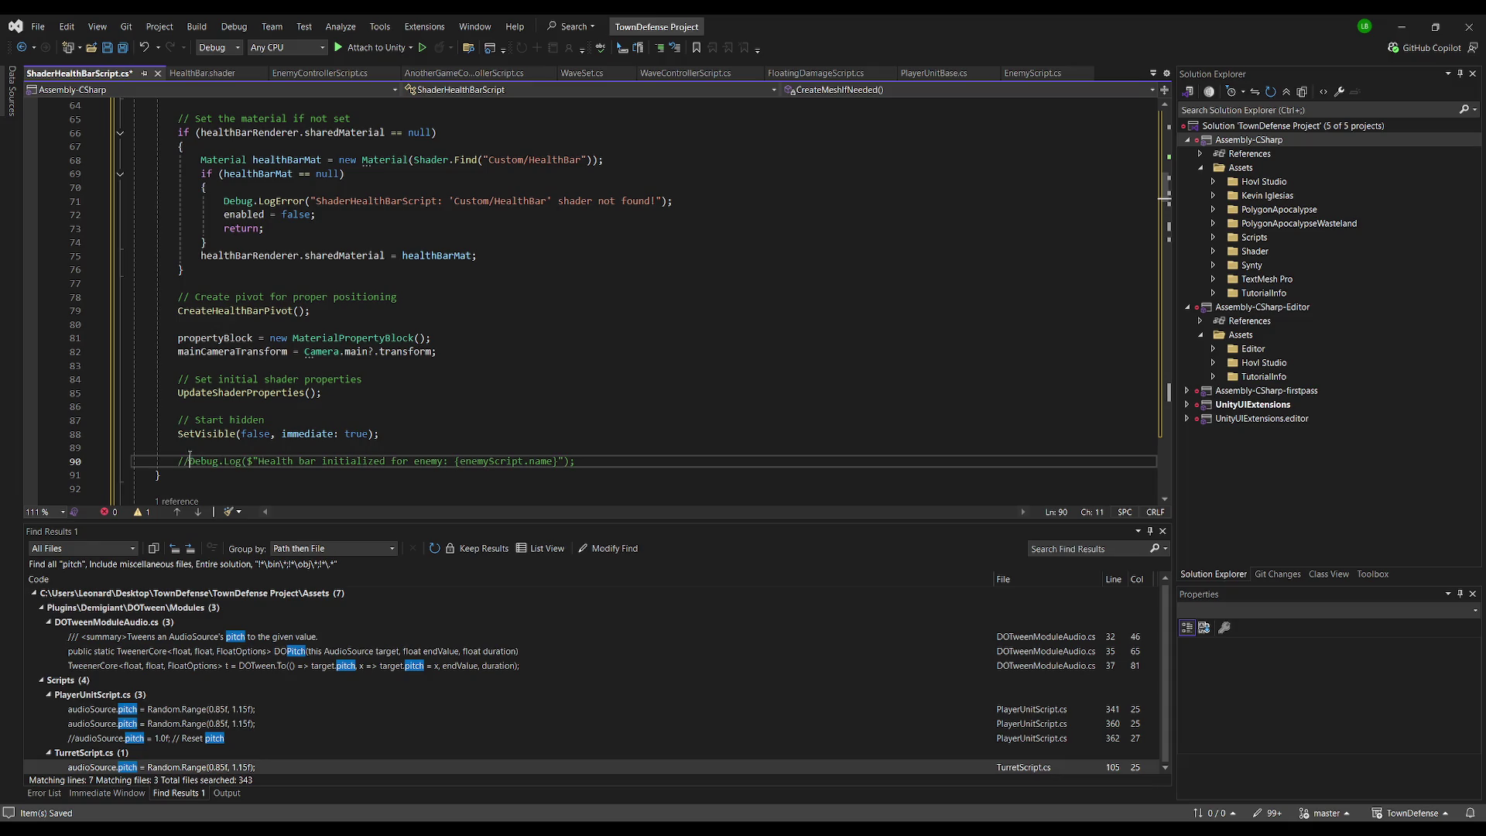
click(265, 228)
scroll(215, 138, up, 4)
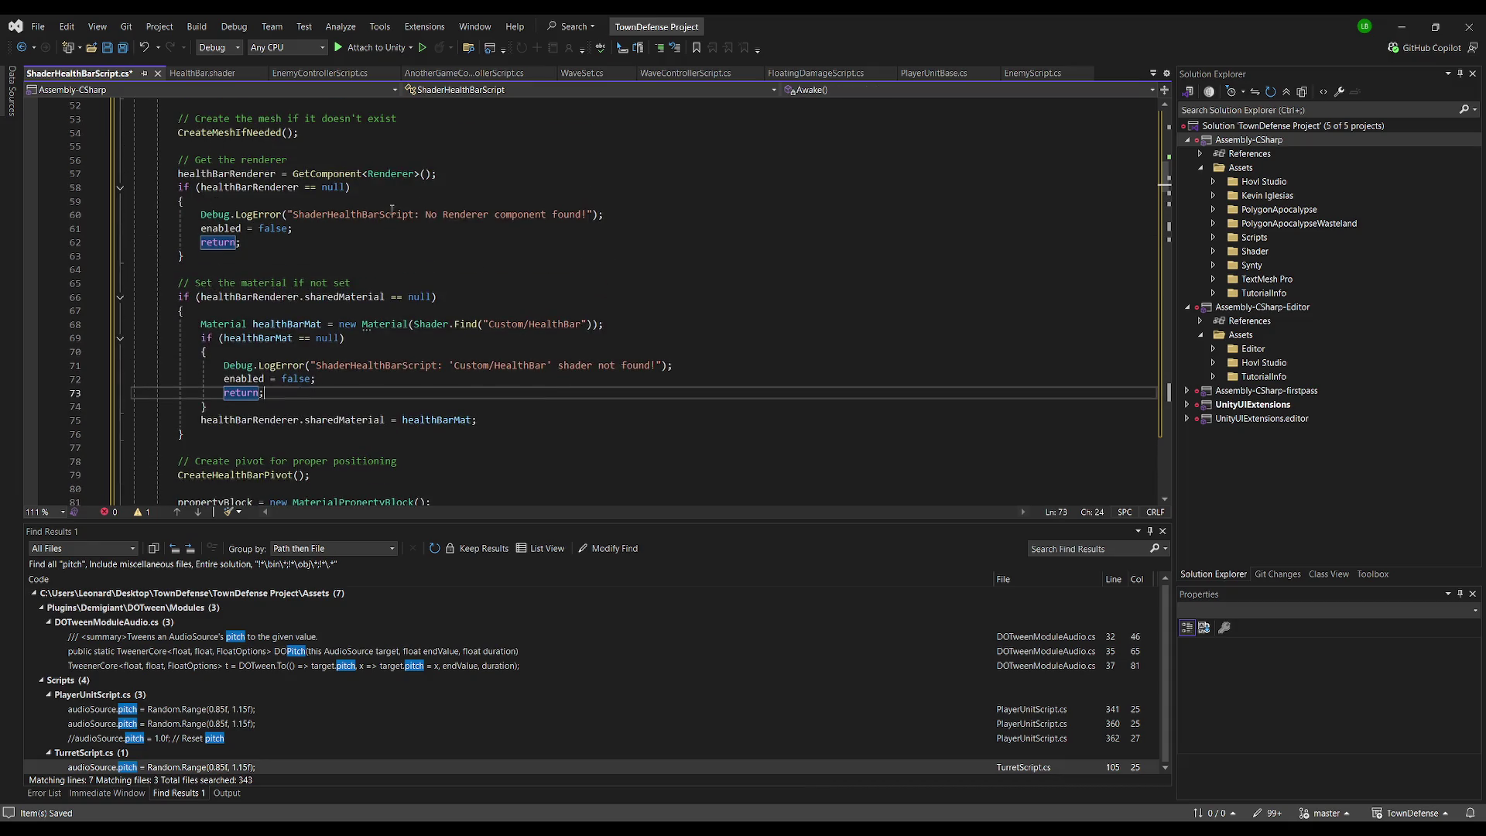
click(438, 174)
click(124, 51)
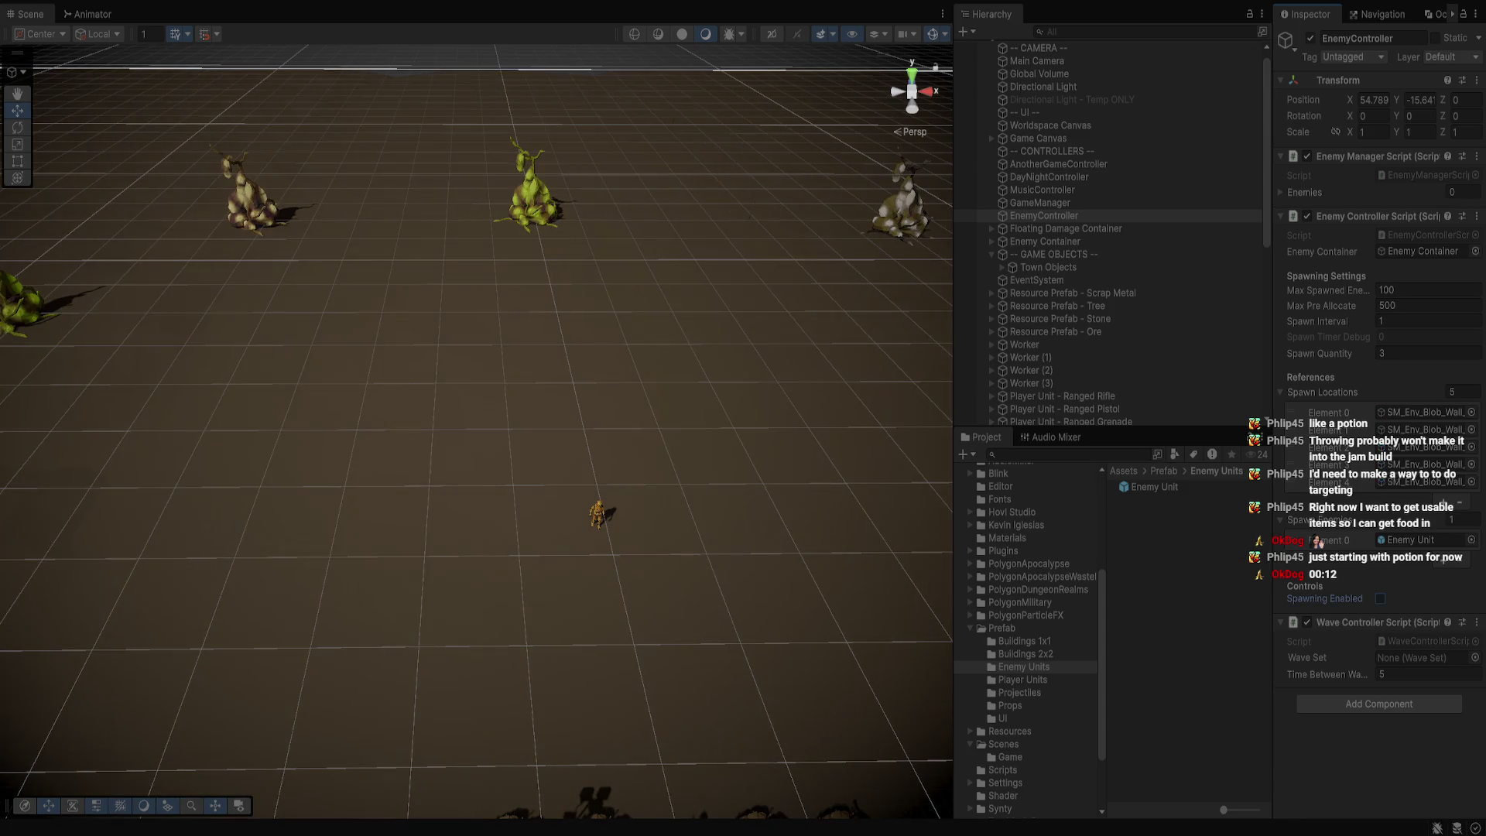
Inspect the SM_Env_Dirt_Flat_02 ground planes and a mutant giant during the running test
click(555, 306)
click(600, 488)
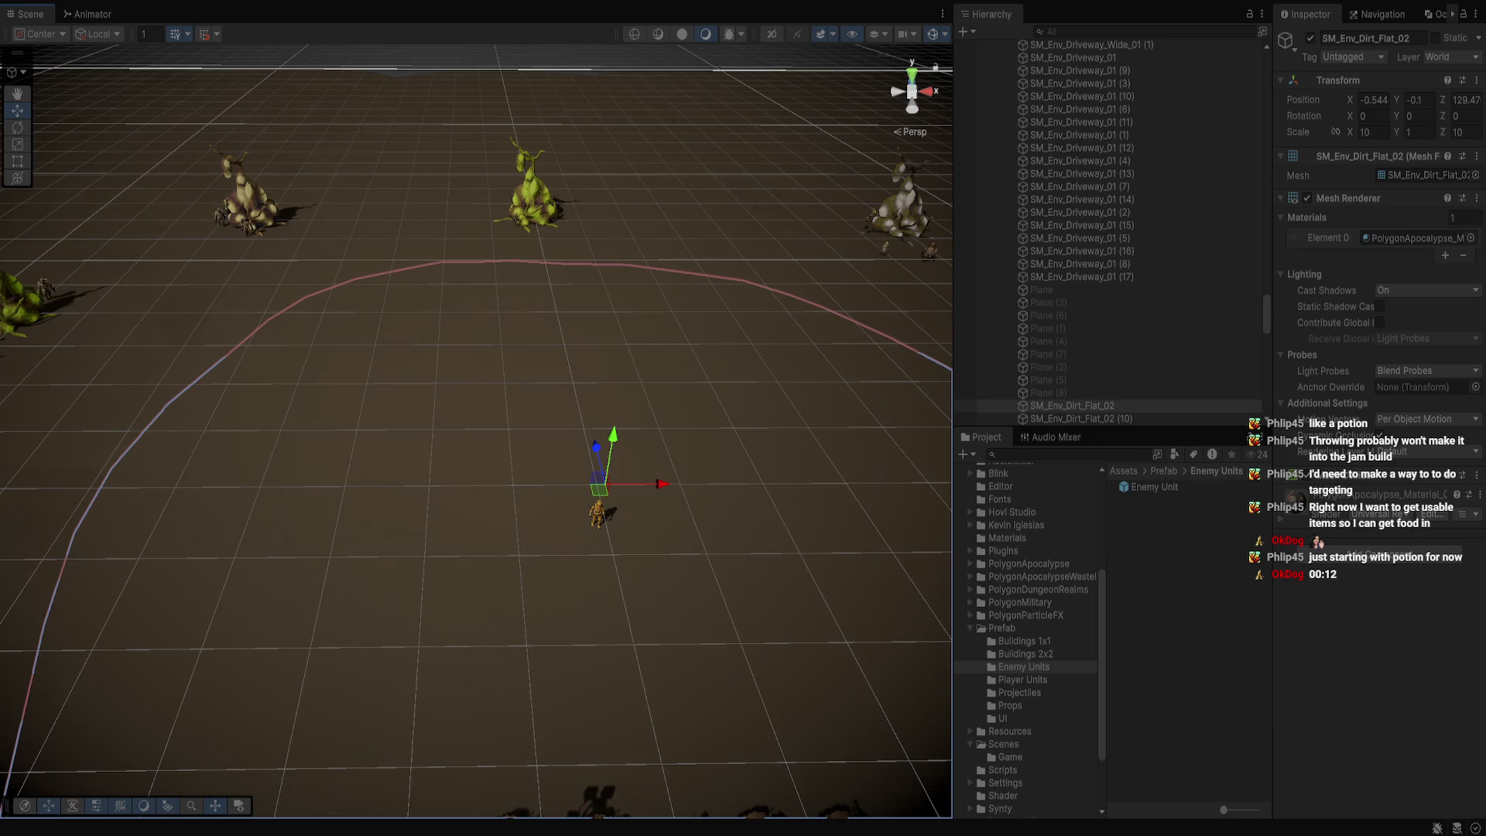
click(247, 224)
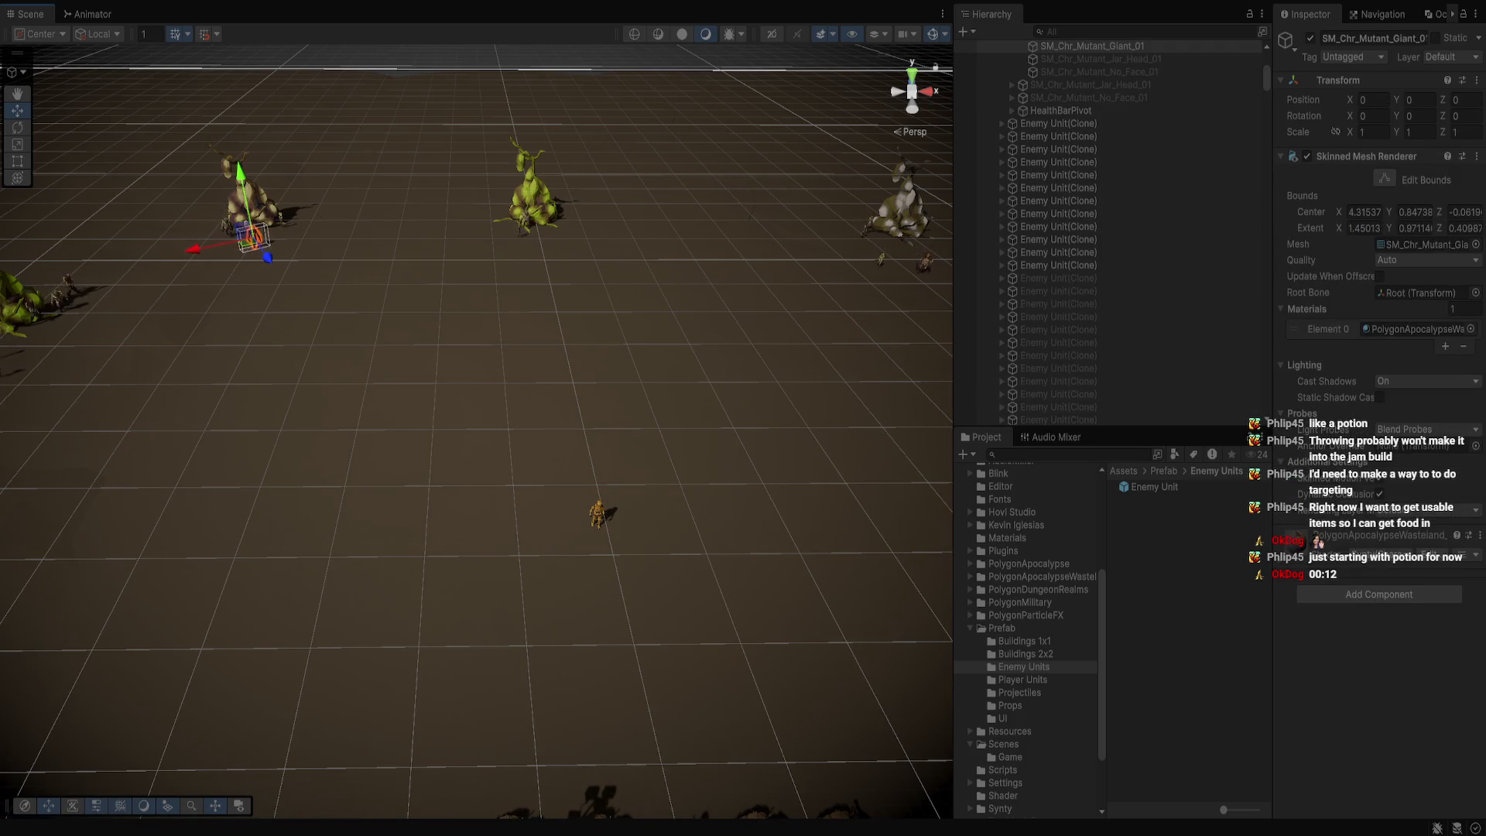
click(555, 305)
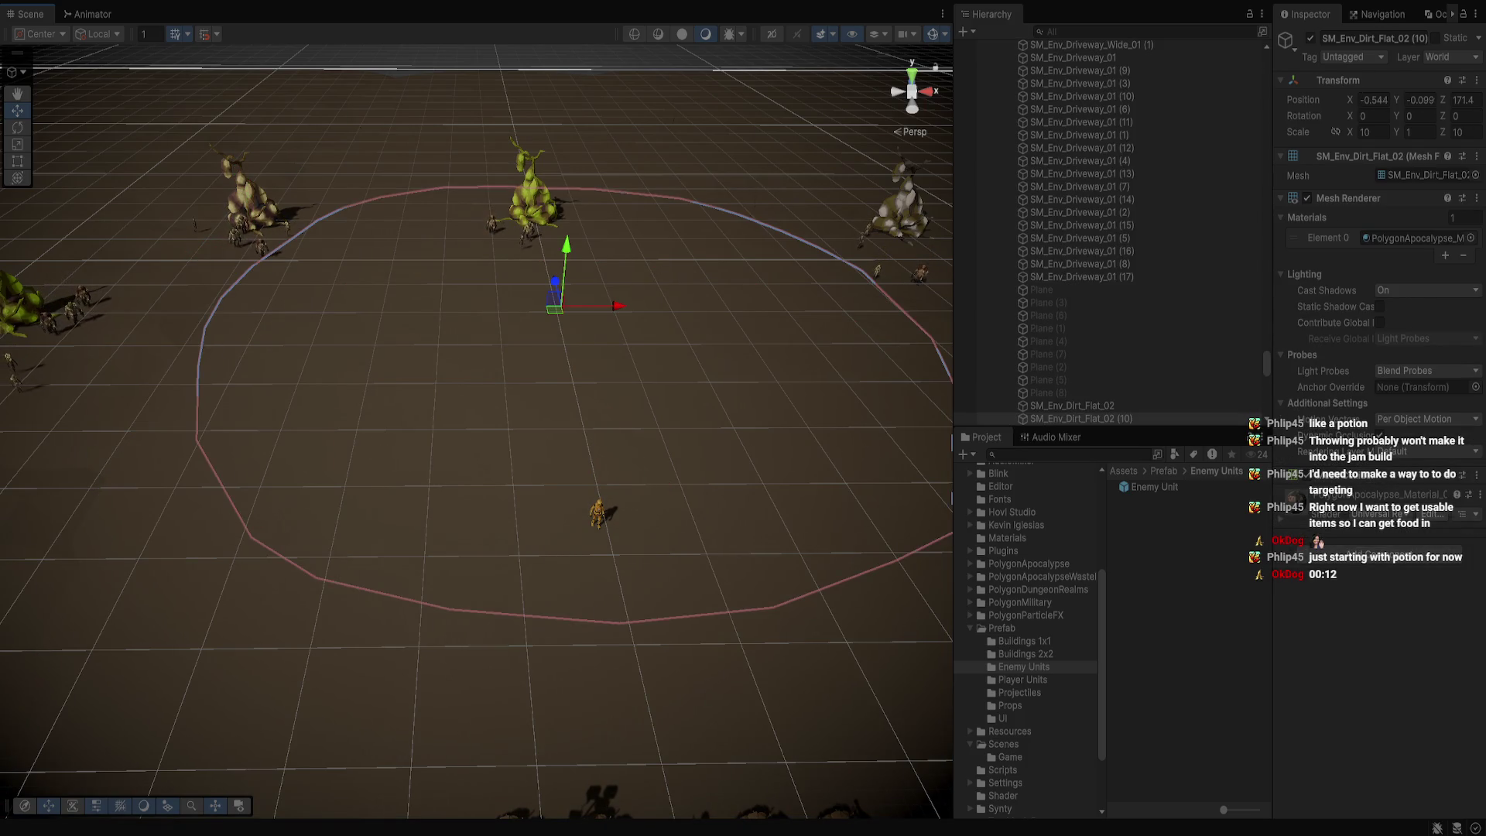
mouse_move(464, 388)
mouse_down()
mouse_move(496, 394)
mouse_move(478, 389)
mouse_up()
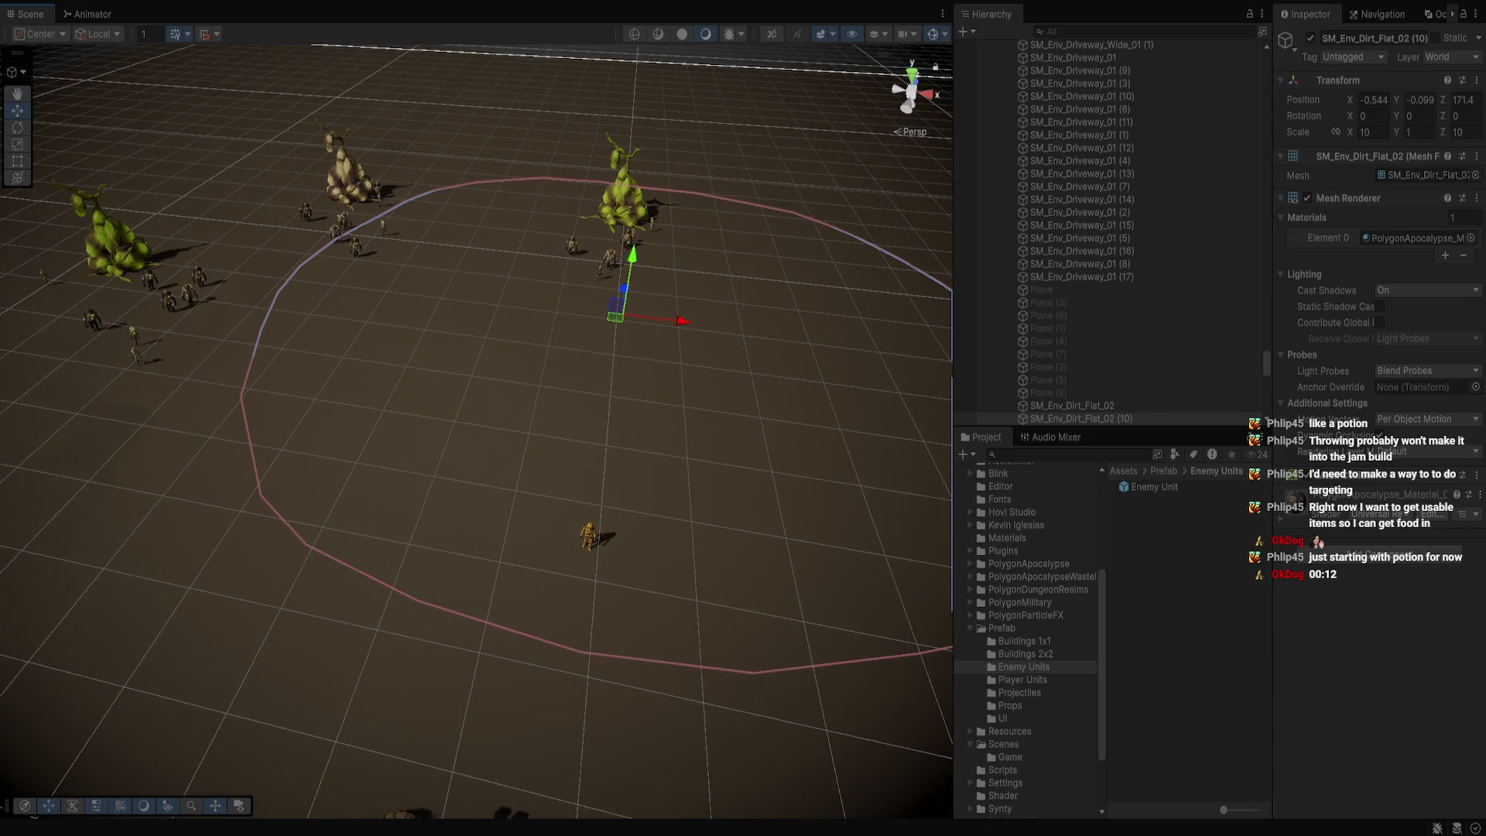
double_click(1073, 404)
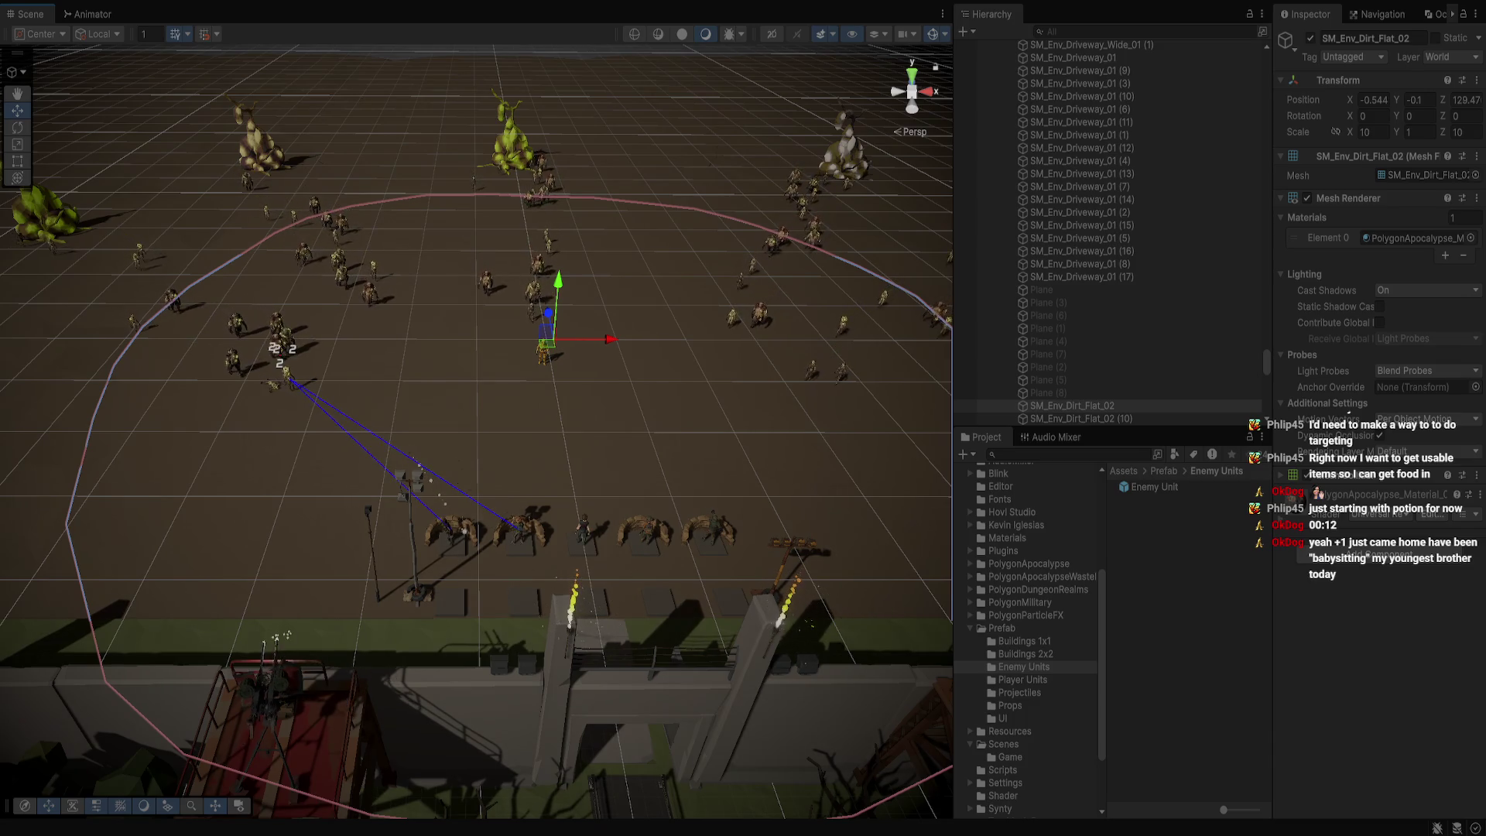
Zoom and pan toward the sandbag defences, then stop Play mode
scroll(477, 418, up, 2)
scroll(476, 418, up, 2)
scroll(477, 418, up, 1)
mouse_move(434, 464)
mouse_down()
mouse_move(511, 465)
mouse_move(418, 449)
mouse_move(395, 418)
mouse_up()
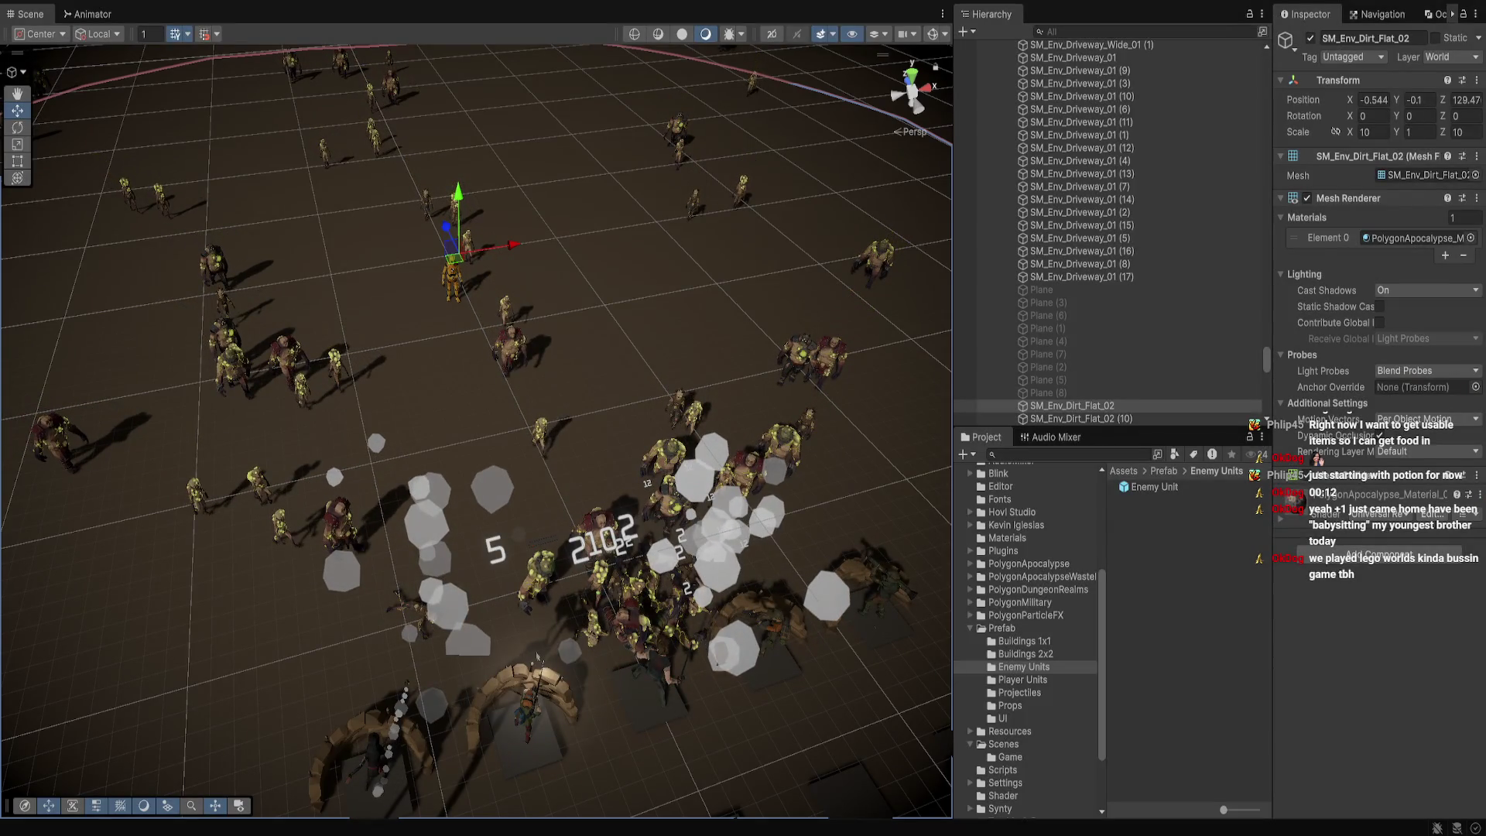
key(ctrl+p)
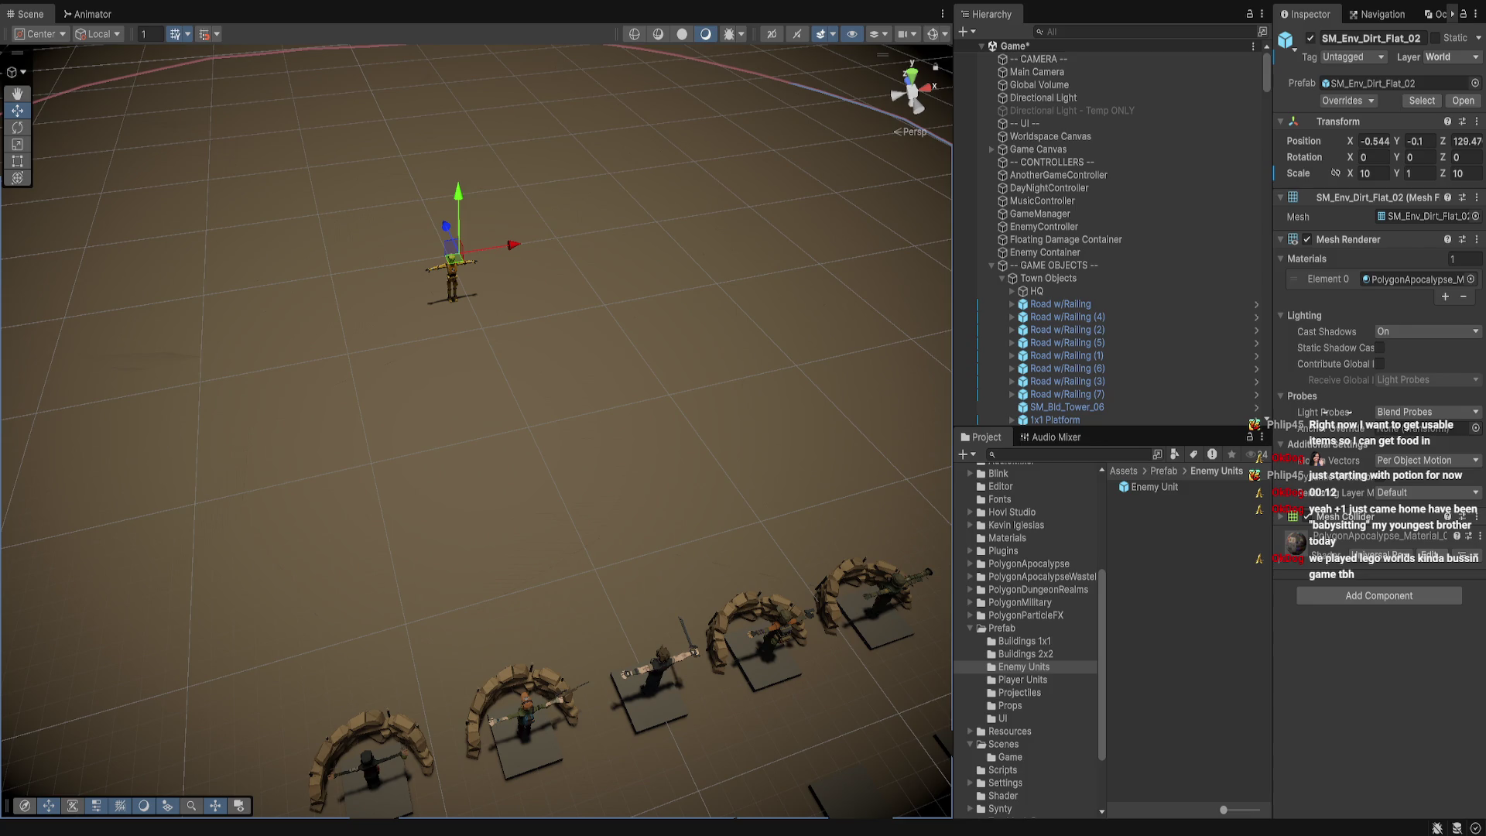
Frame the Melee Machete and Ranged Rifle heroes in the Scene view
key(alt+Tab)
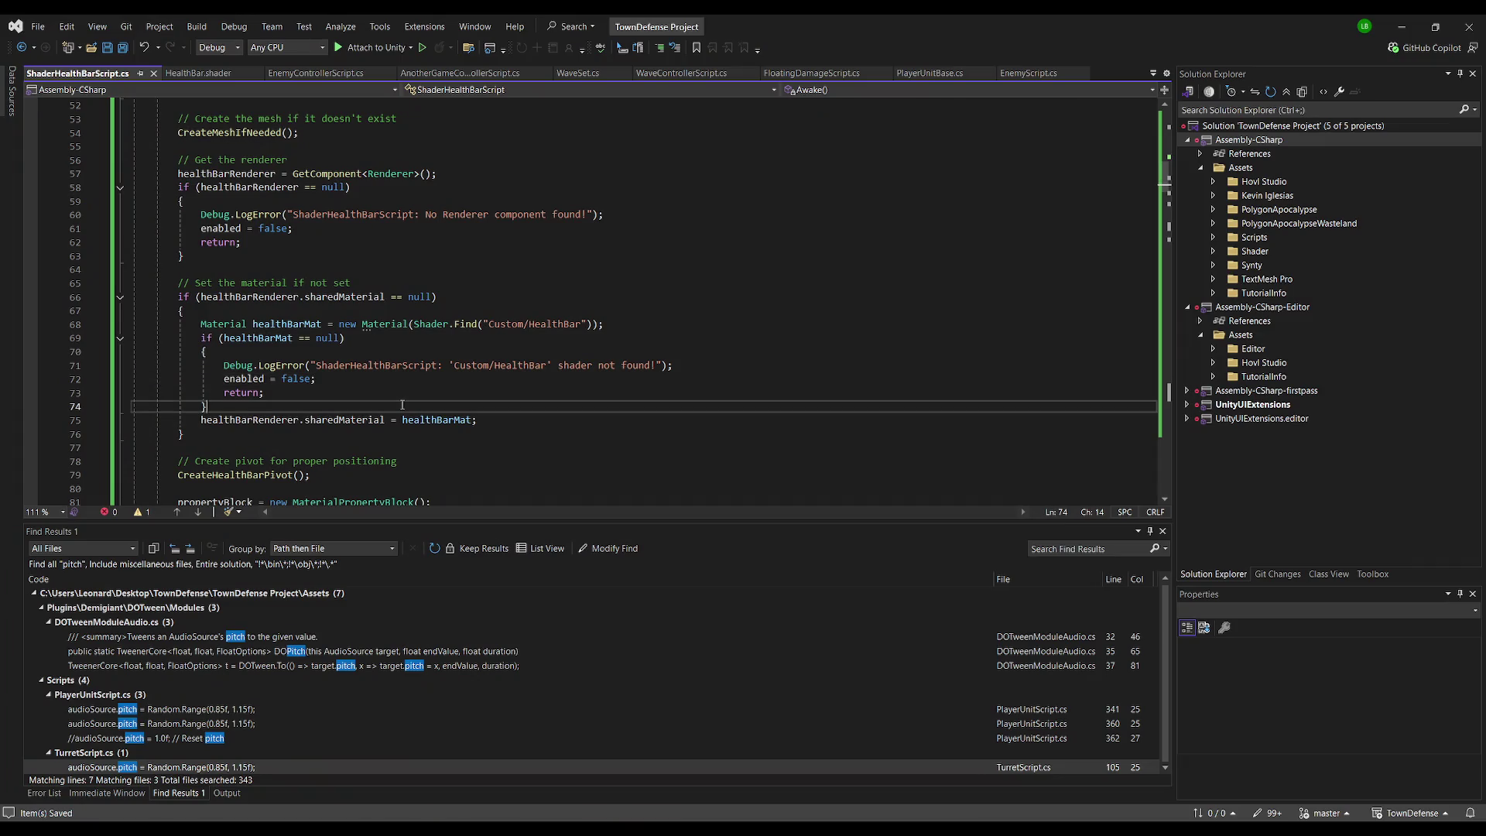
scroll(379, 443, down, 3)
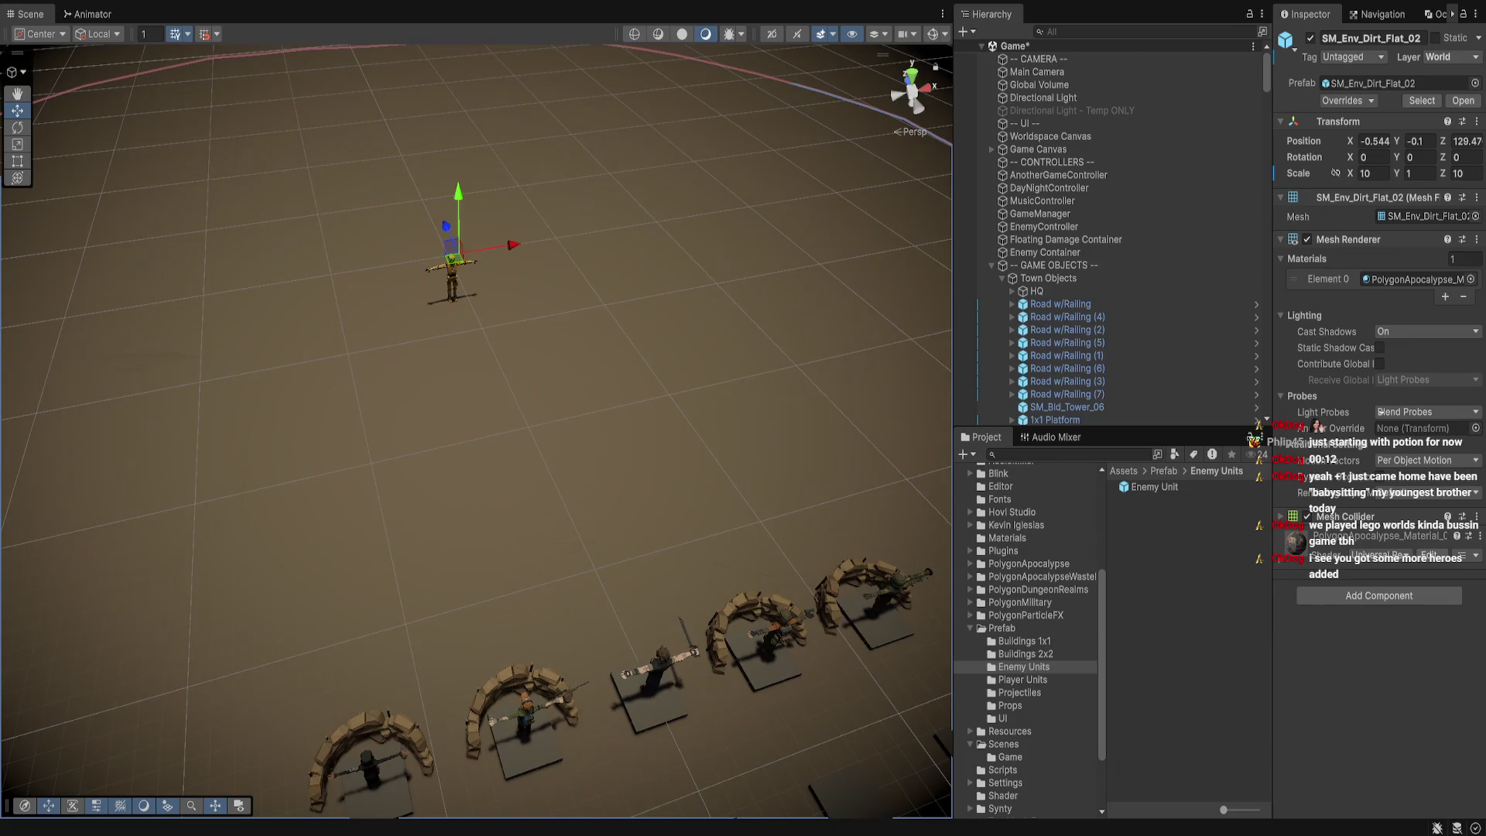
click(358, 353)
key(f)
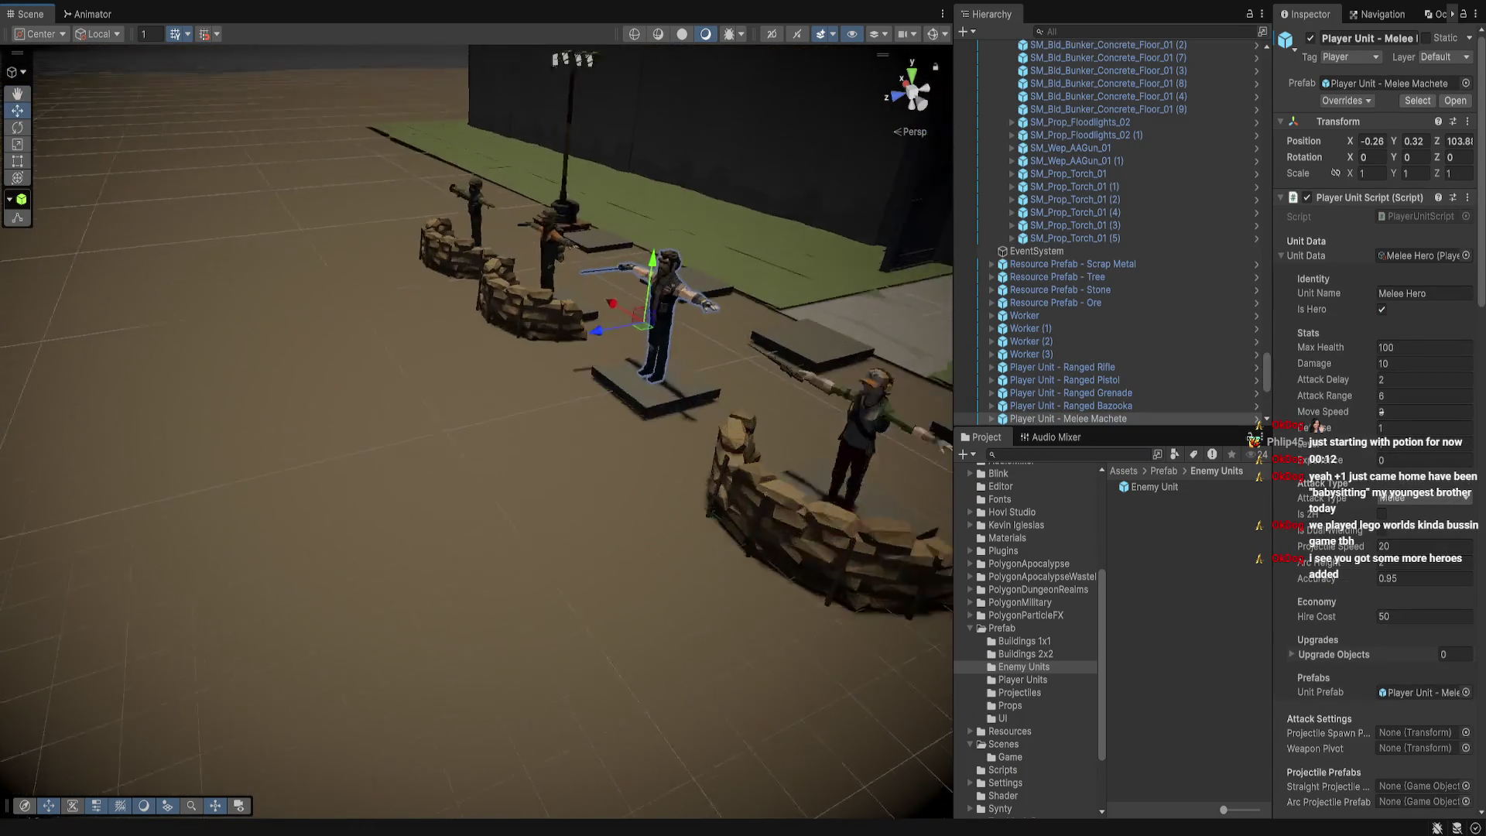
drag(476, 387, 410, 391)
drag(891, 247, 768, 246)
double_click(1058, 367)
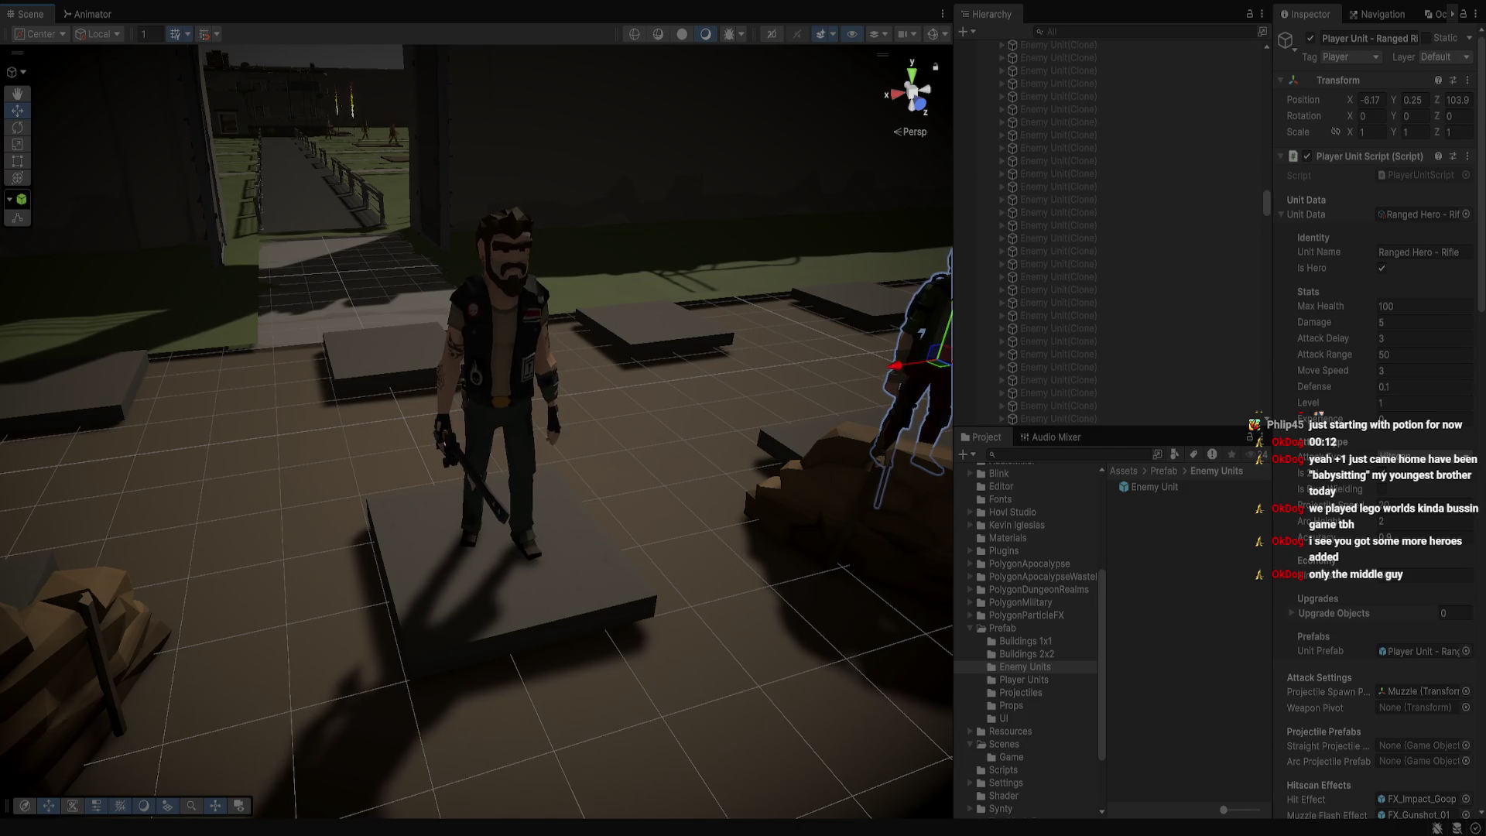
scroll(1107, 232, up, 5)
Enable the temporary directional light and select the Melee Machete unit owning the biker
click(1072, 111)
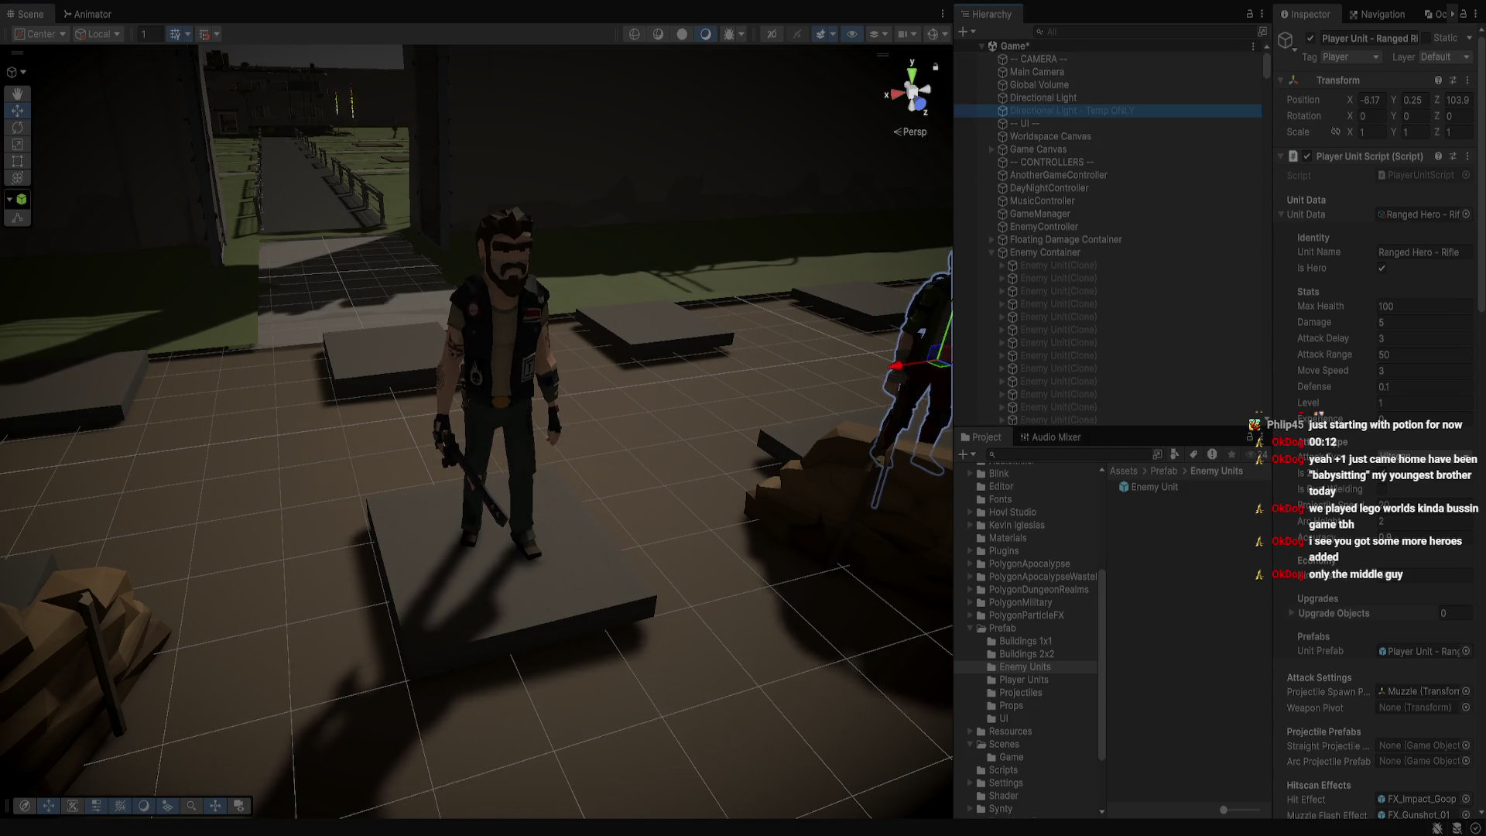
click(1310, 38)
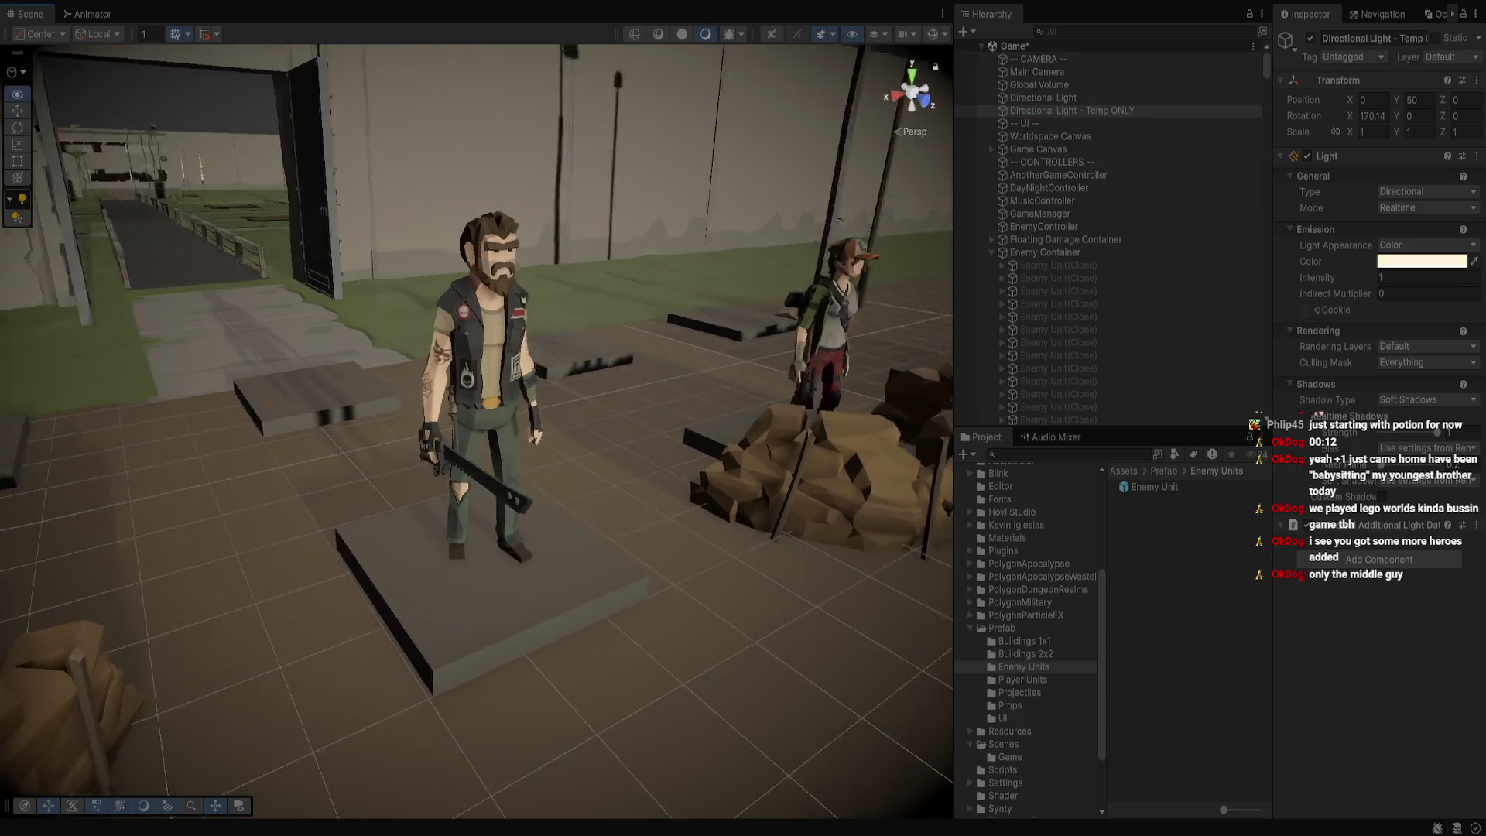
click(492, 371)
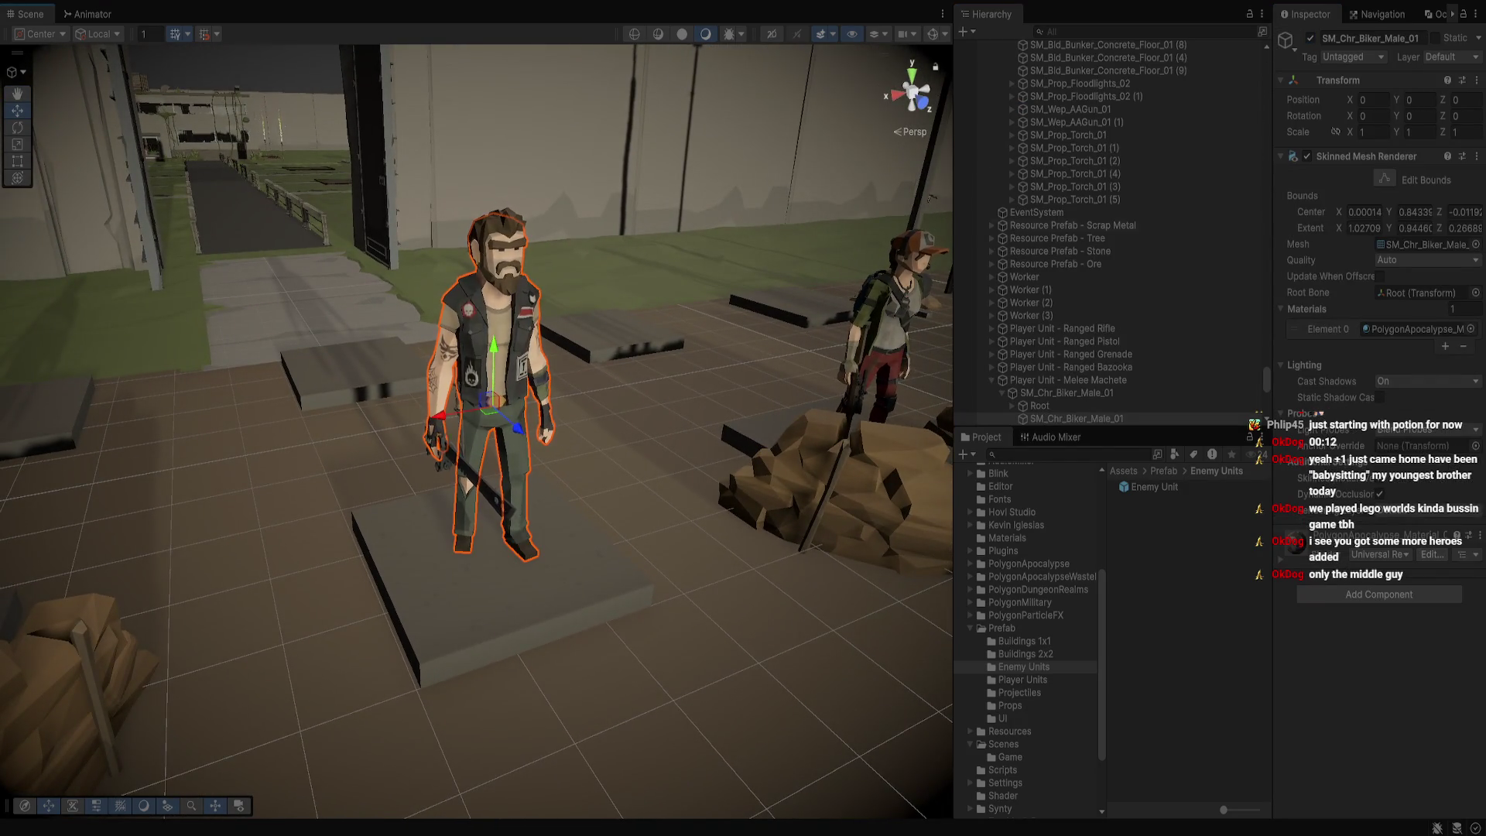
click(1068, 380)
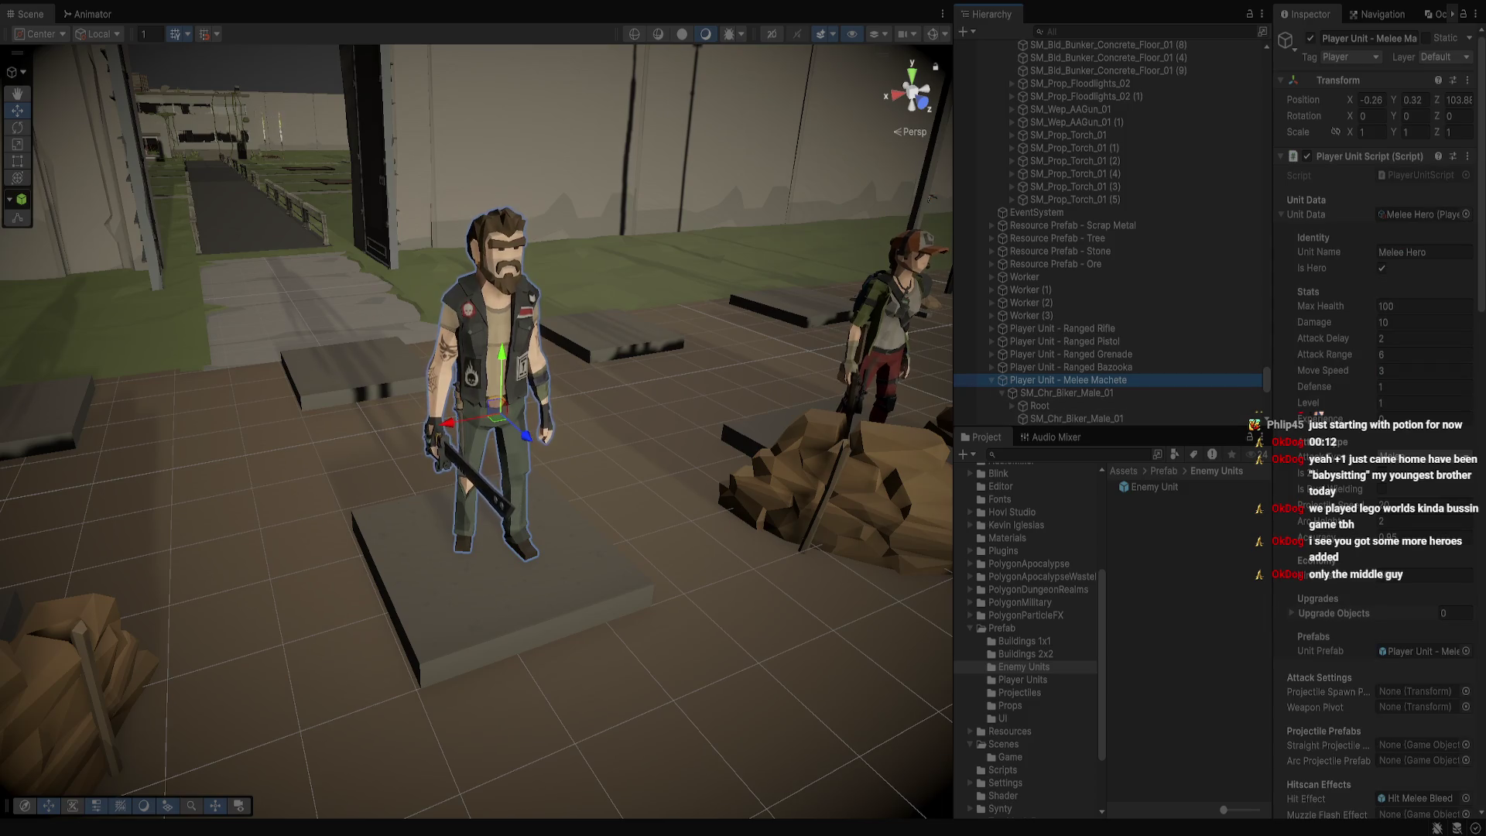
Select the Ranged Rifle unit that owns the scout woman model
drag(931, 196, 848, 203)
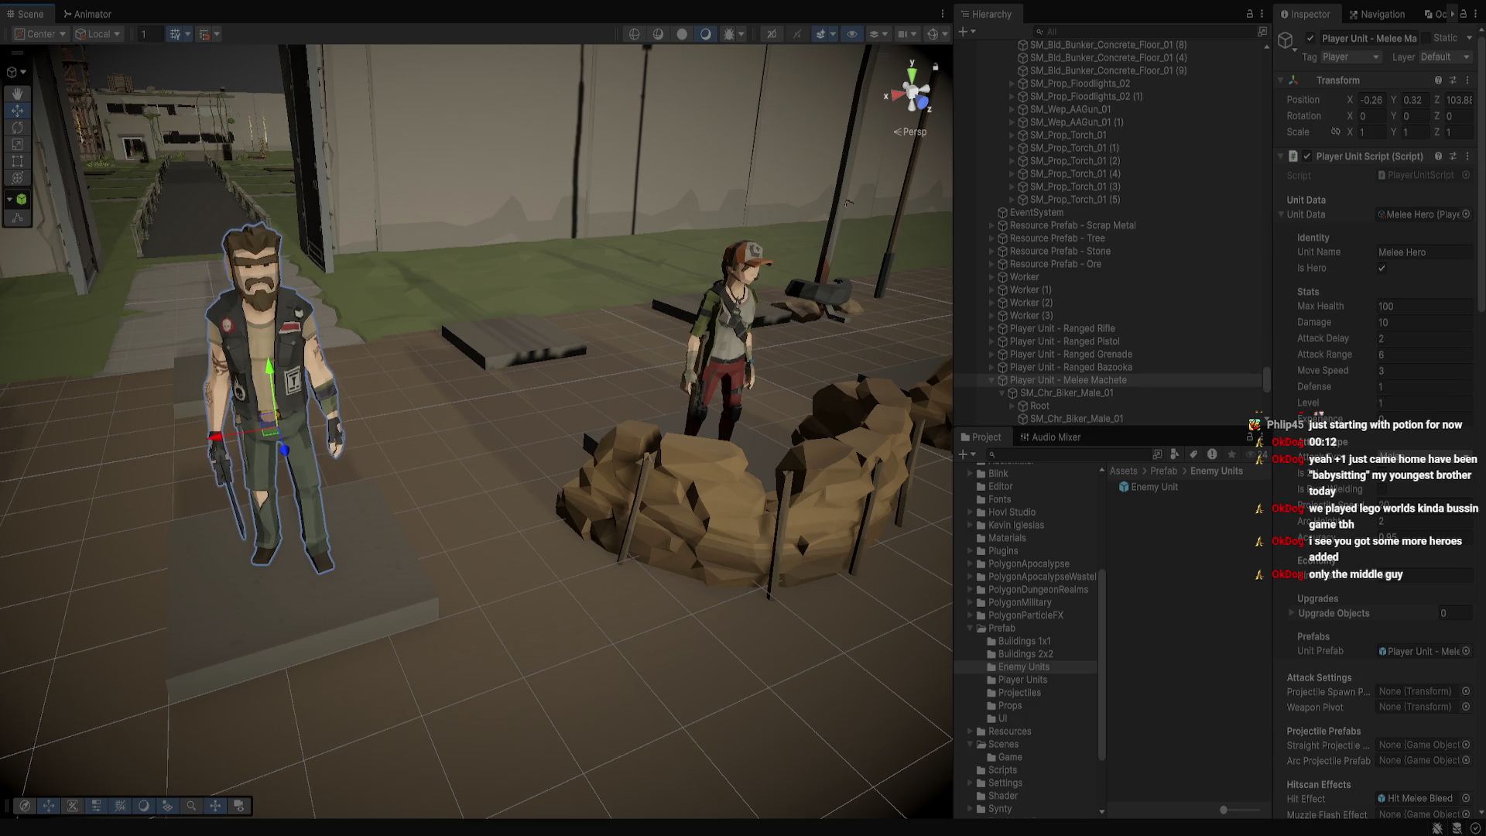
drag(848, 202, 788, 201)
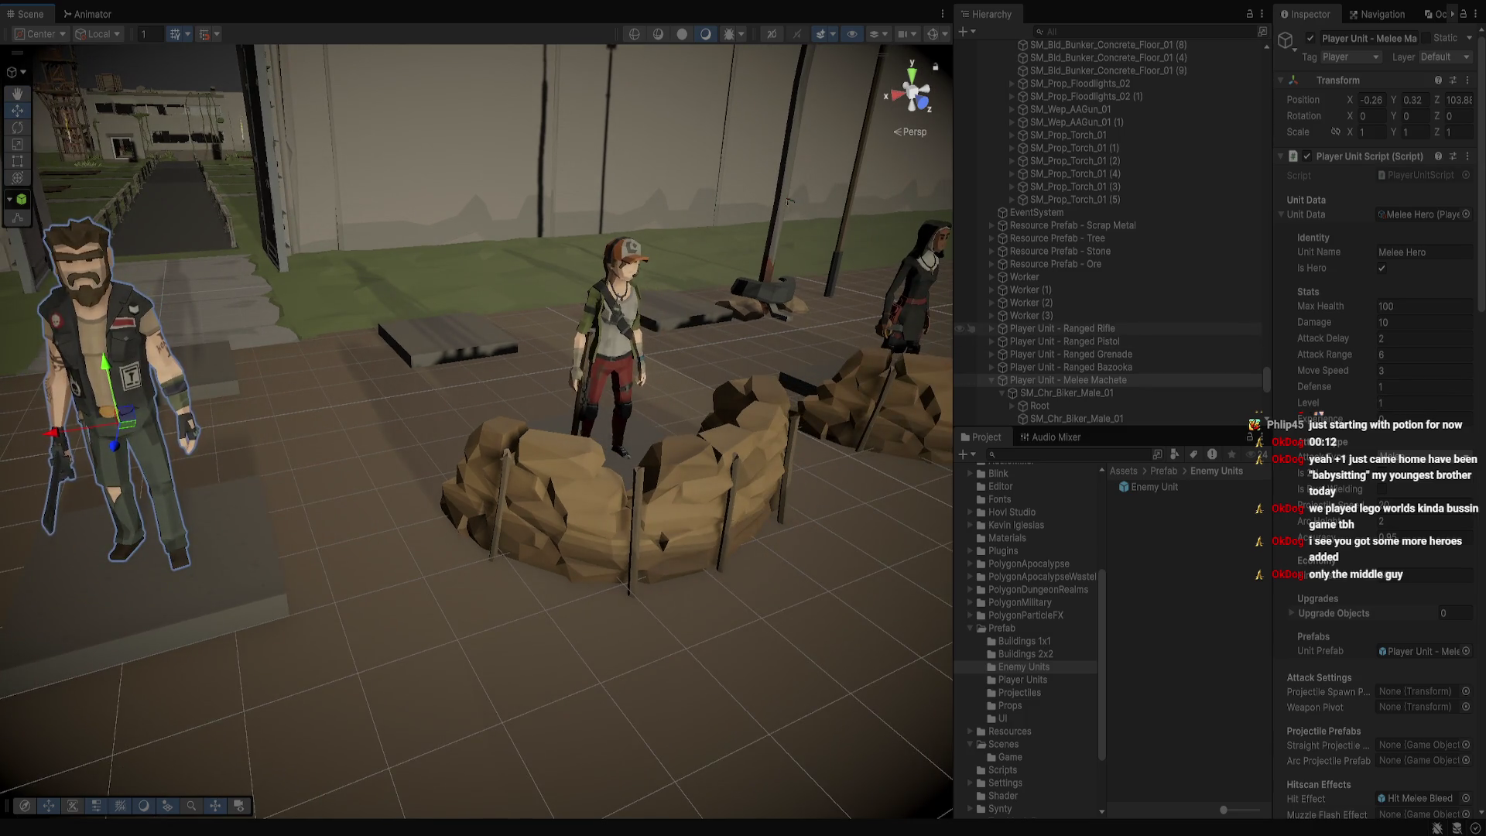
click(609, 340)
key(f)
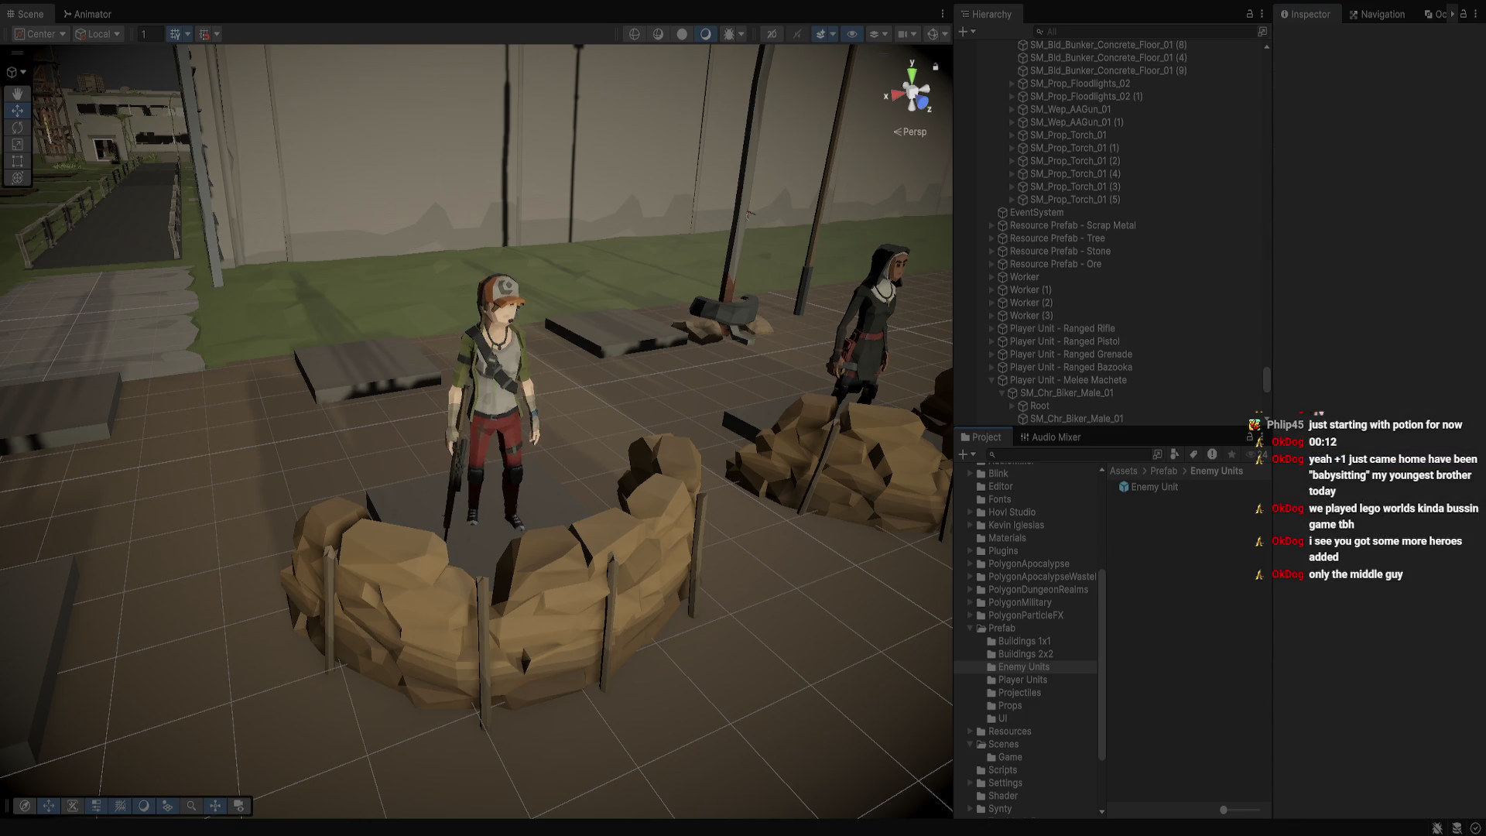
click(278, 325)
click(496, 364)
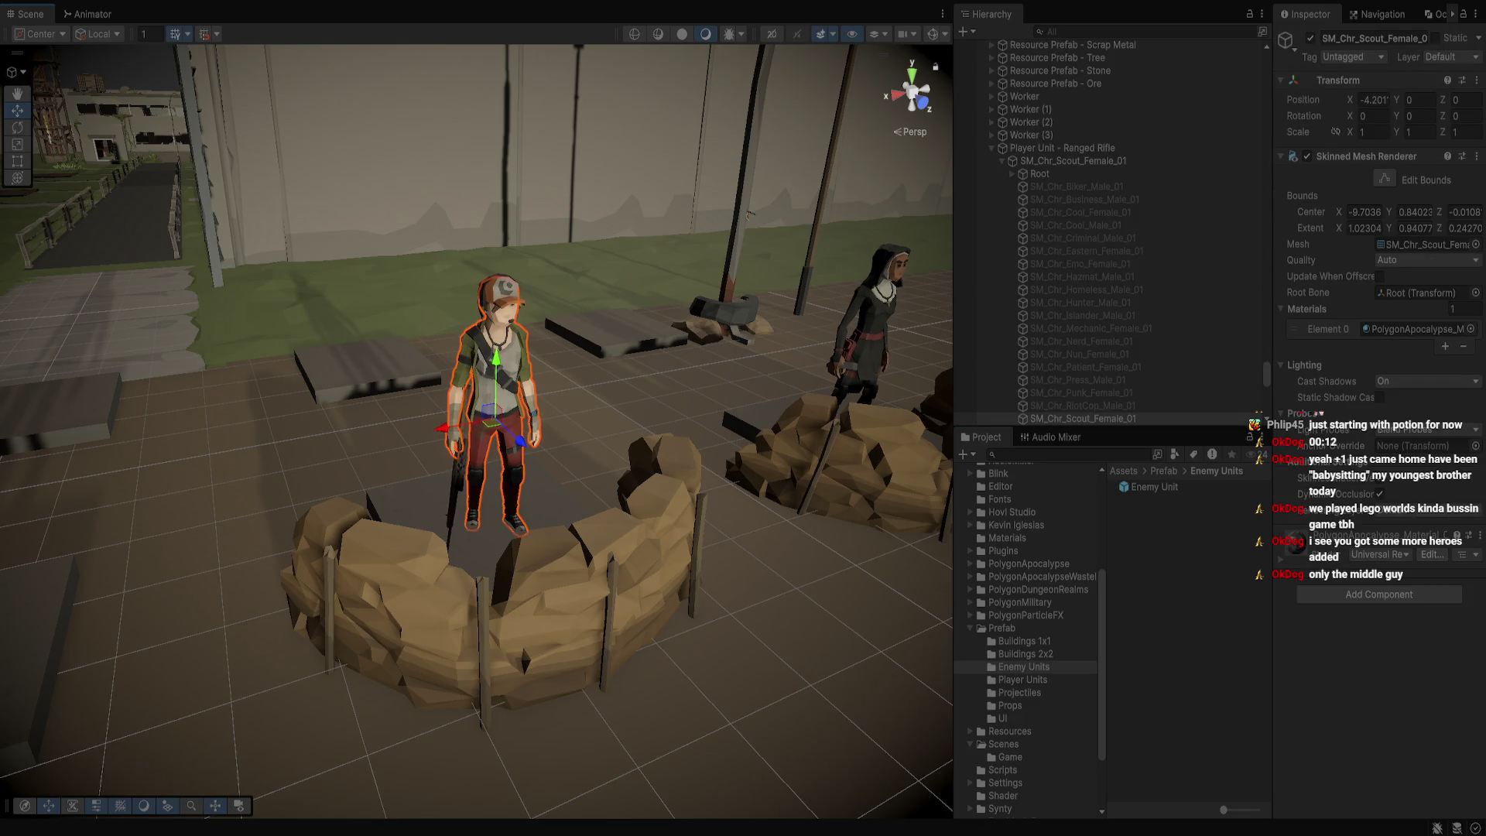
click(495, 364)
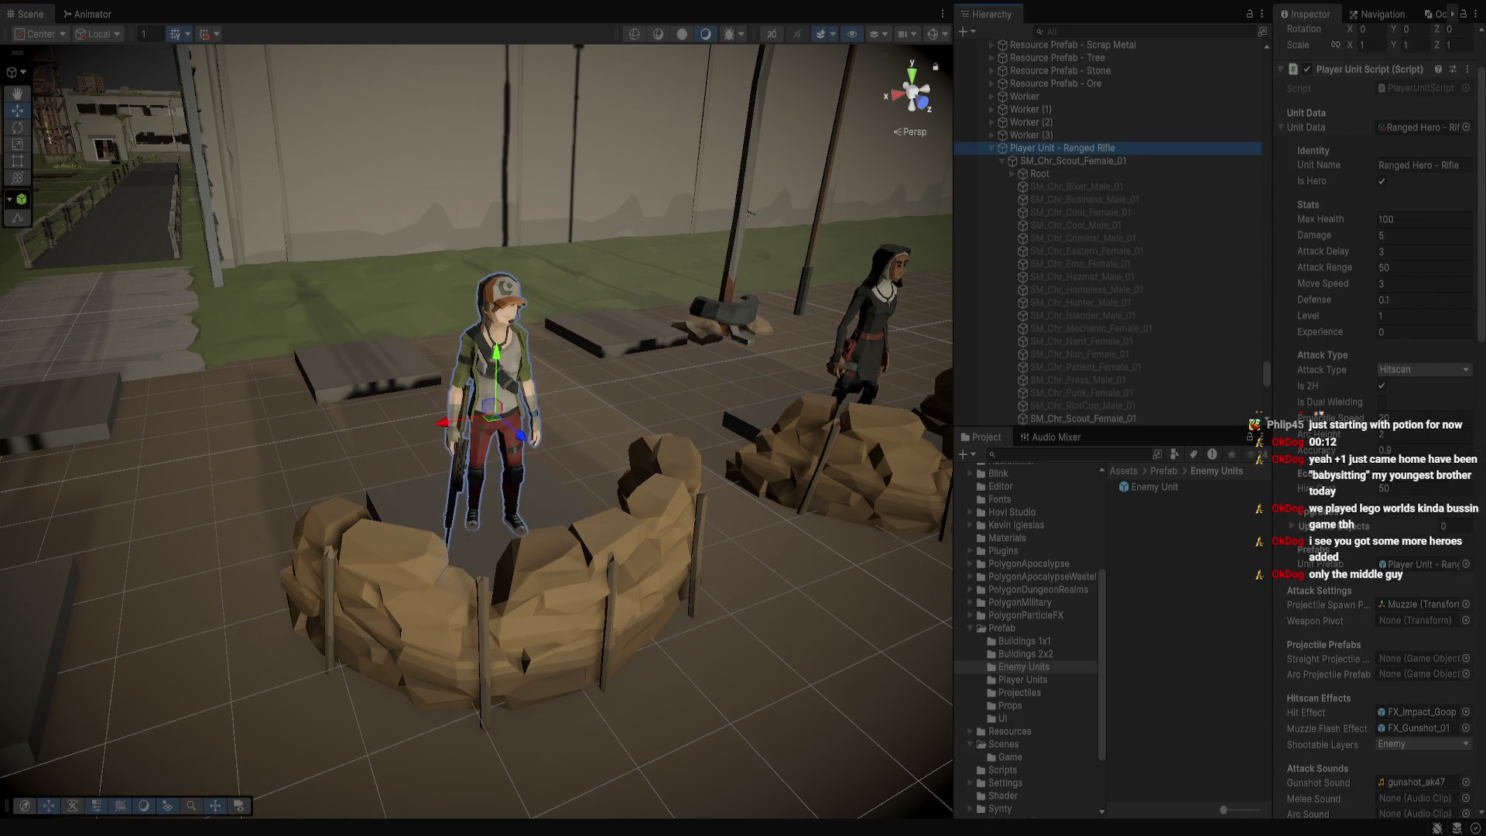
Select the Ranged Grenade unit owning the nun and scroll through its Inspector
key(d)
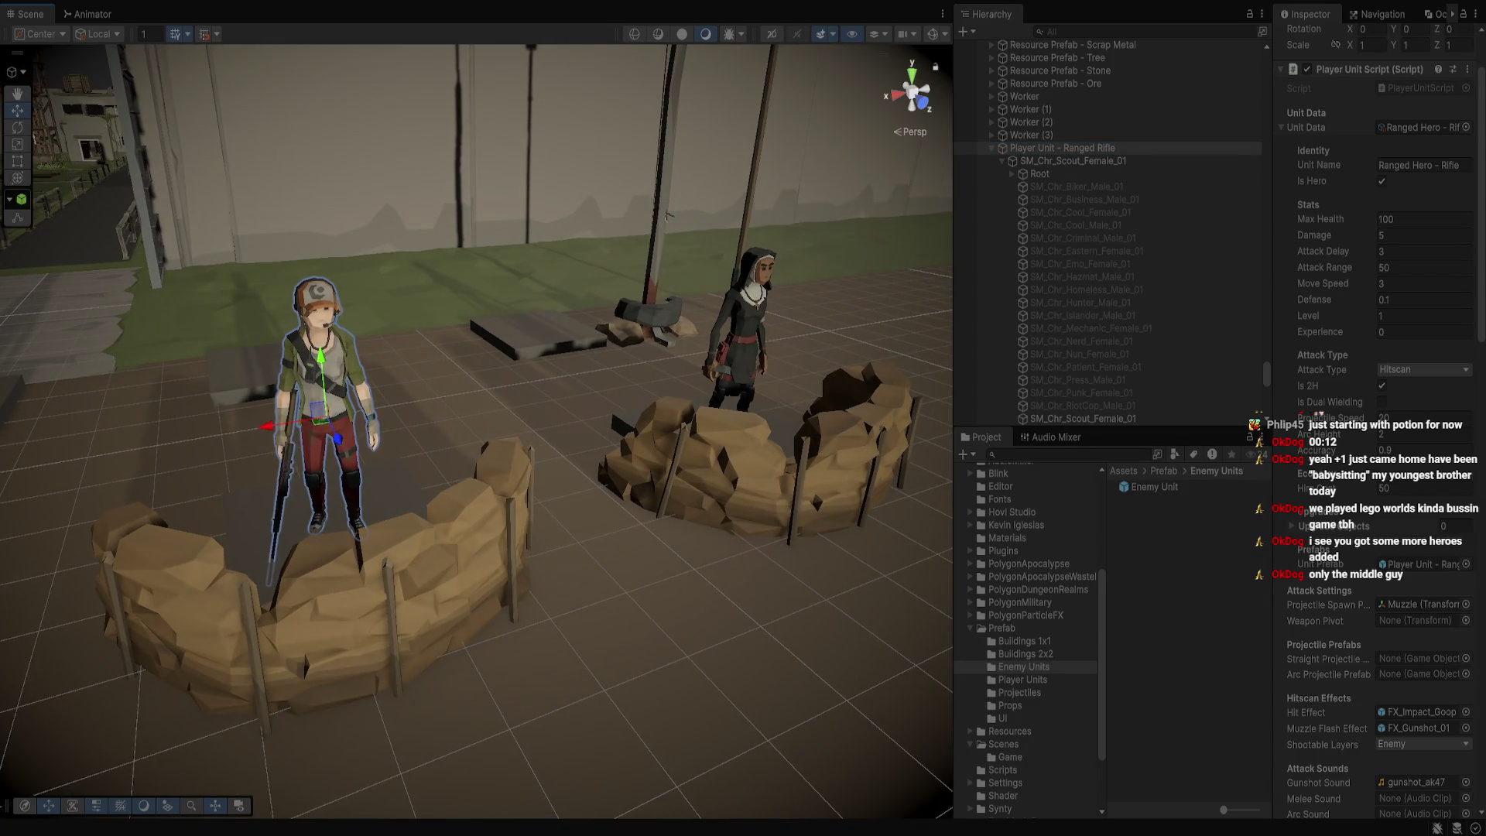
click(751, 356)
key(f)
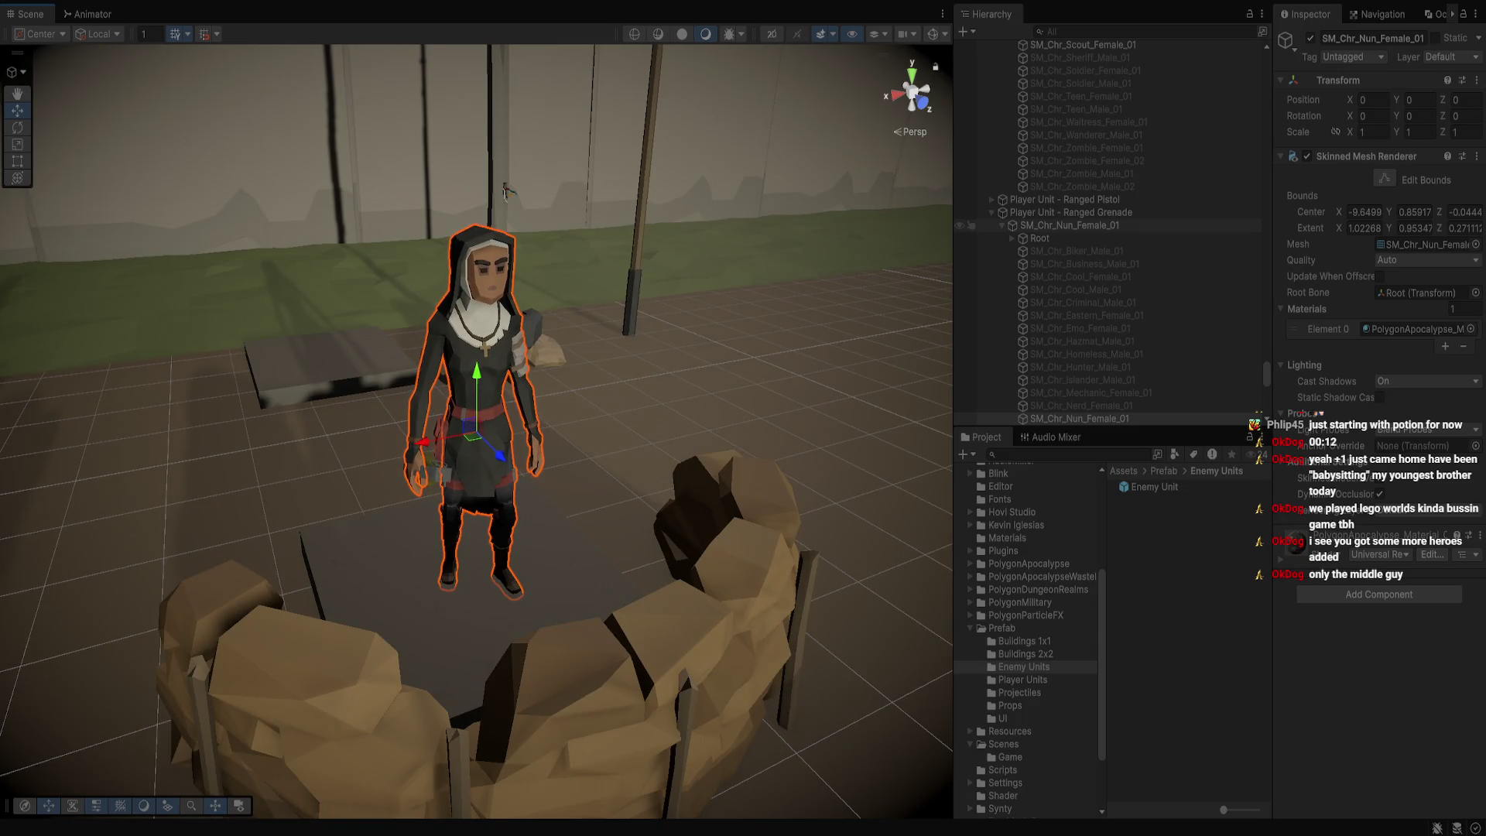
click(1066, 212)
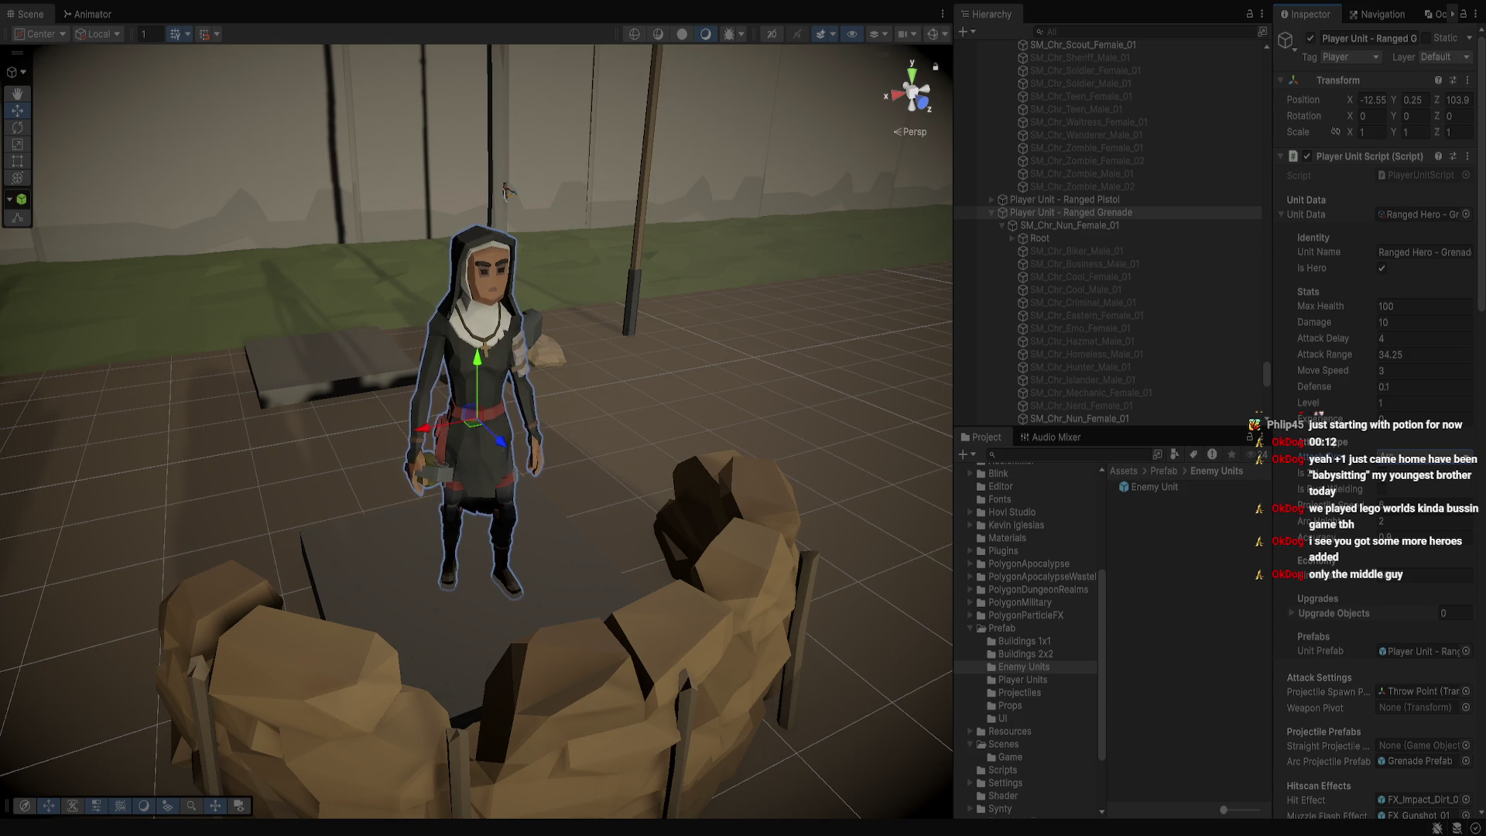
scroll(505, 190, down, 3)
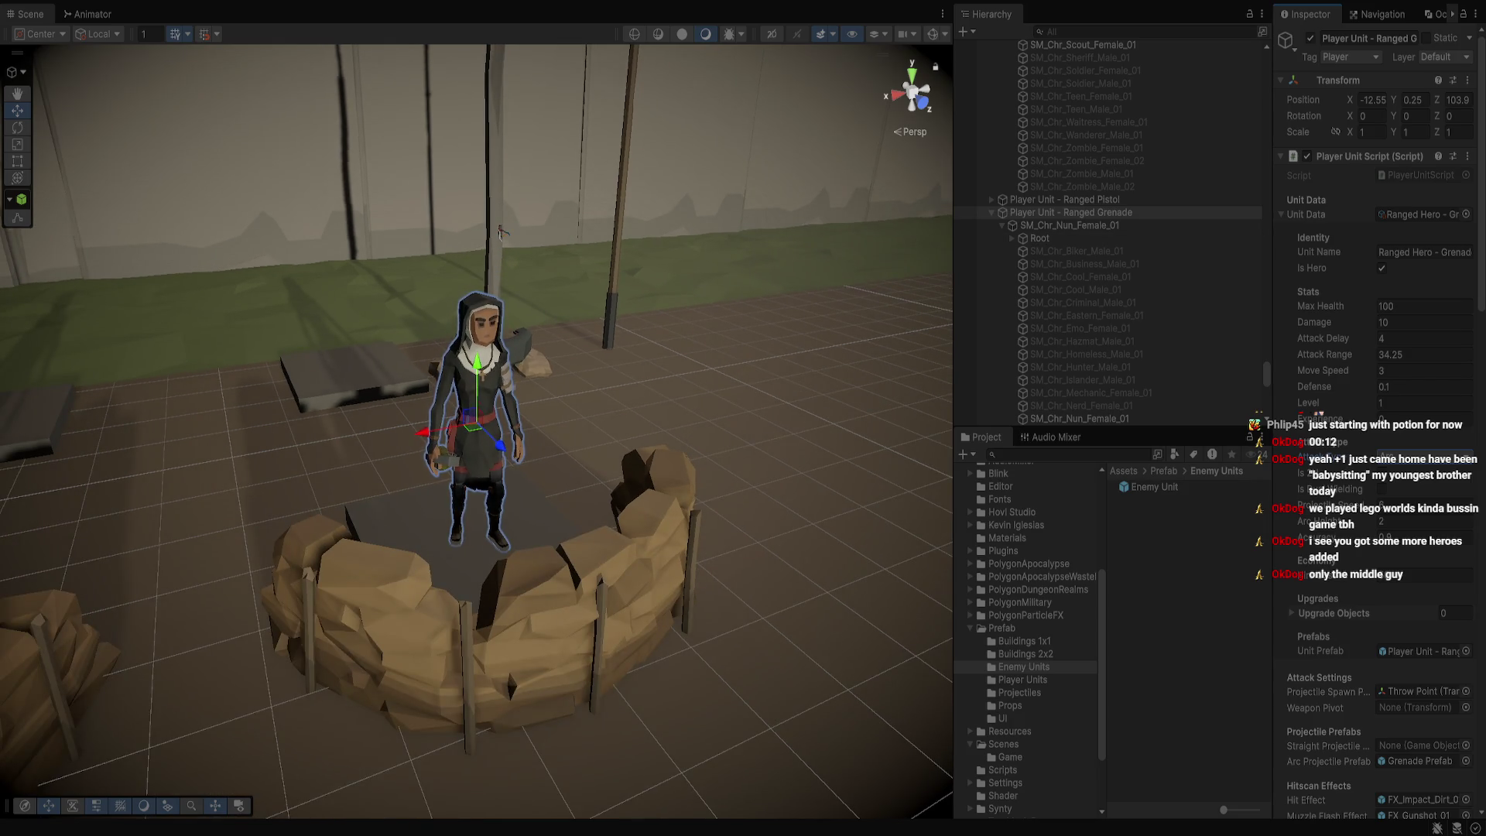
scroll(499, 233, down, 3)
scroll(822, 202, up, 5)
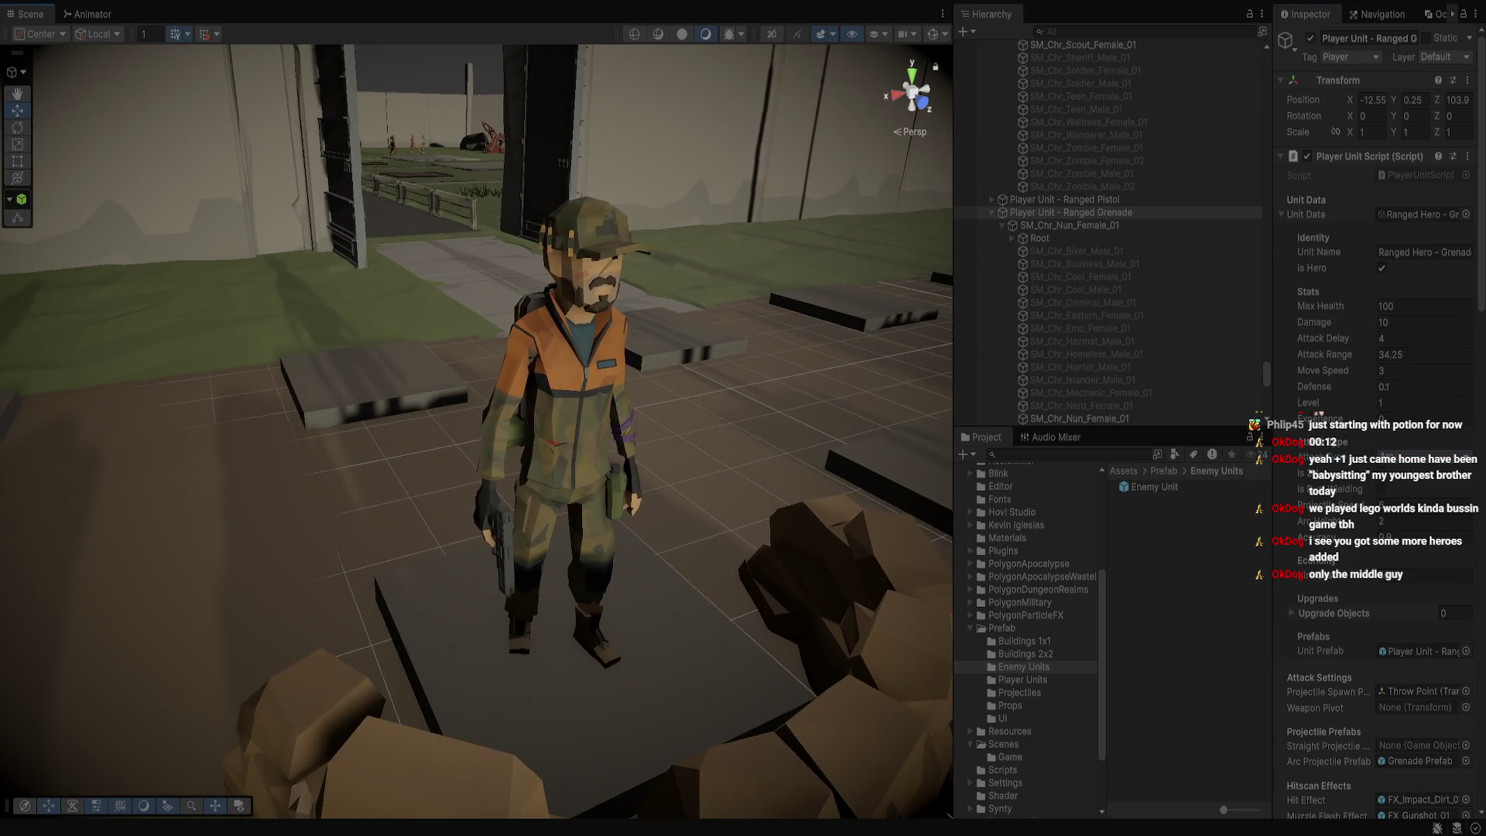
Review Ranged Pistol hero settings: hitscan, damage 3, range 25, hire cost 50, plus its script
click(558, 356)
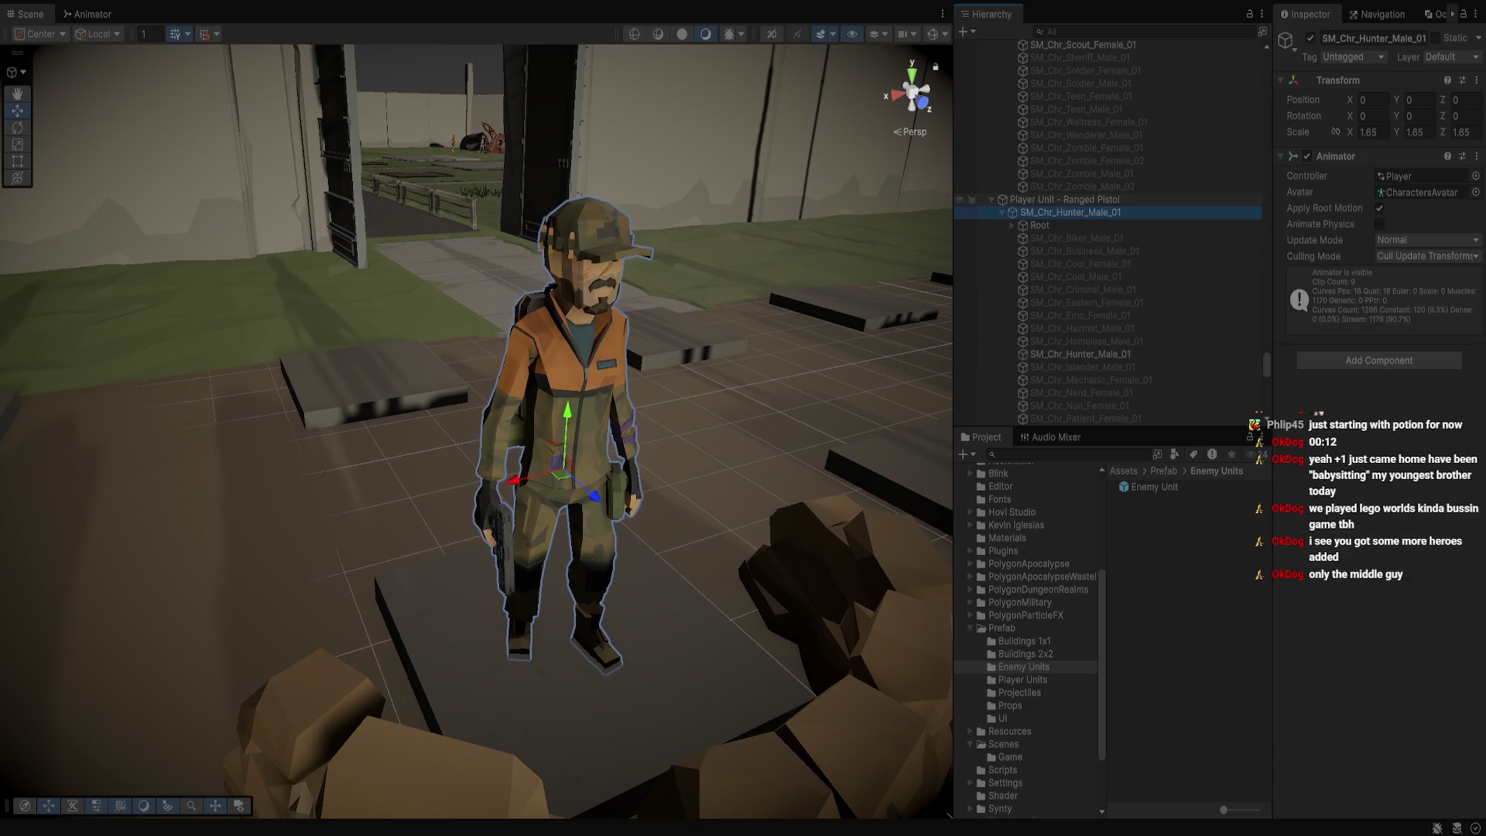
click(1064, 199)
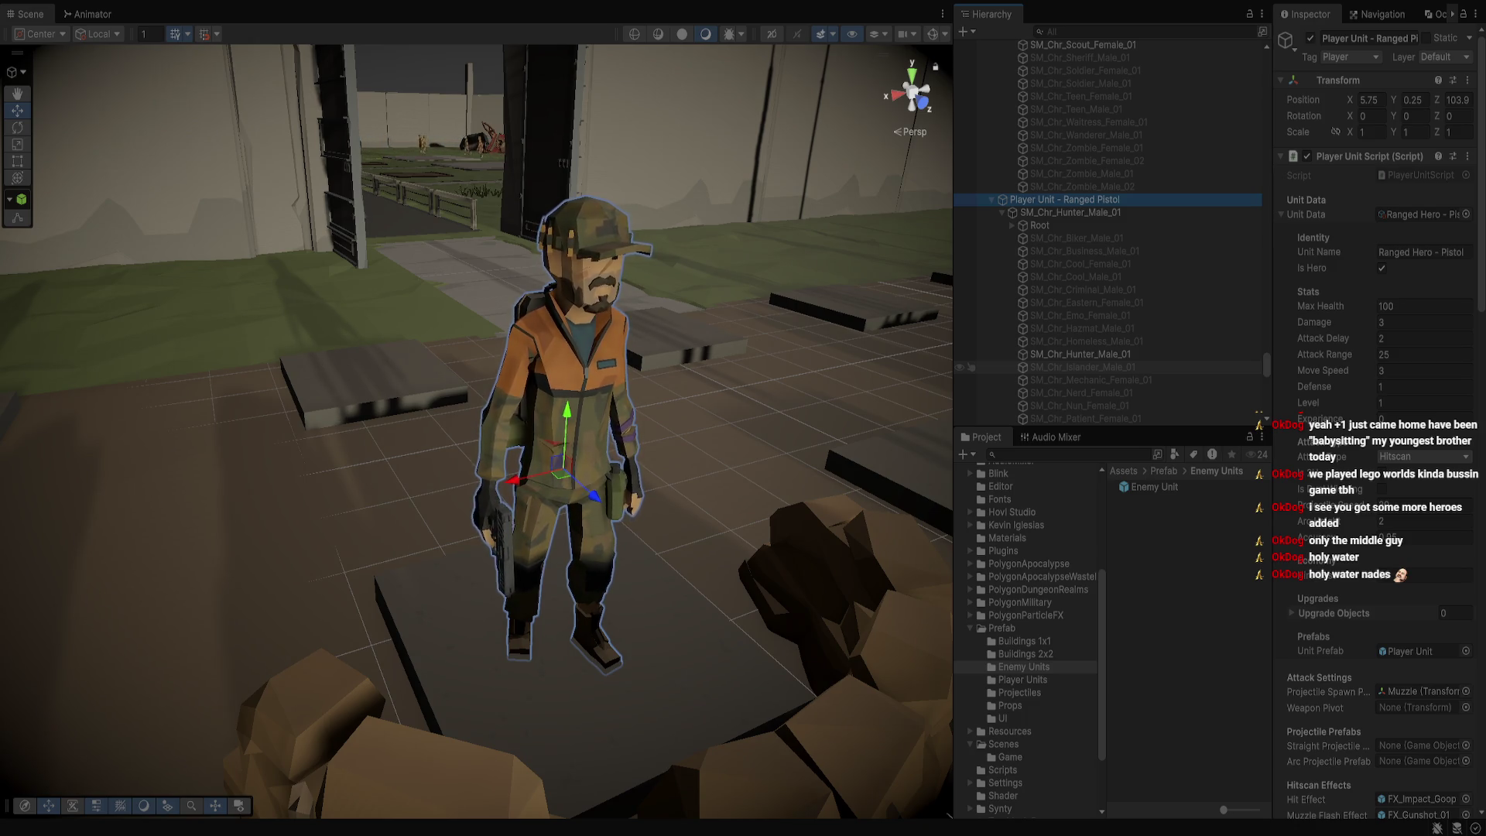
key(alt+Tab)
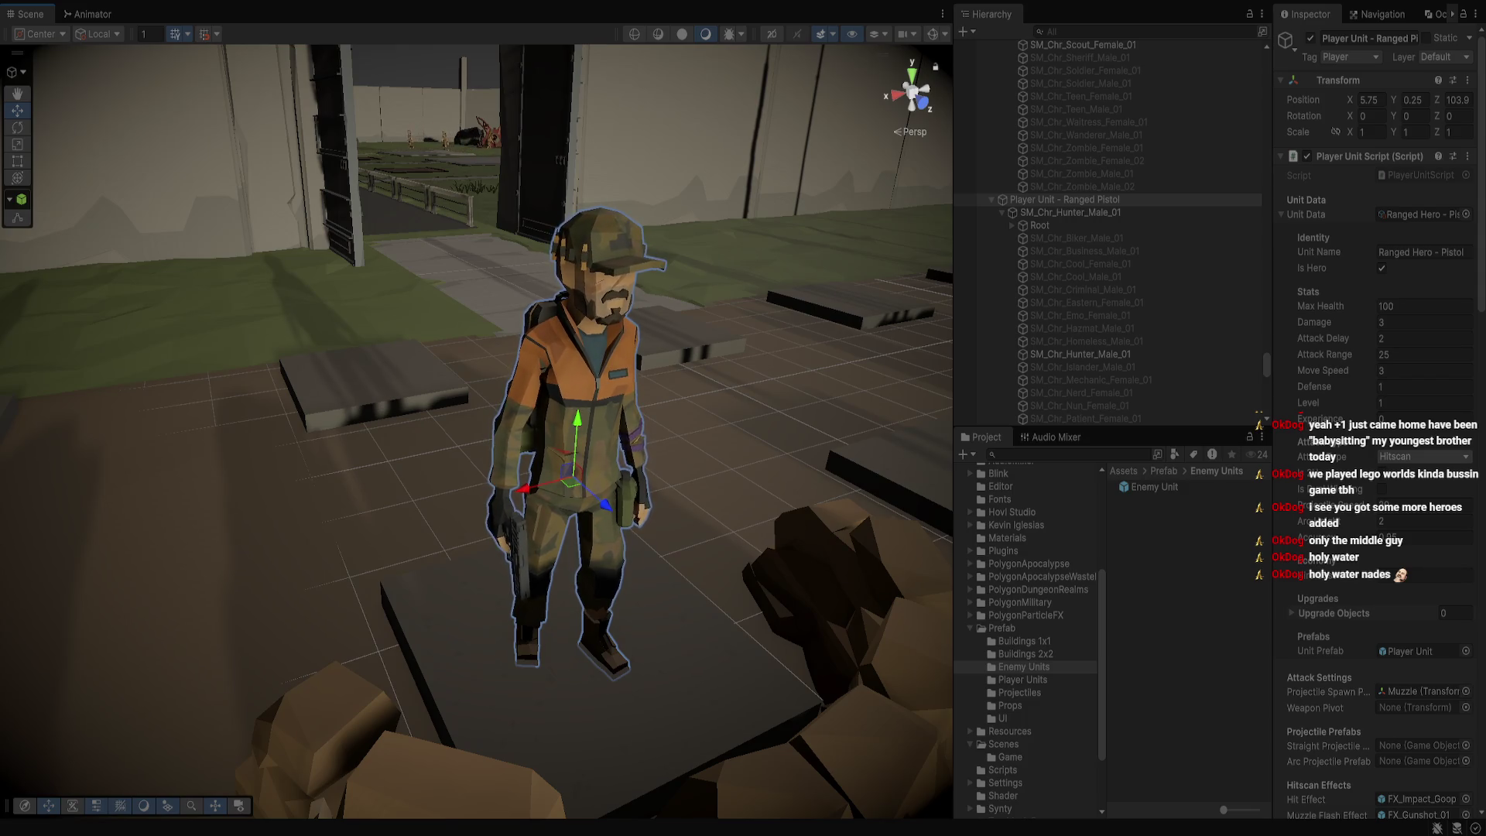
scroll(1378, 232, down, 5)
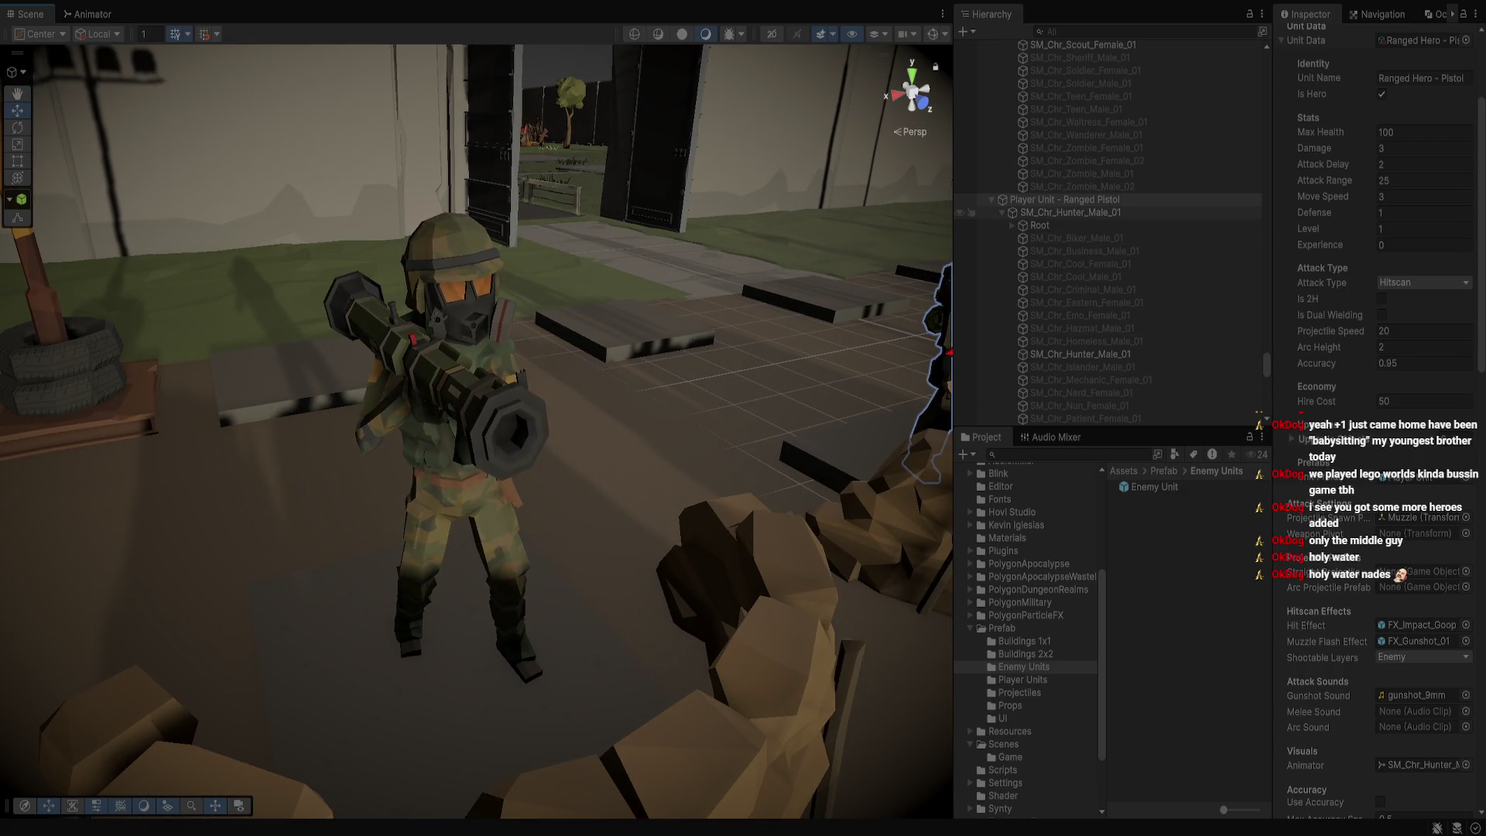
click(449, 259)
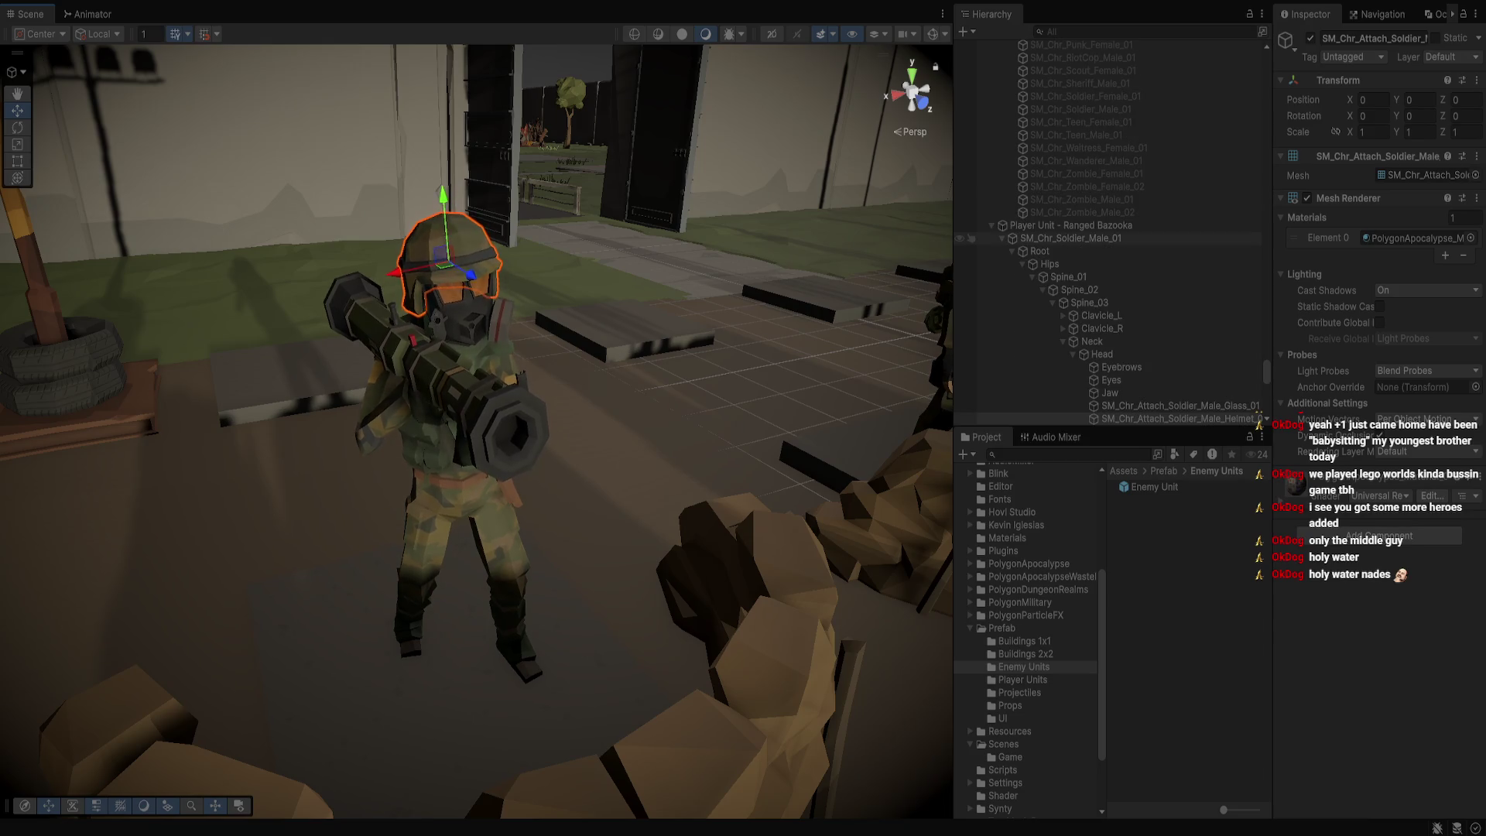
Review the Ranged Bazooka unit's Inspector, pan across the heroes, and start Play mode
click(1068, 225)
click(992, 225)
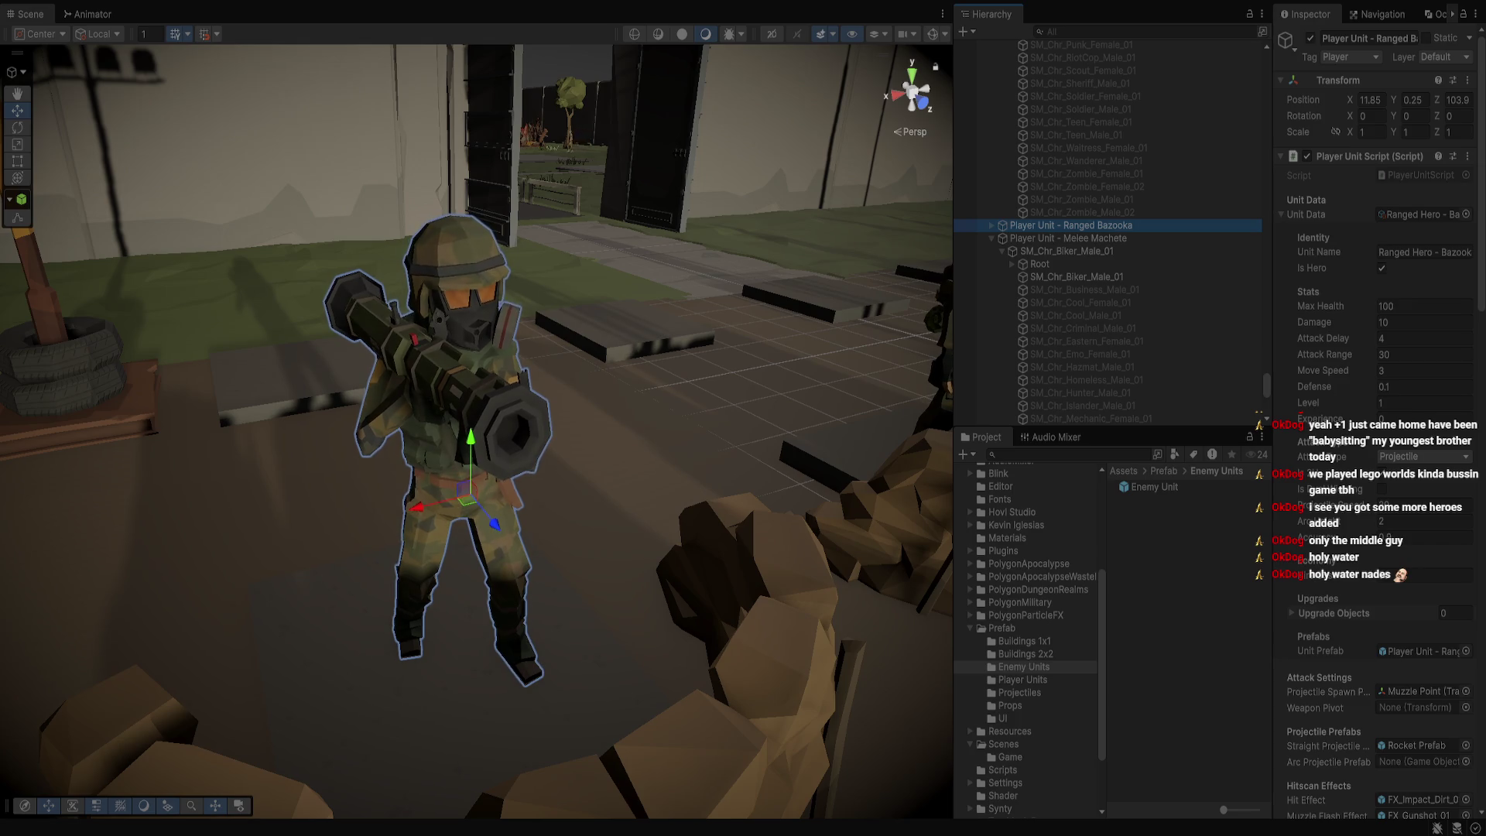
scroll(476, 432, down, 10)
key(d)
key(ctrl+p)
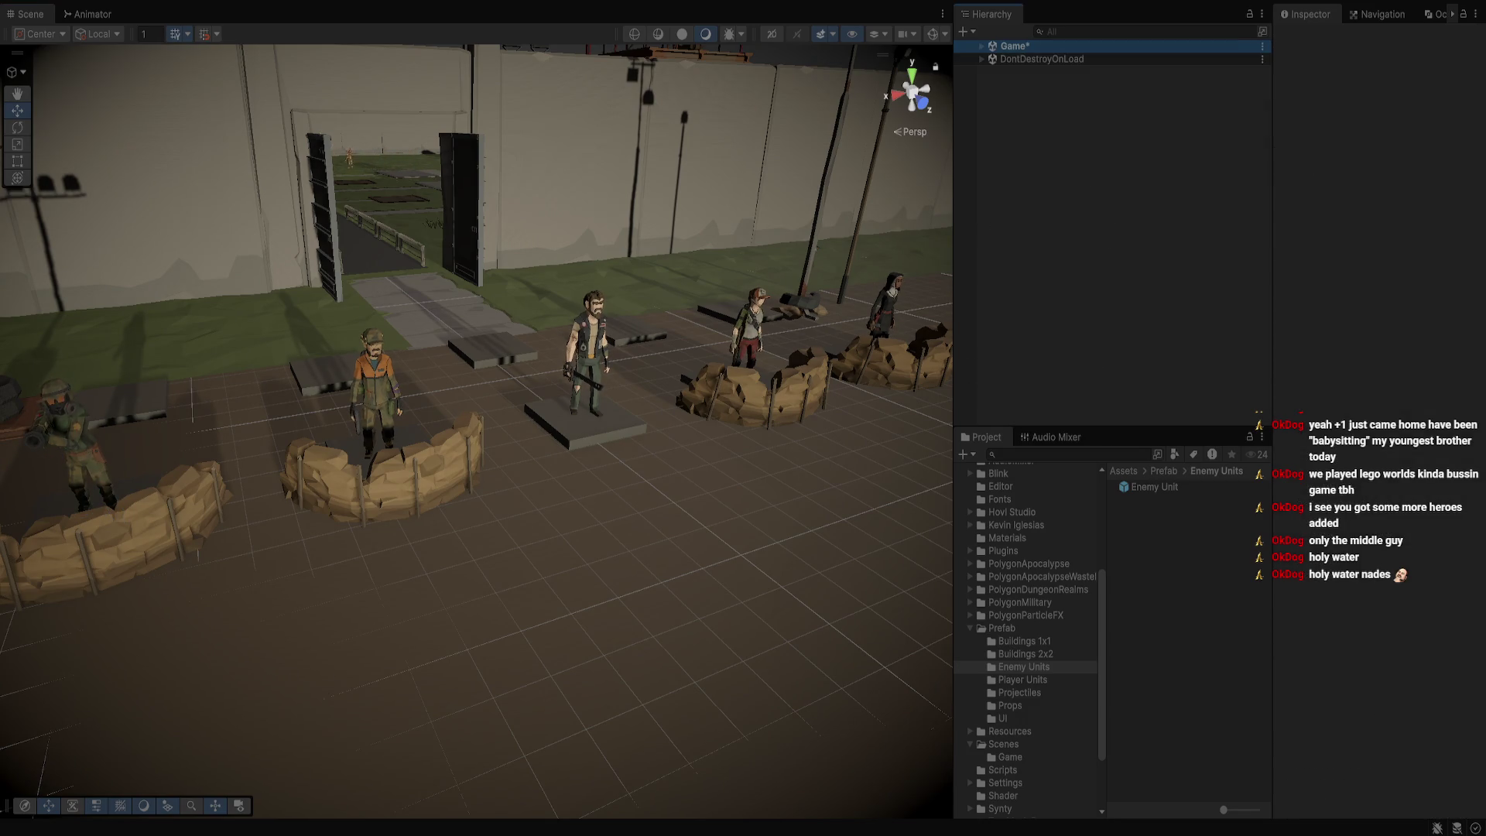
Set EnemyController Spawn Quantity to 2 and enable Spawning
click(966, 226)
click(1429, 353)
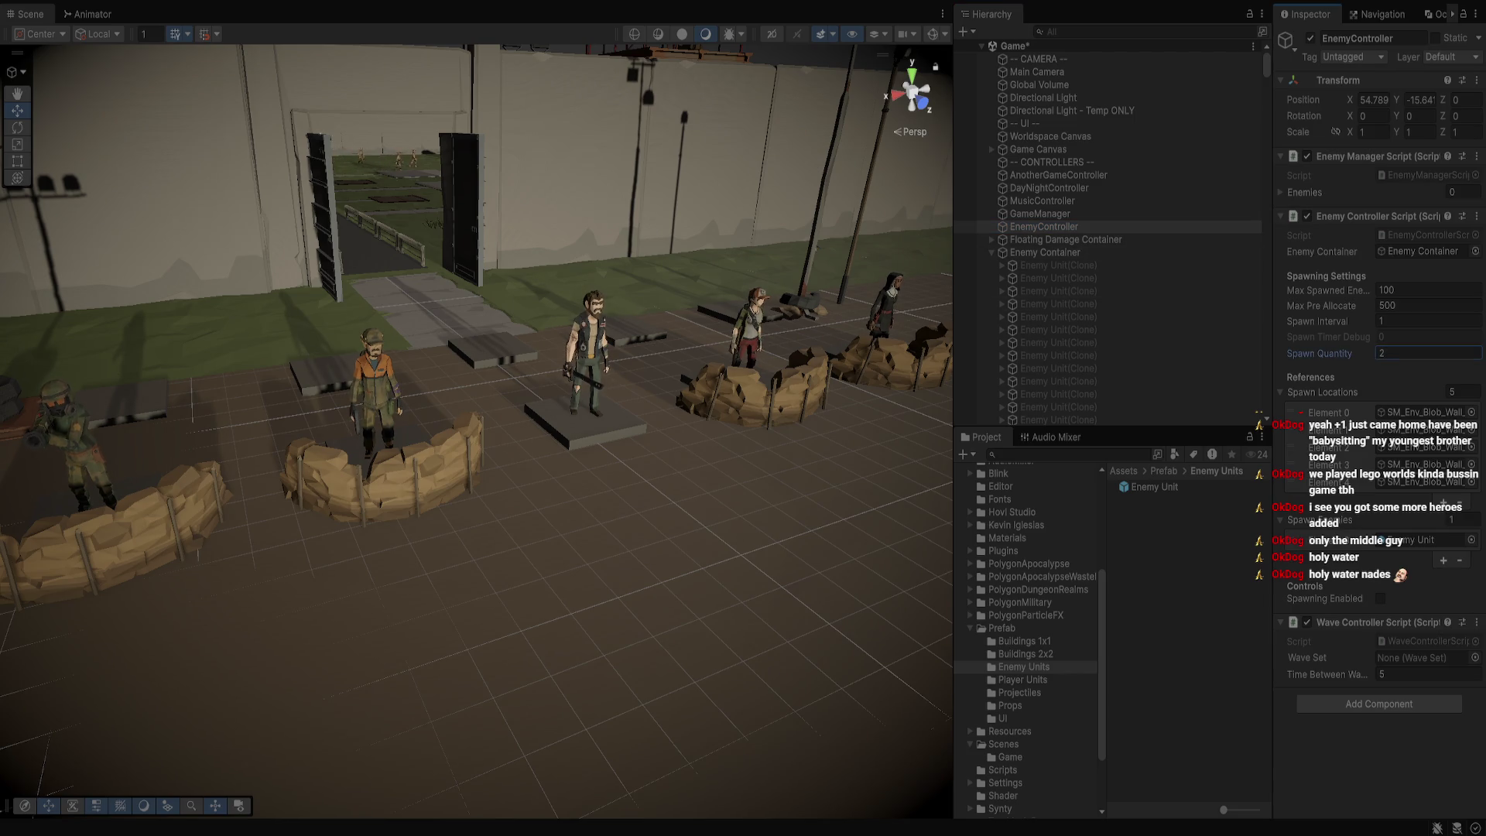
click(1380, 598)
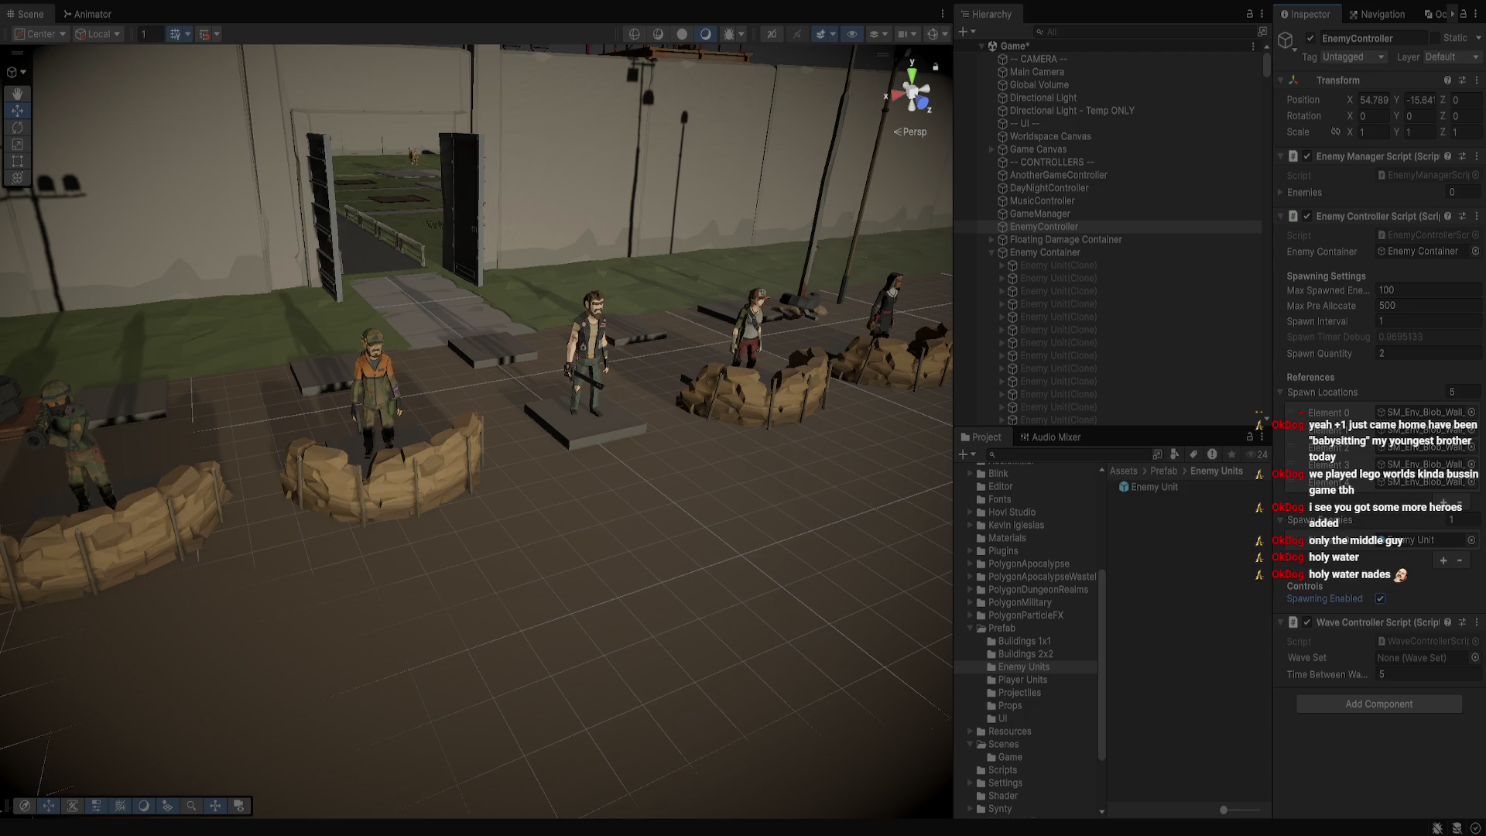
key(w)
key(s)
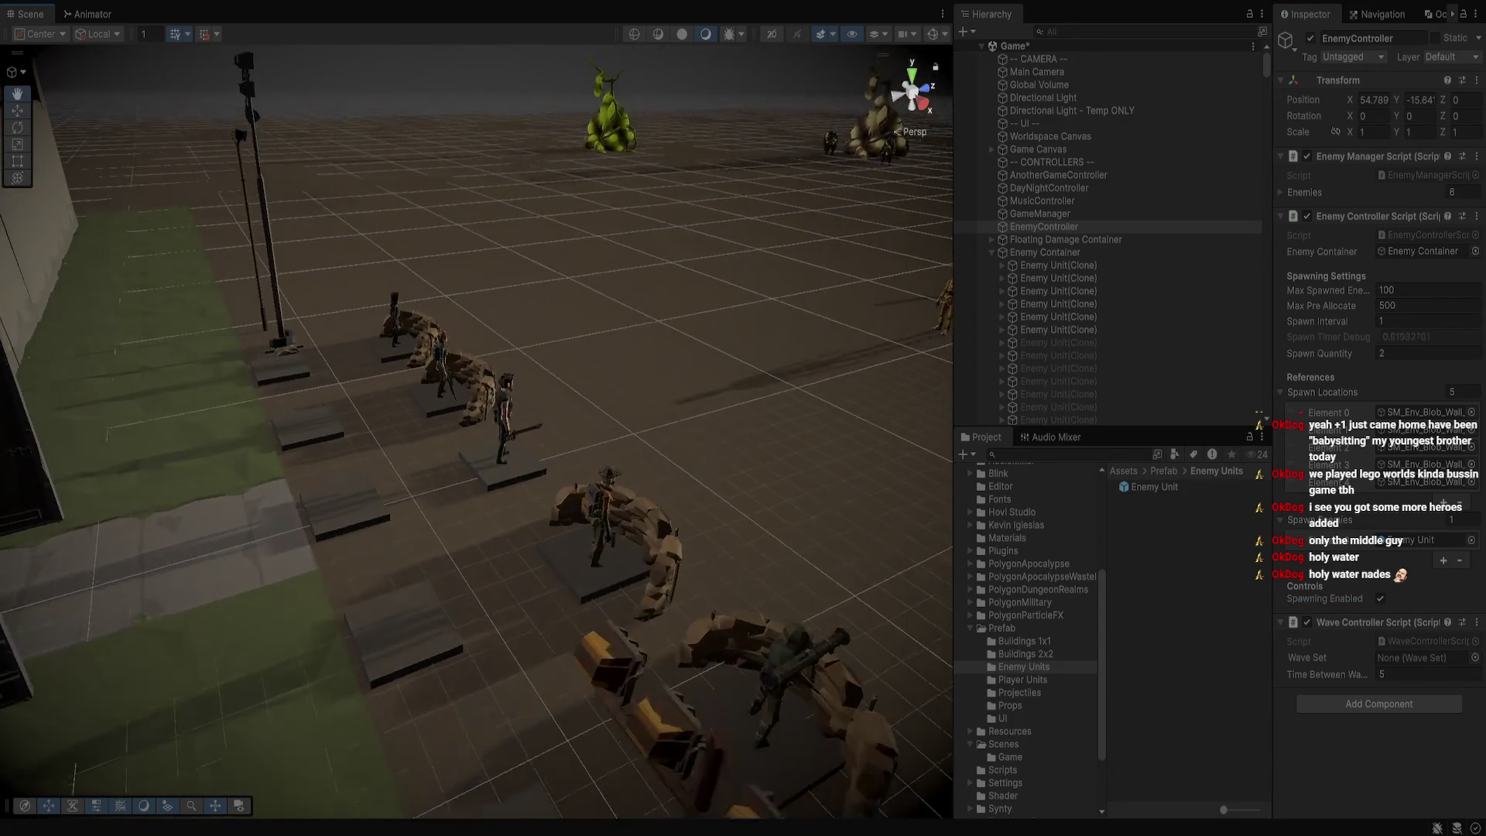
Deactivate the test Enemy Unit, then look over the field toward the AA gun turret
click(706, 249)
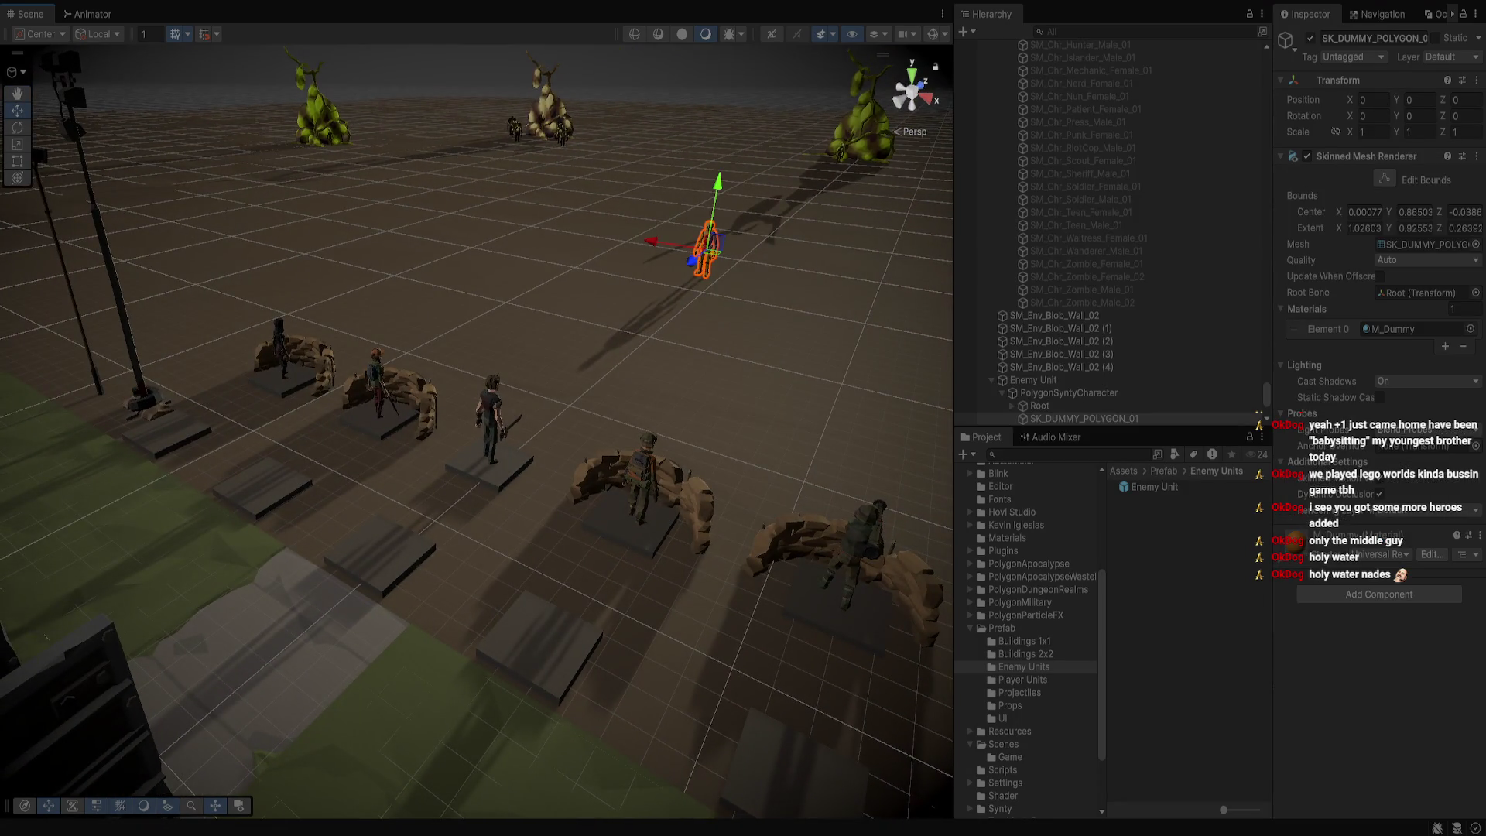
click(1033, 380)
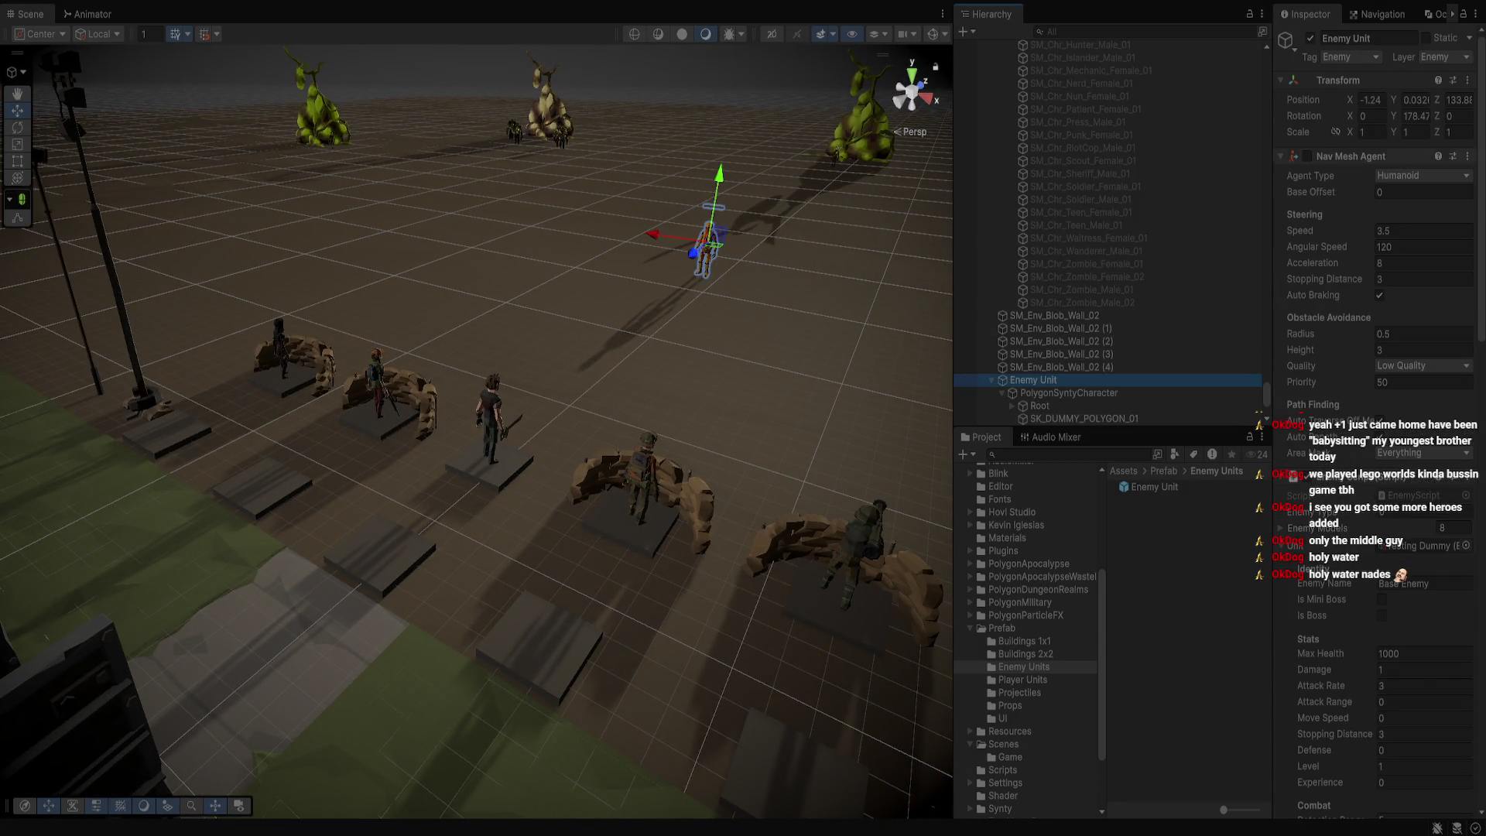
key(alt+shift+a)
click(696, 232)
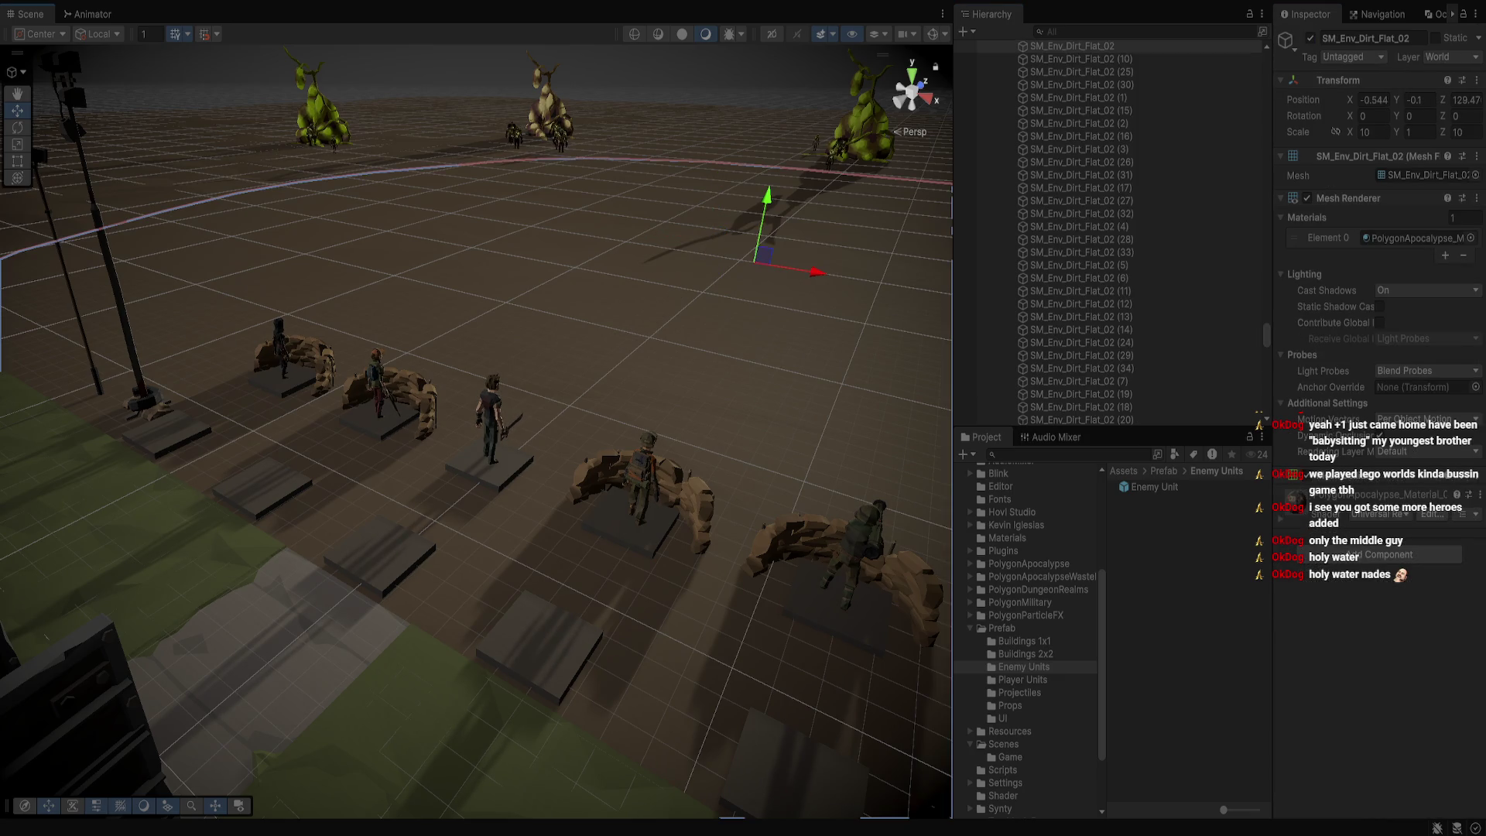
click(763, 259)
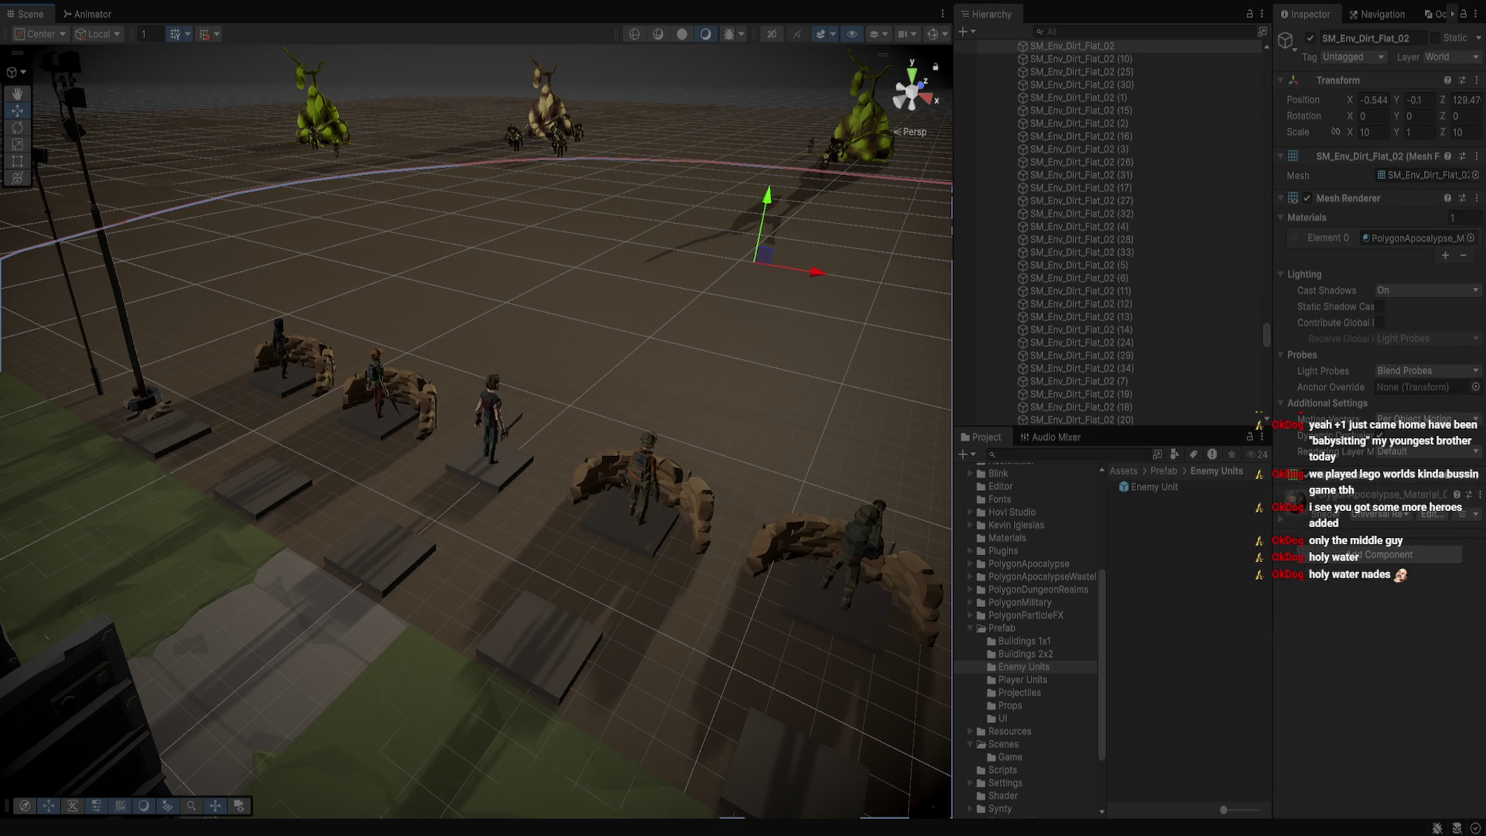
scroll(476, 434, up, 3)
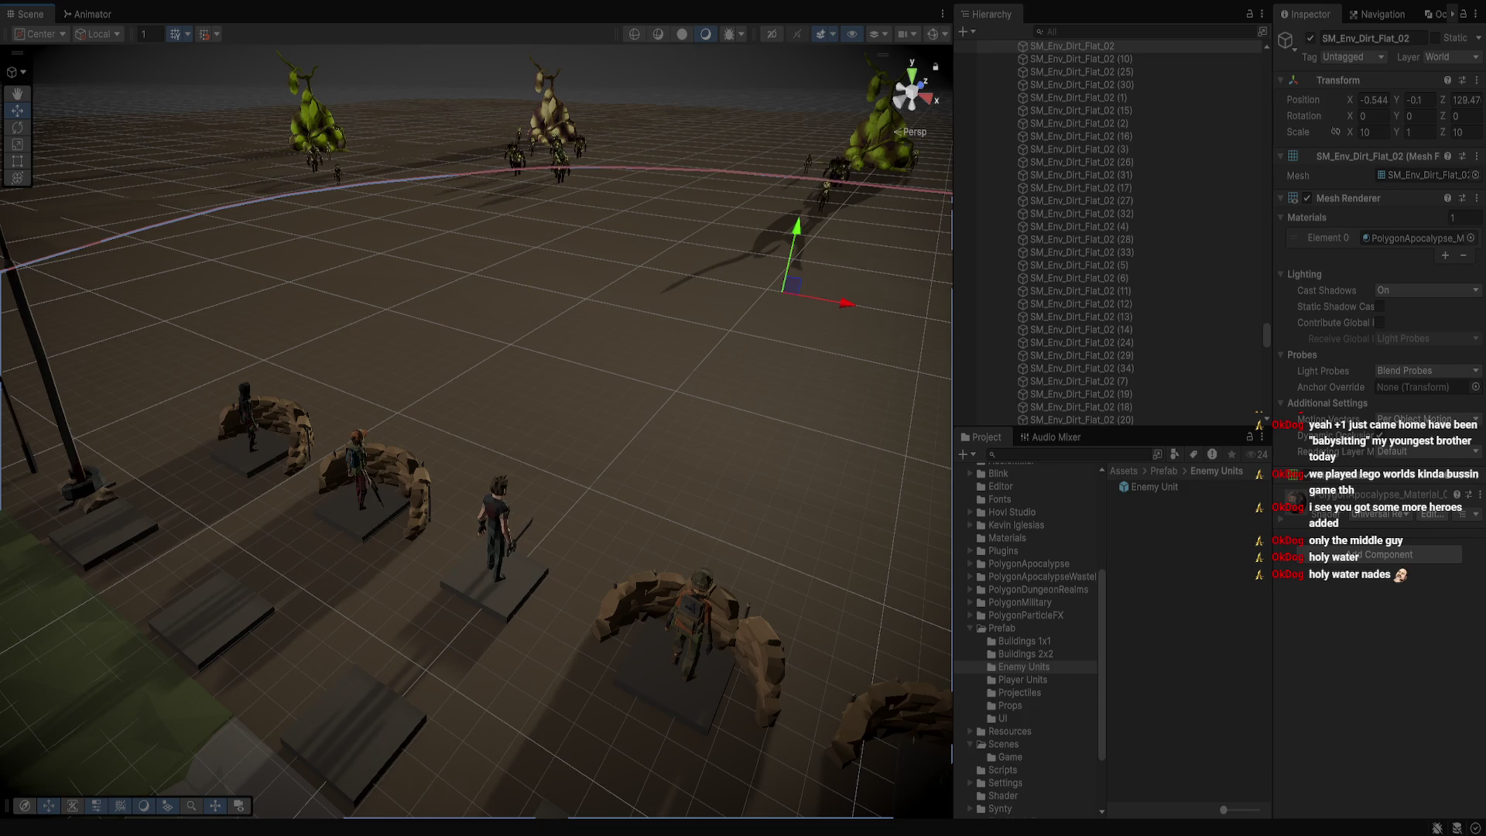
key(w)
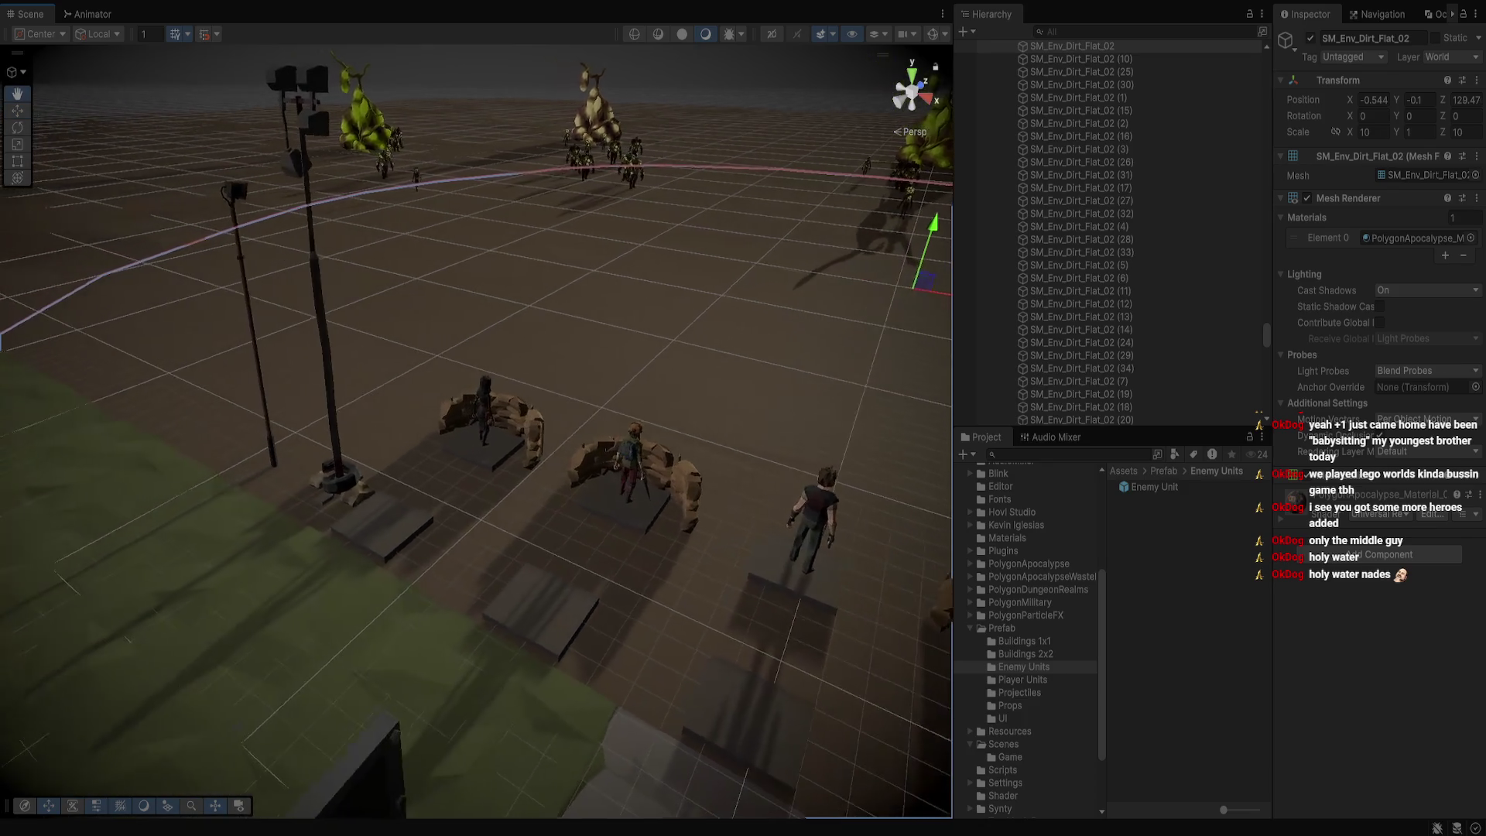
key(s)
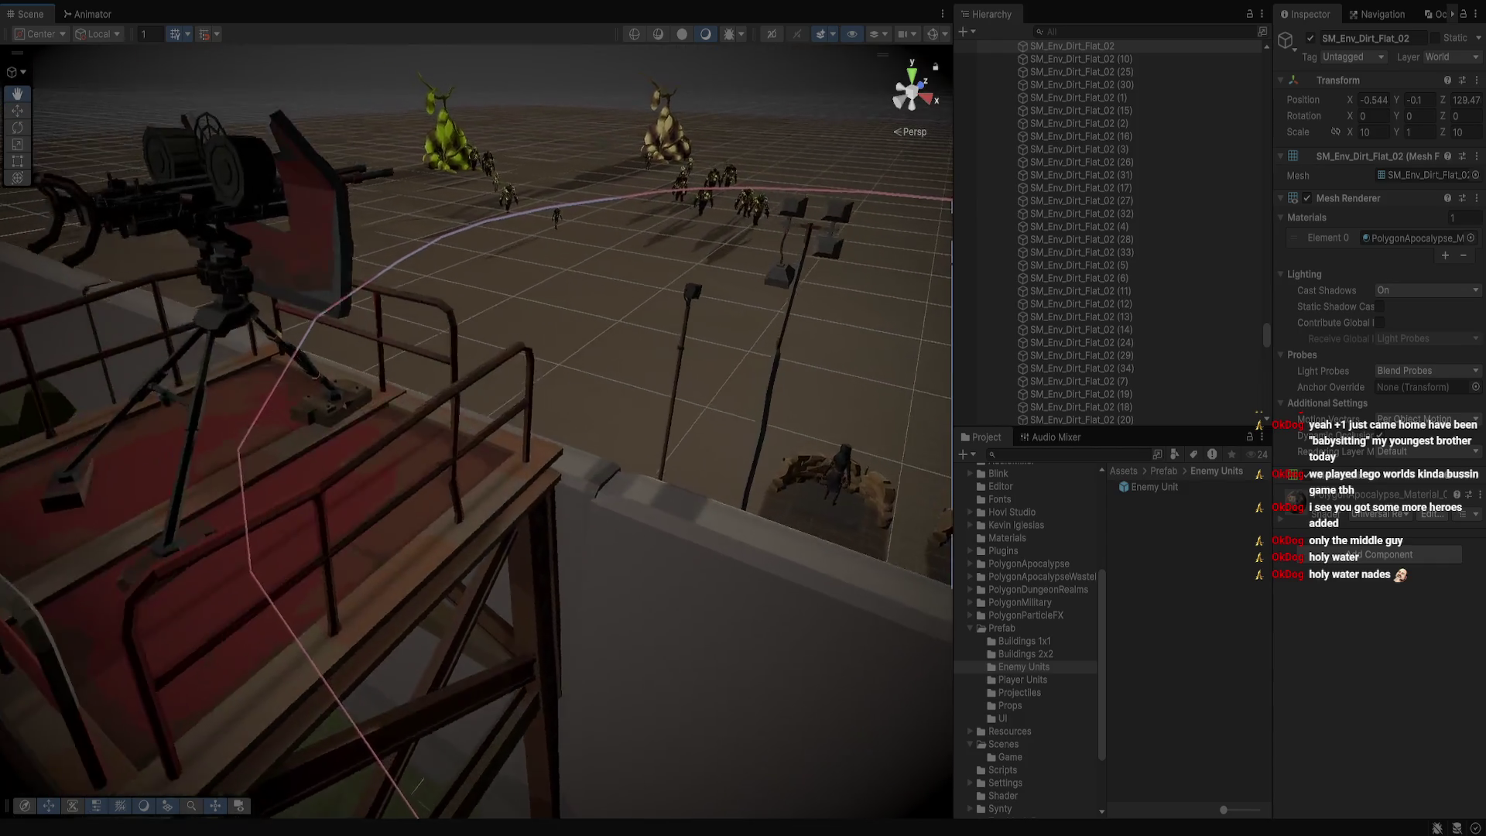
click(295, 435)
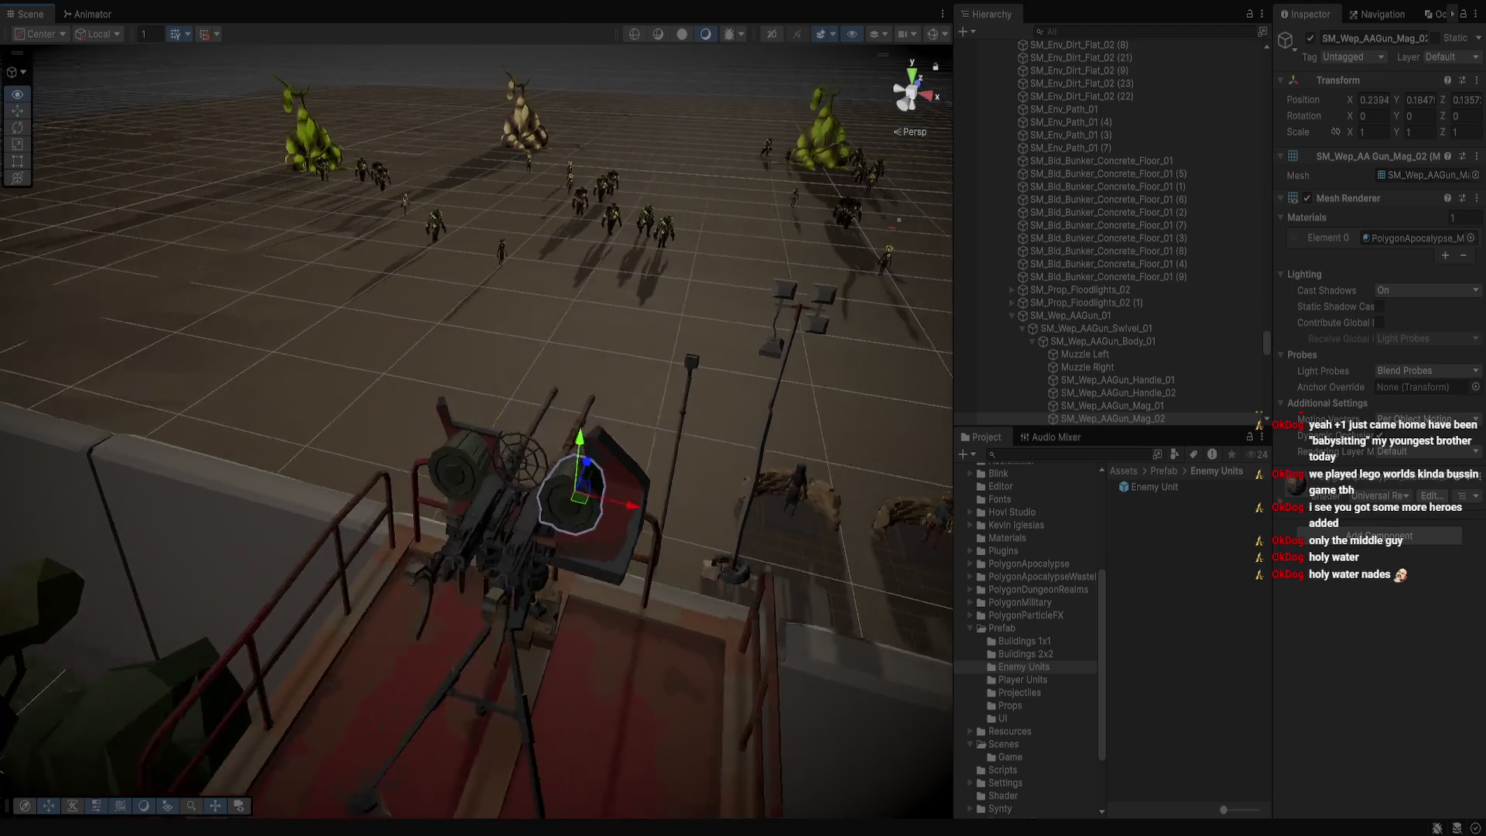
key(a)
key(w)
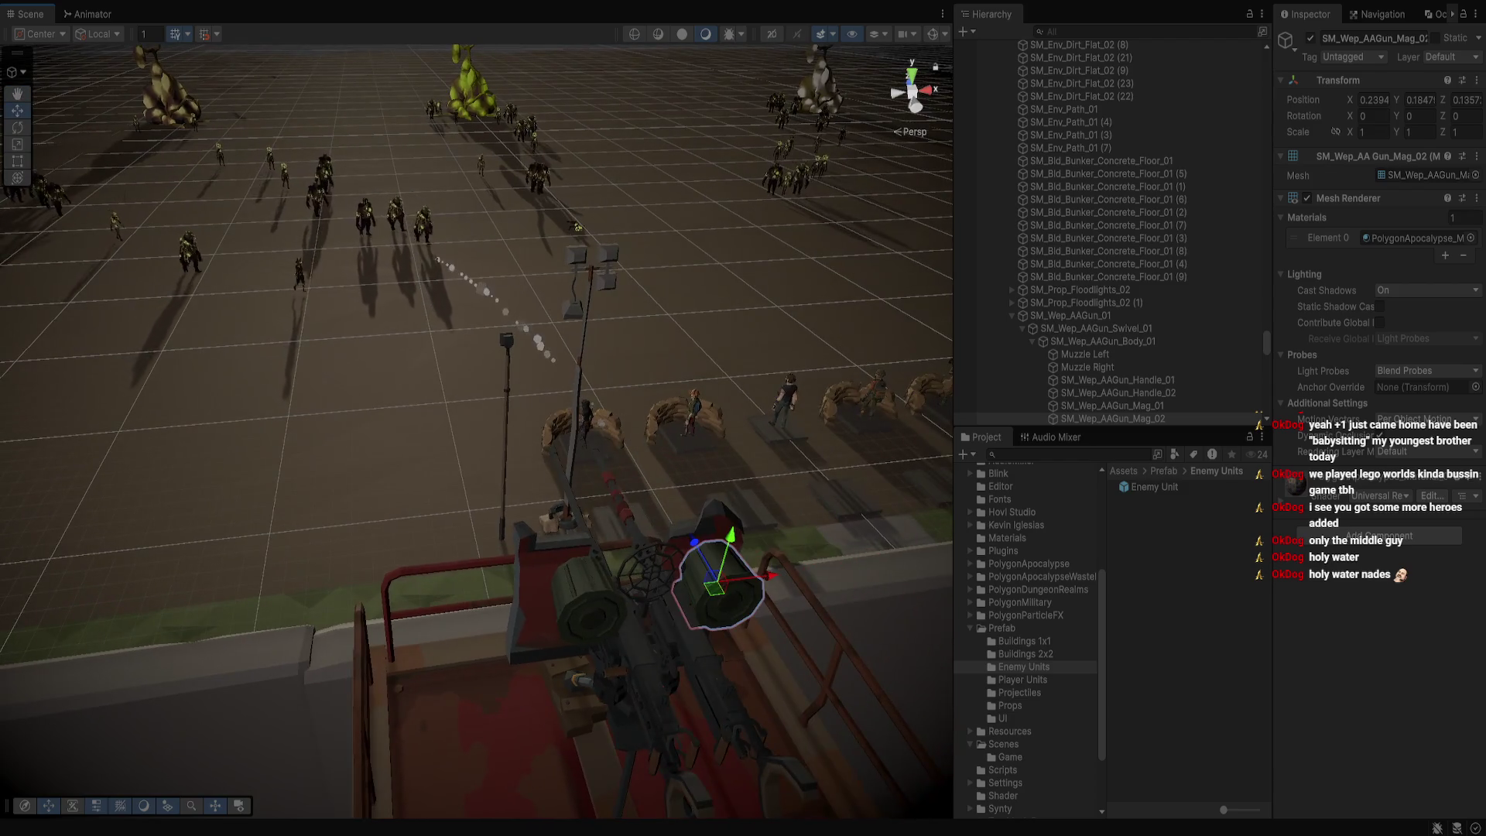
key(w)
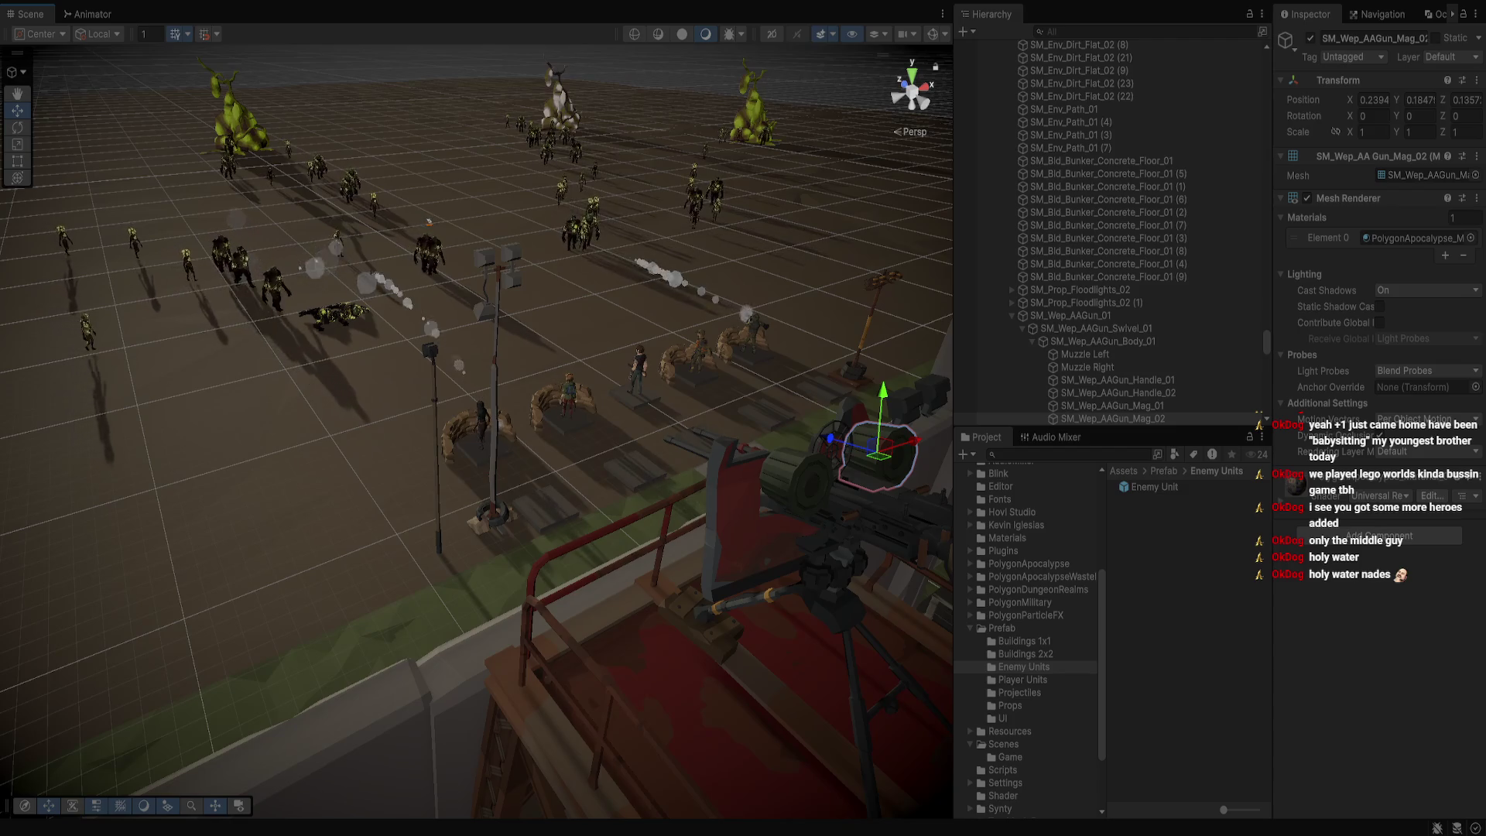
click(433, 256)
key(f)
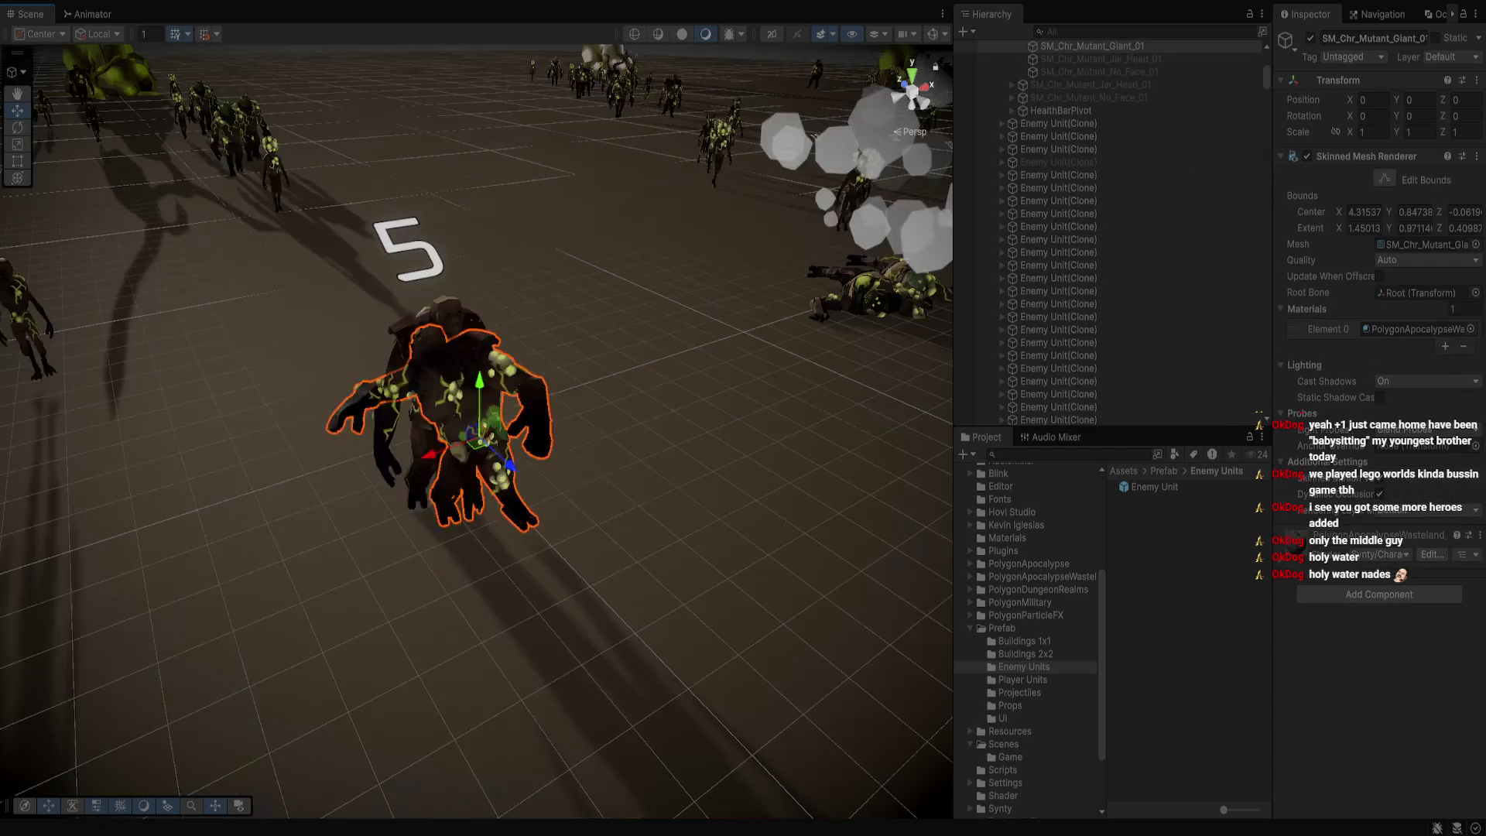
drag(476, 418, 786, 418)
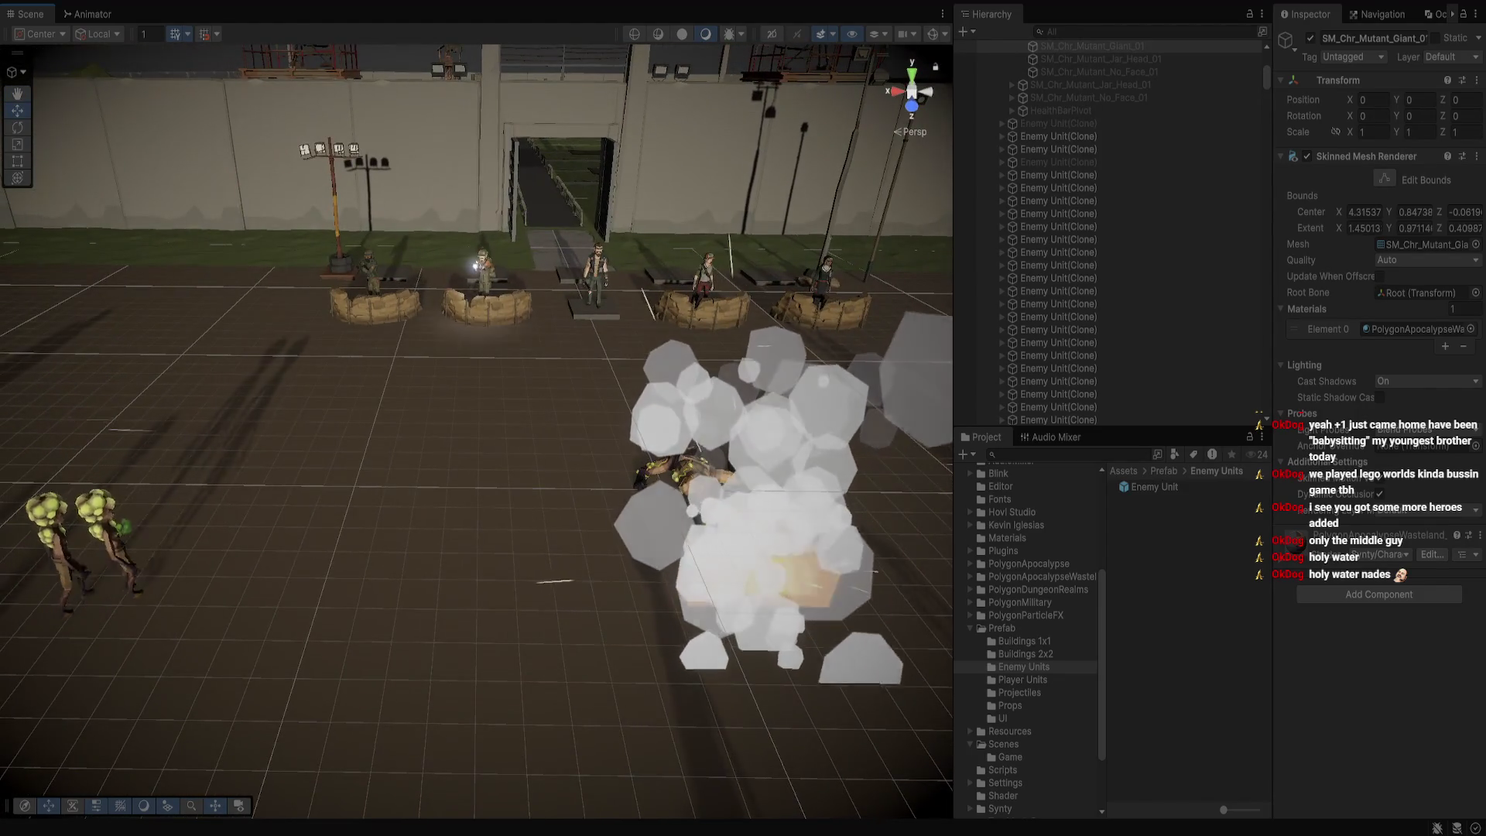
click(370, 273)
key(f)
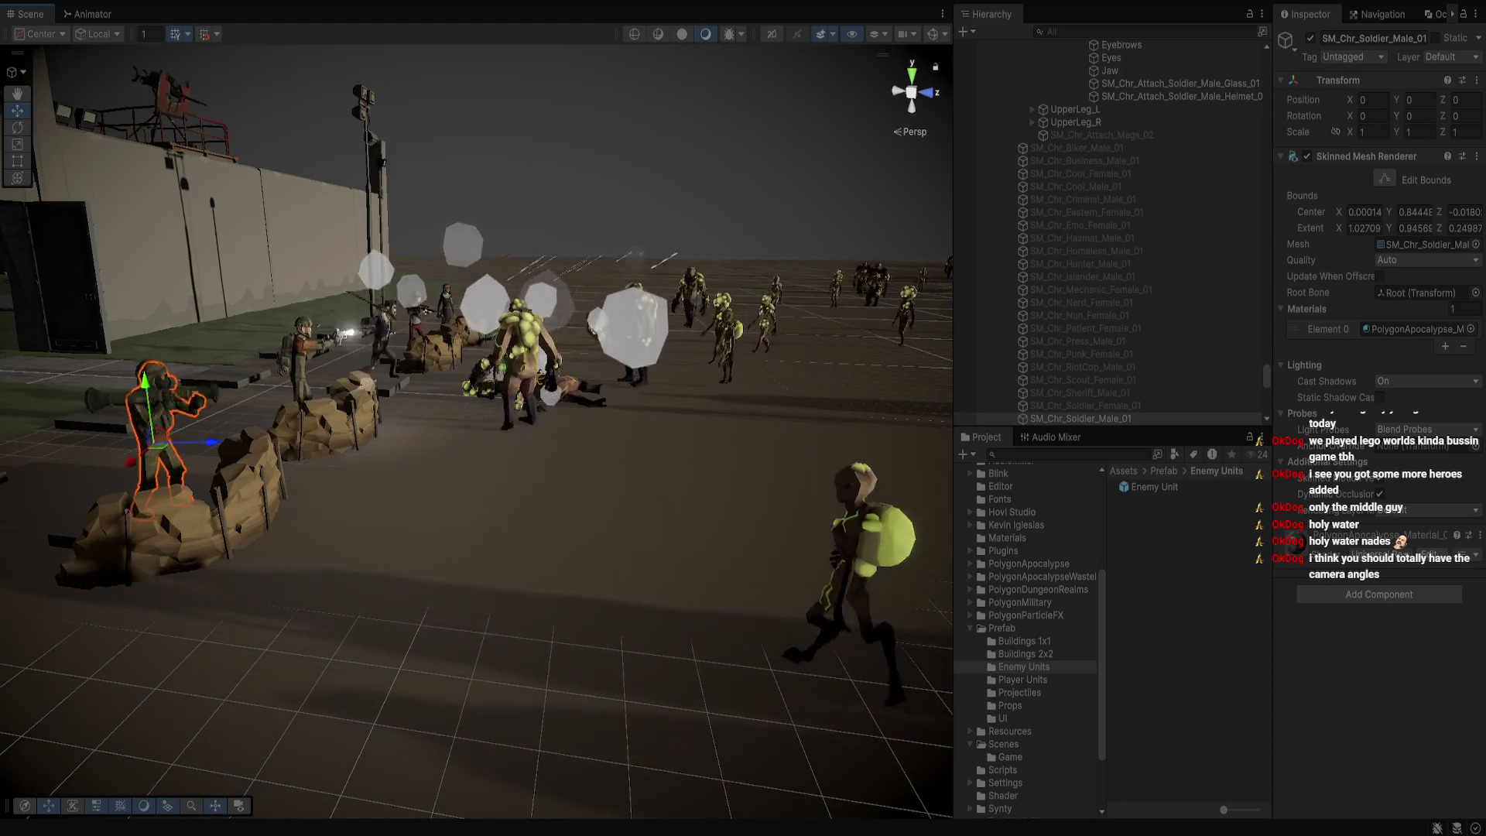
drag(477, 418, 452, 424)
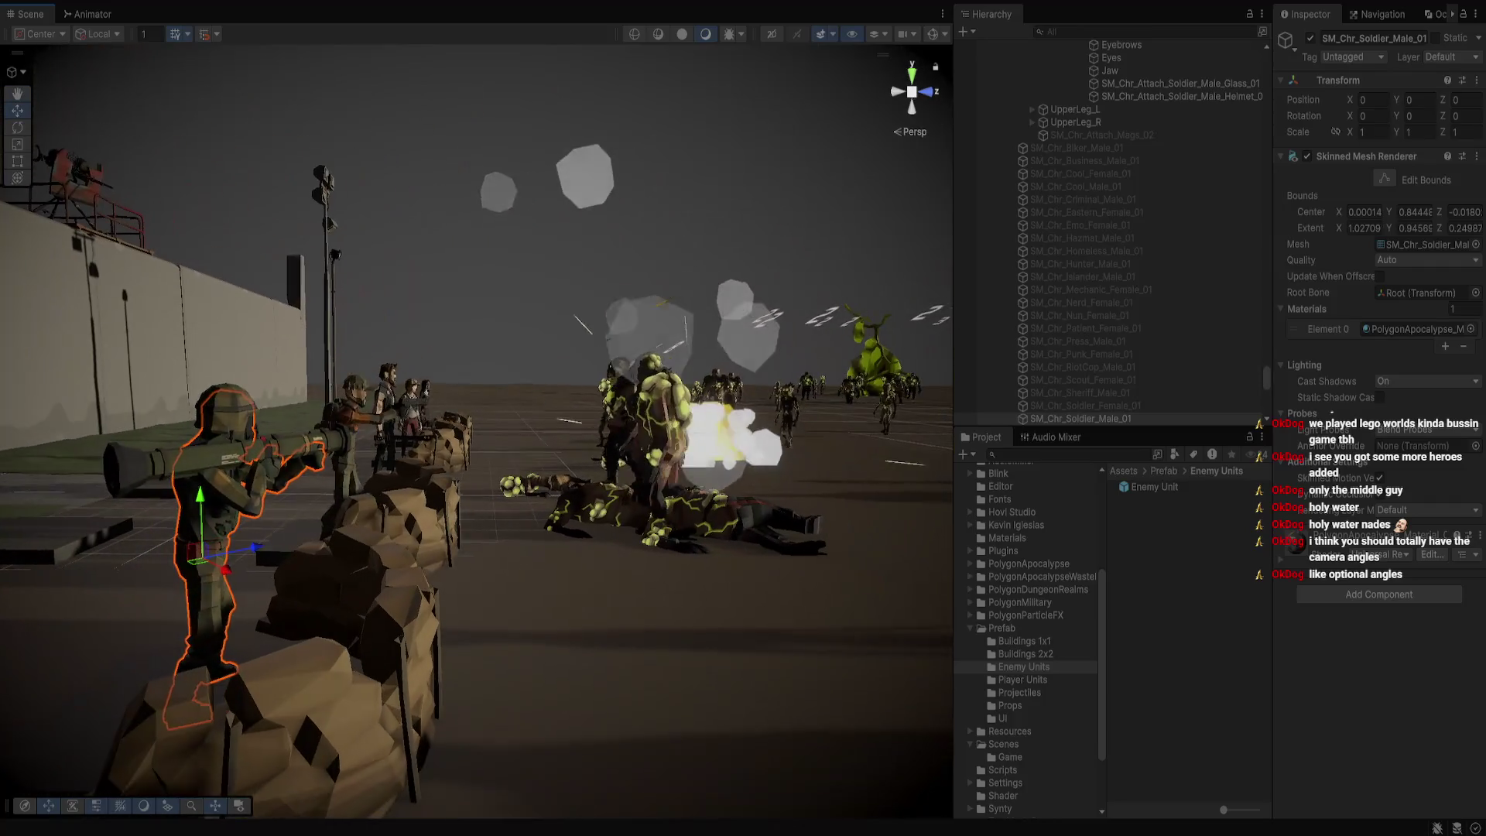
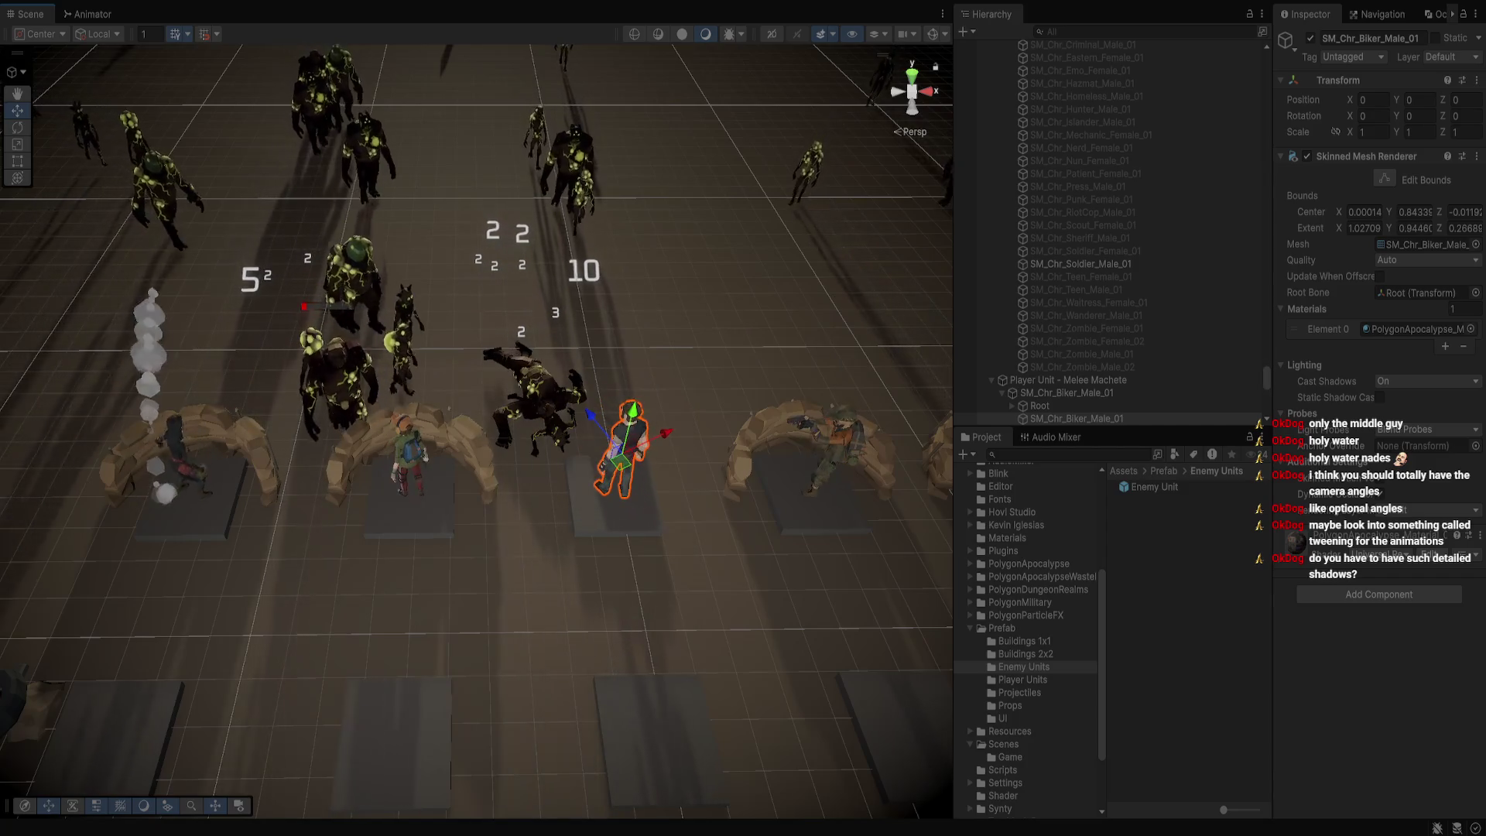
Pan the Scene view toward the battle and select Player Unit - Ranged Bazooka
key(a)
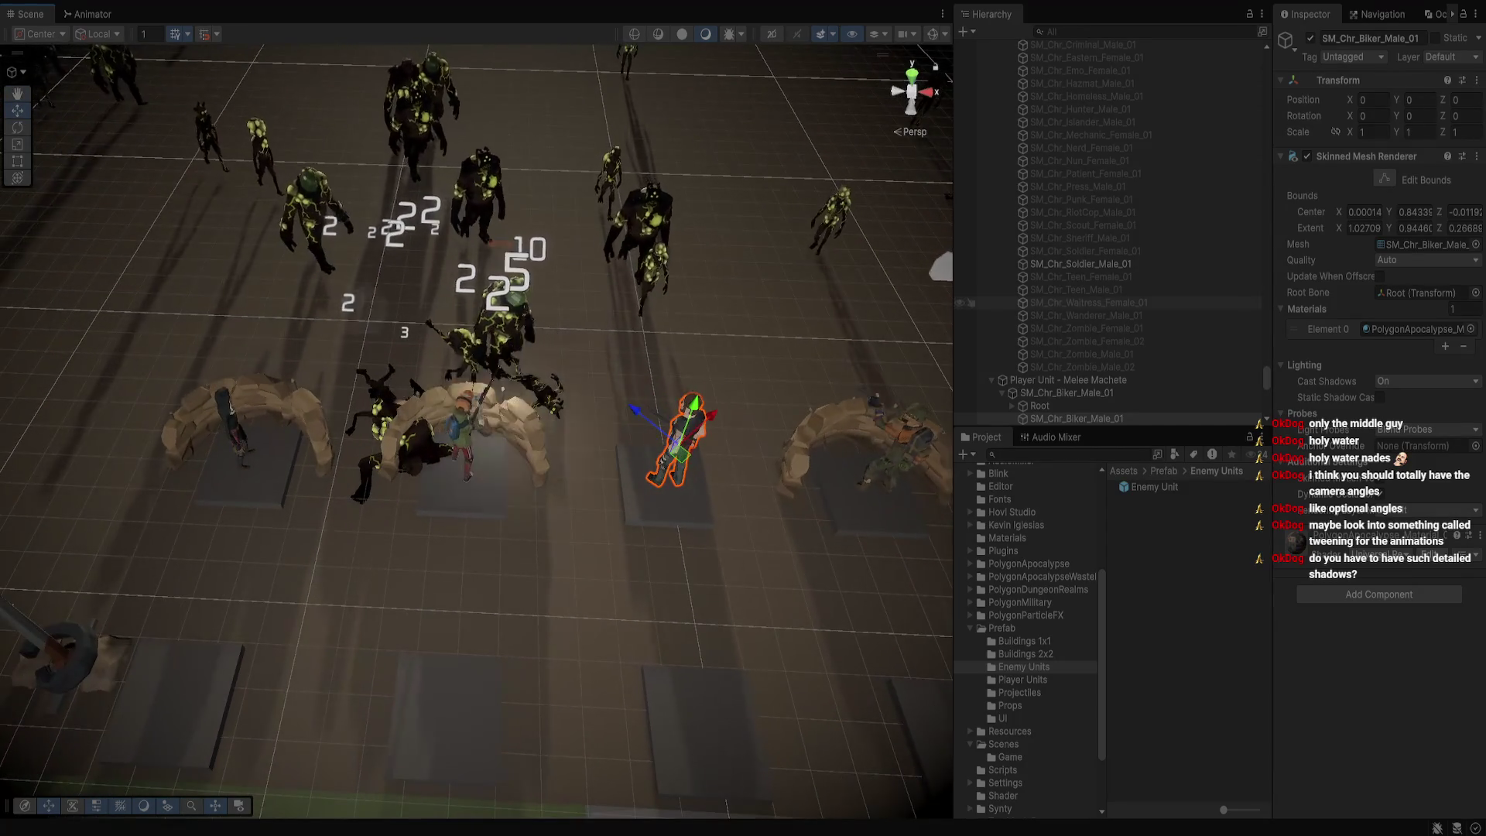
click(1065, 335)
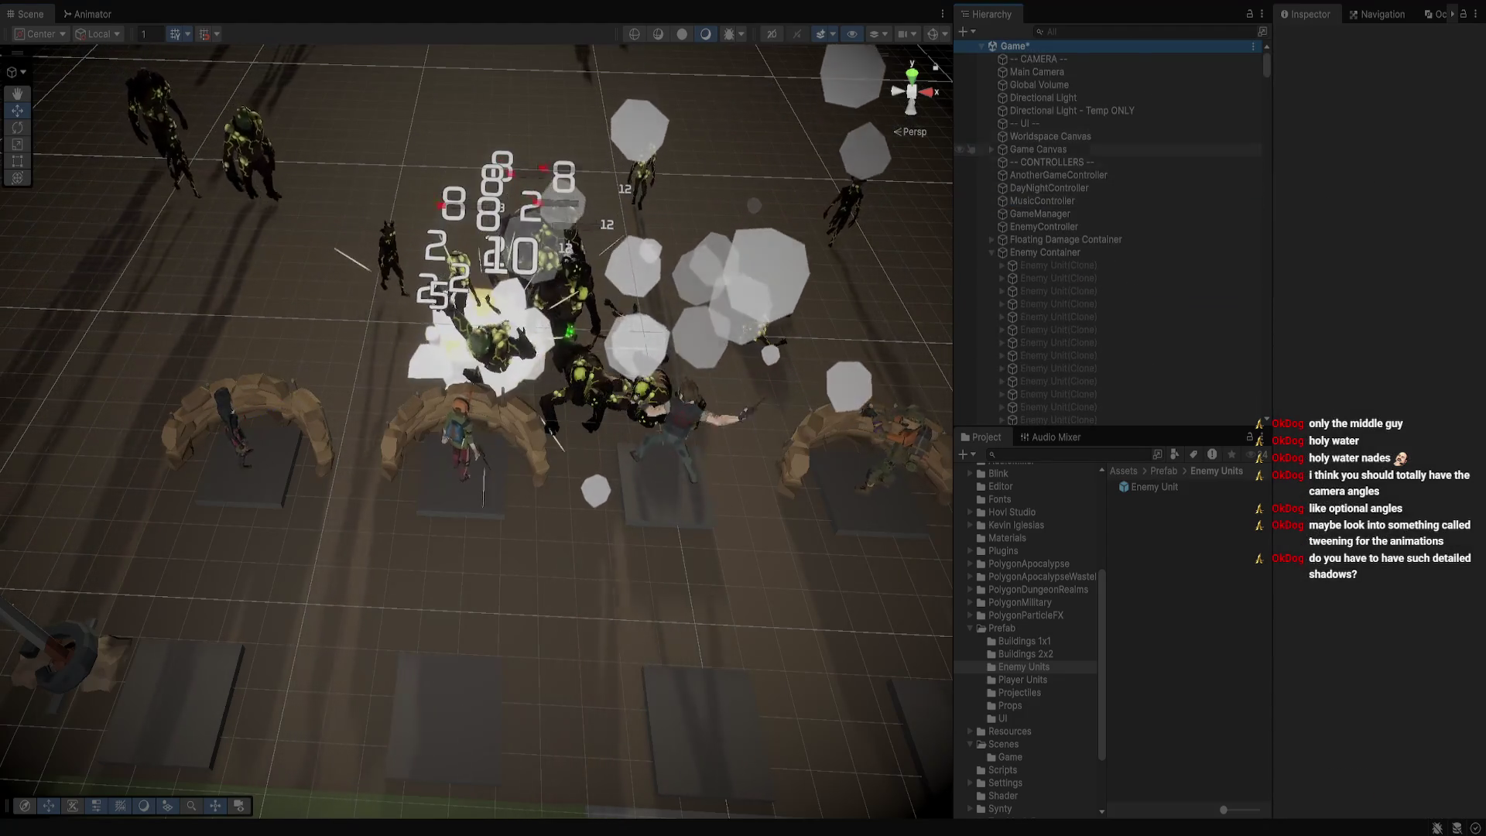
Select the Main Camera and scroll through its Inspector settings
click(1038, 59)
click(1037, 72)
scroll(1377, 387, down, 5)
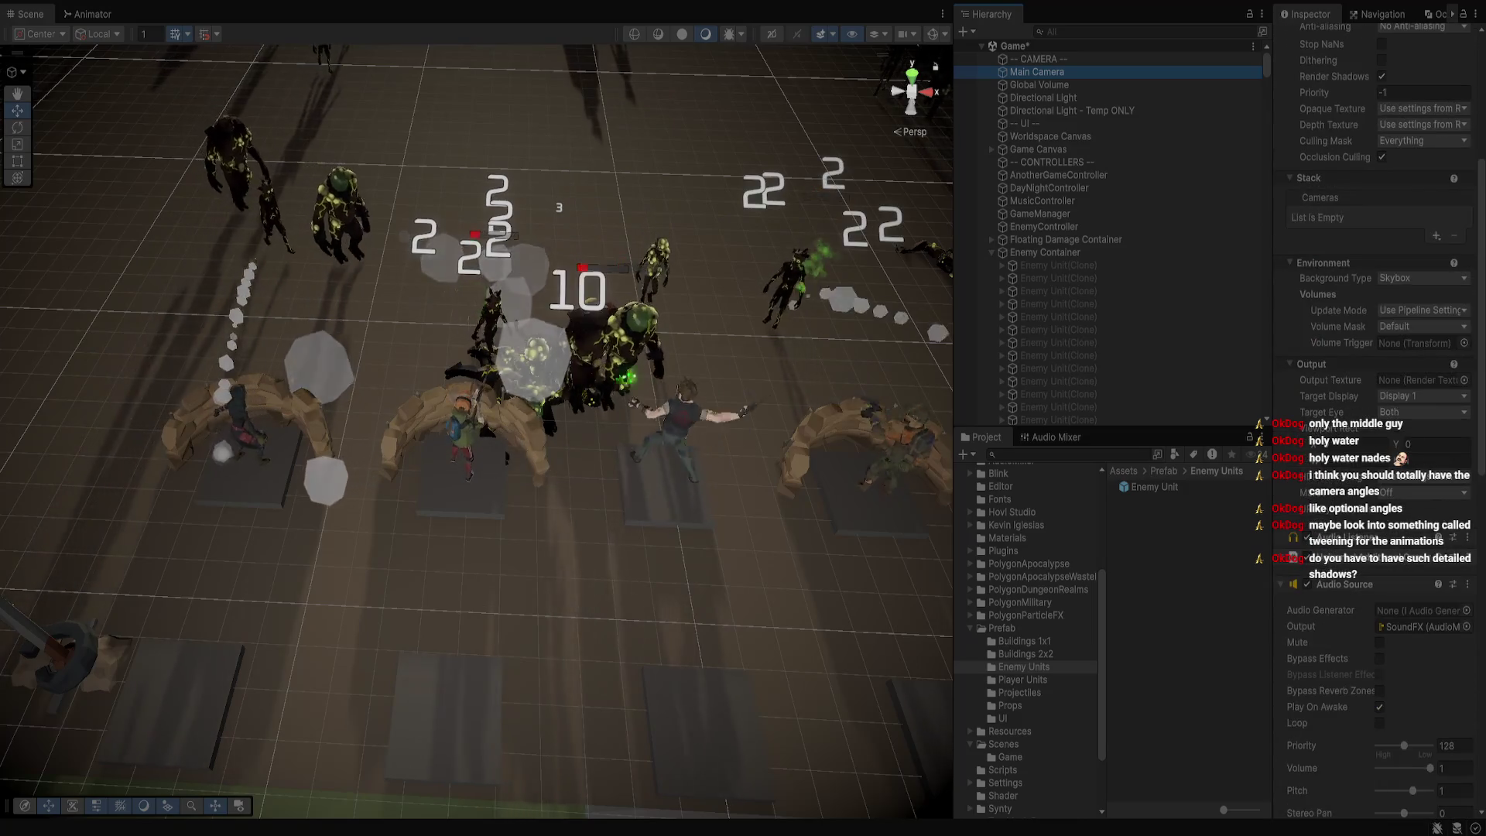
scroll(1378, 387, down, 2)
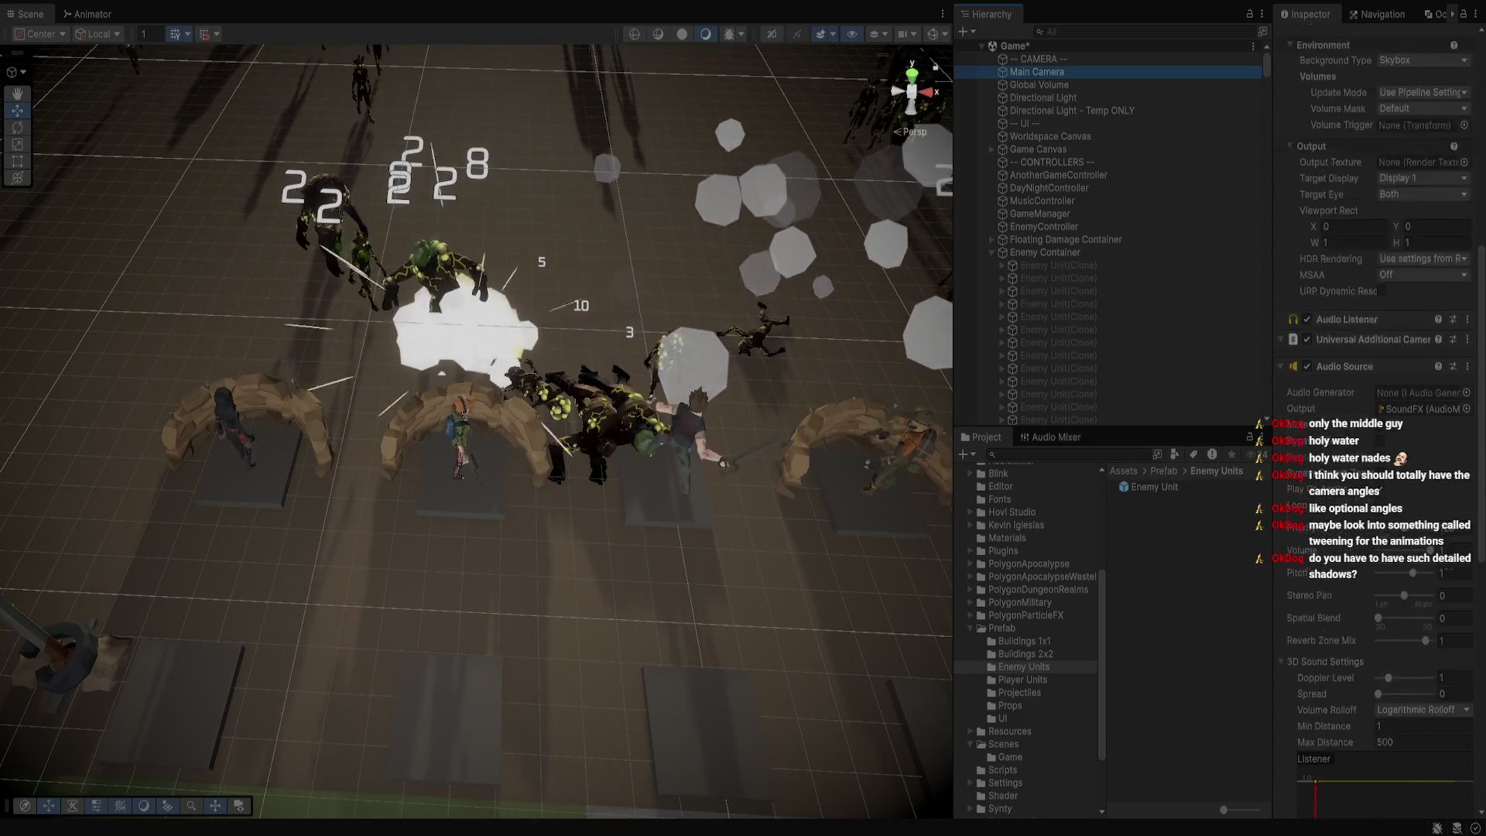
scroll(1378, 388, up, 6)
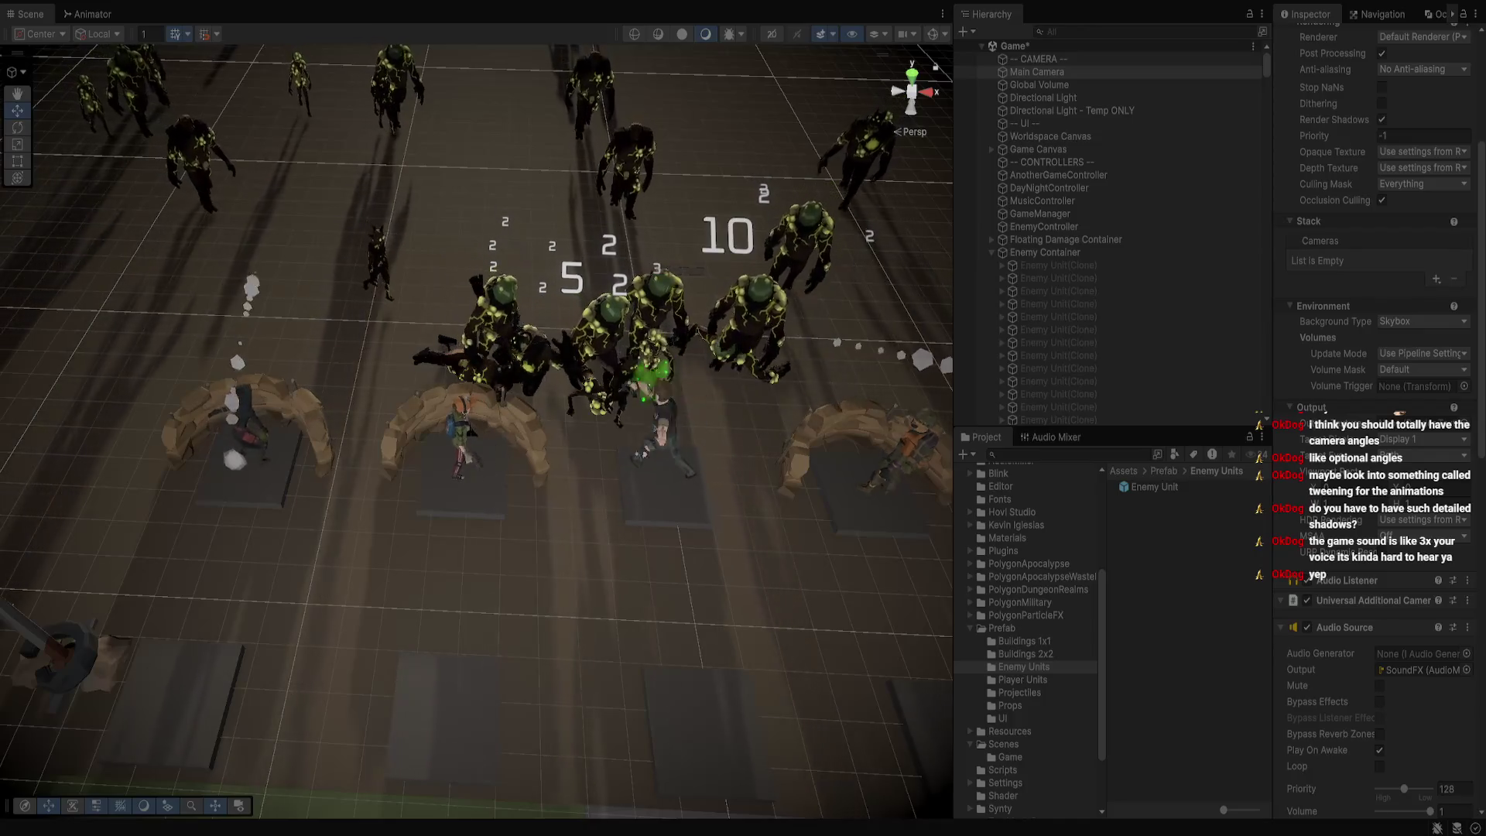
Fly the Scene view over the battlefield, then show the Settings folder's render assets
drag(477, 309, 449, 302)
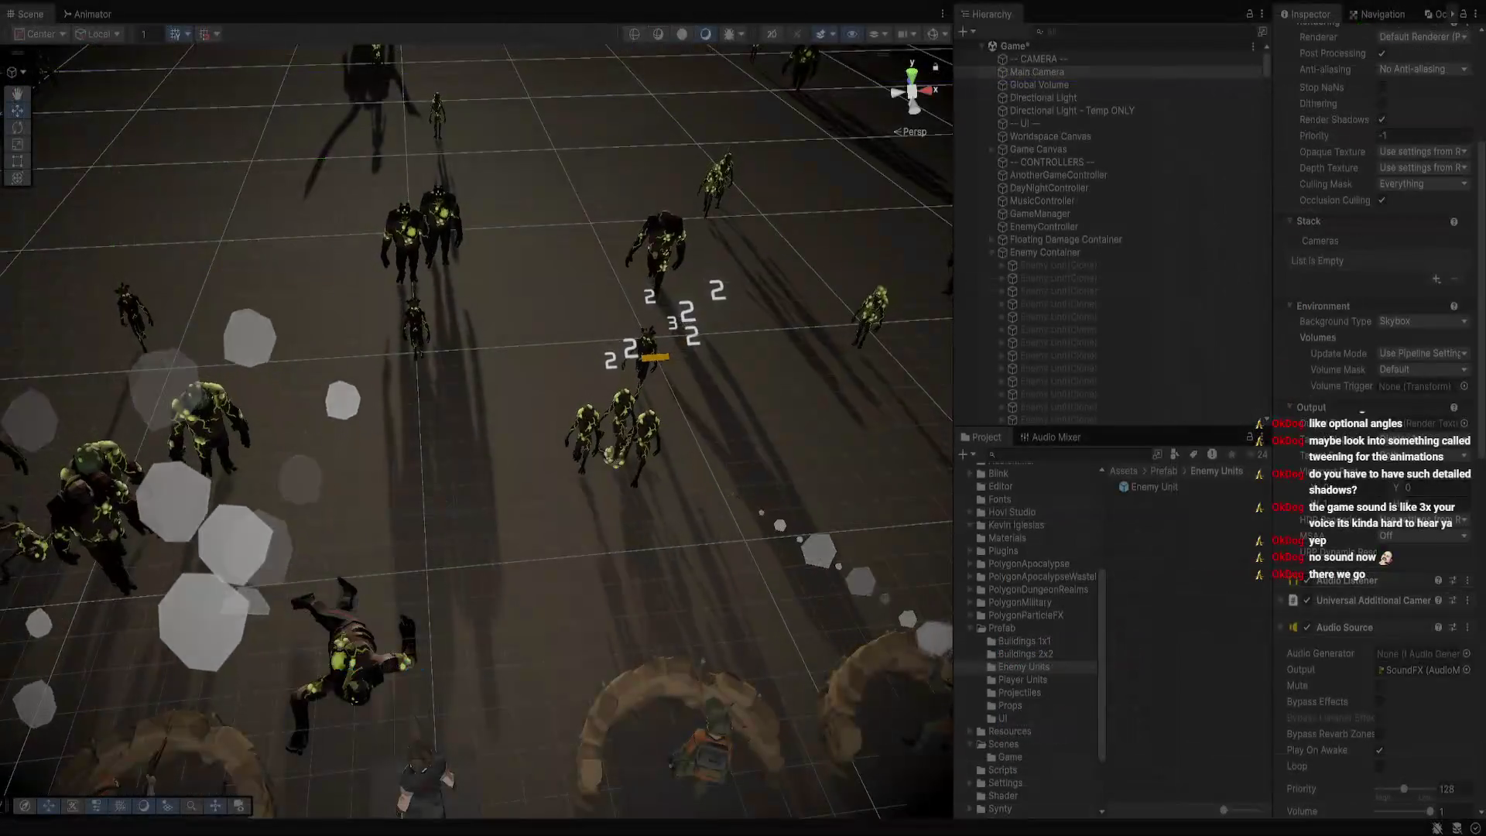
key(w)
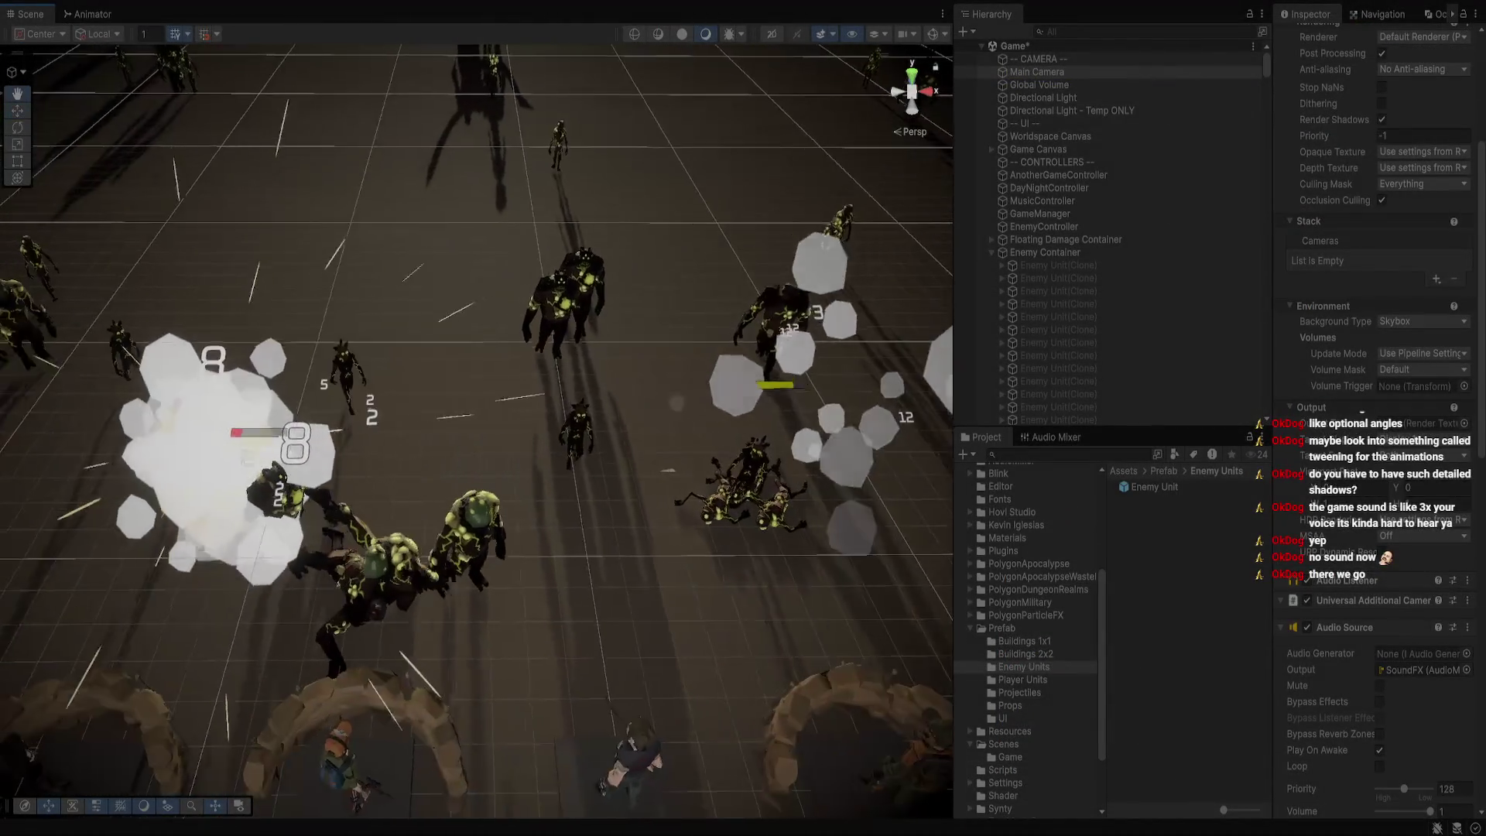
scroll(476, 418, up, 5)
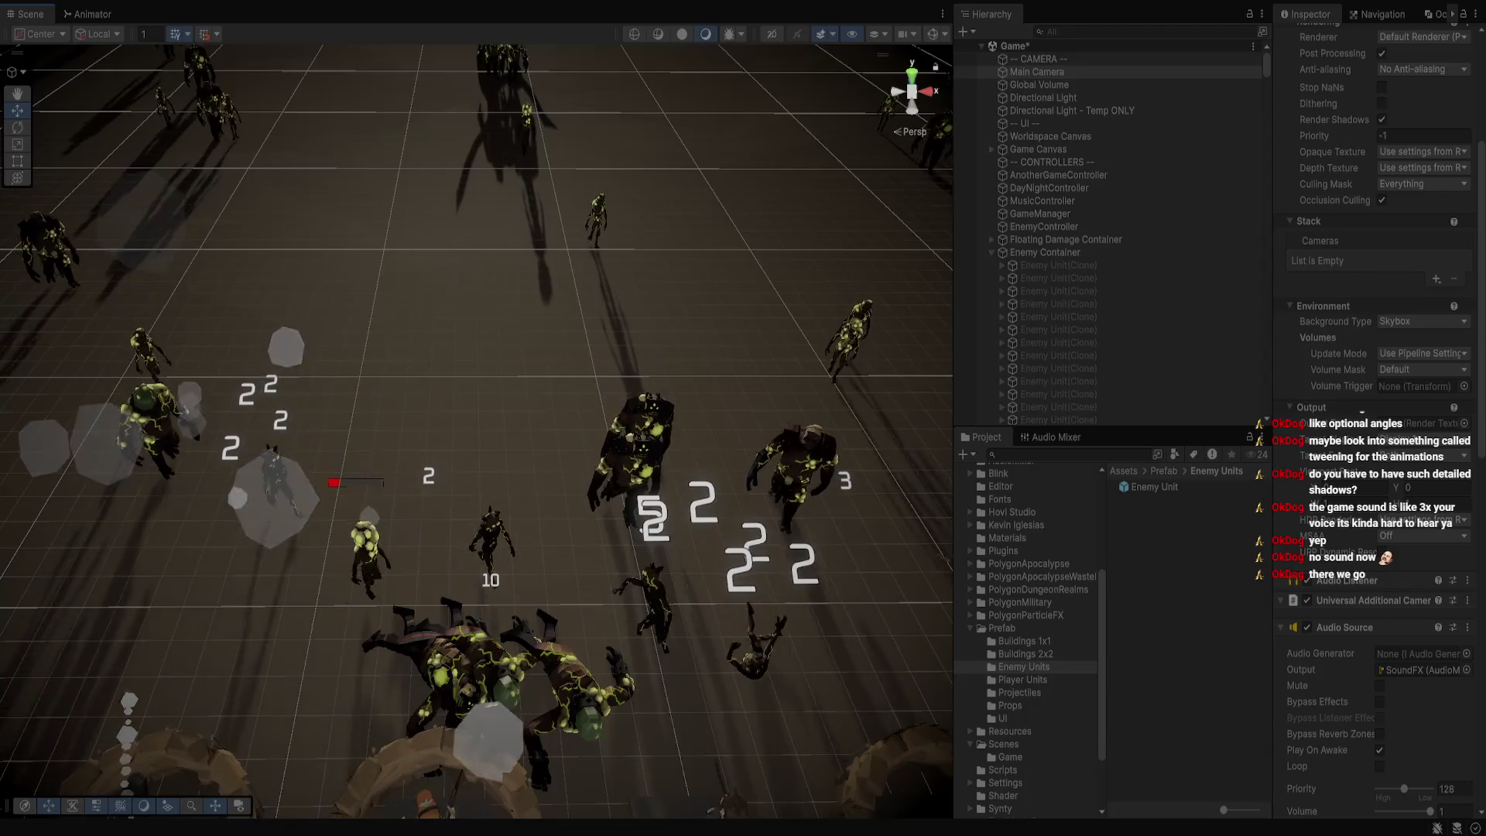
scroll(476, 418, down, 5)
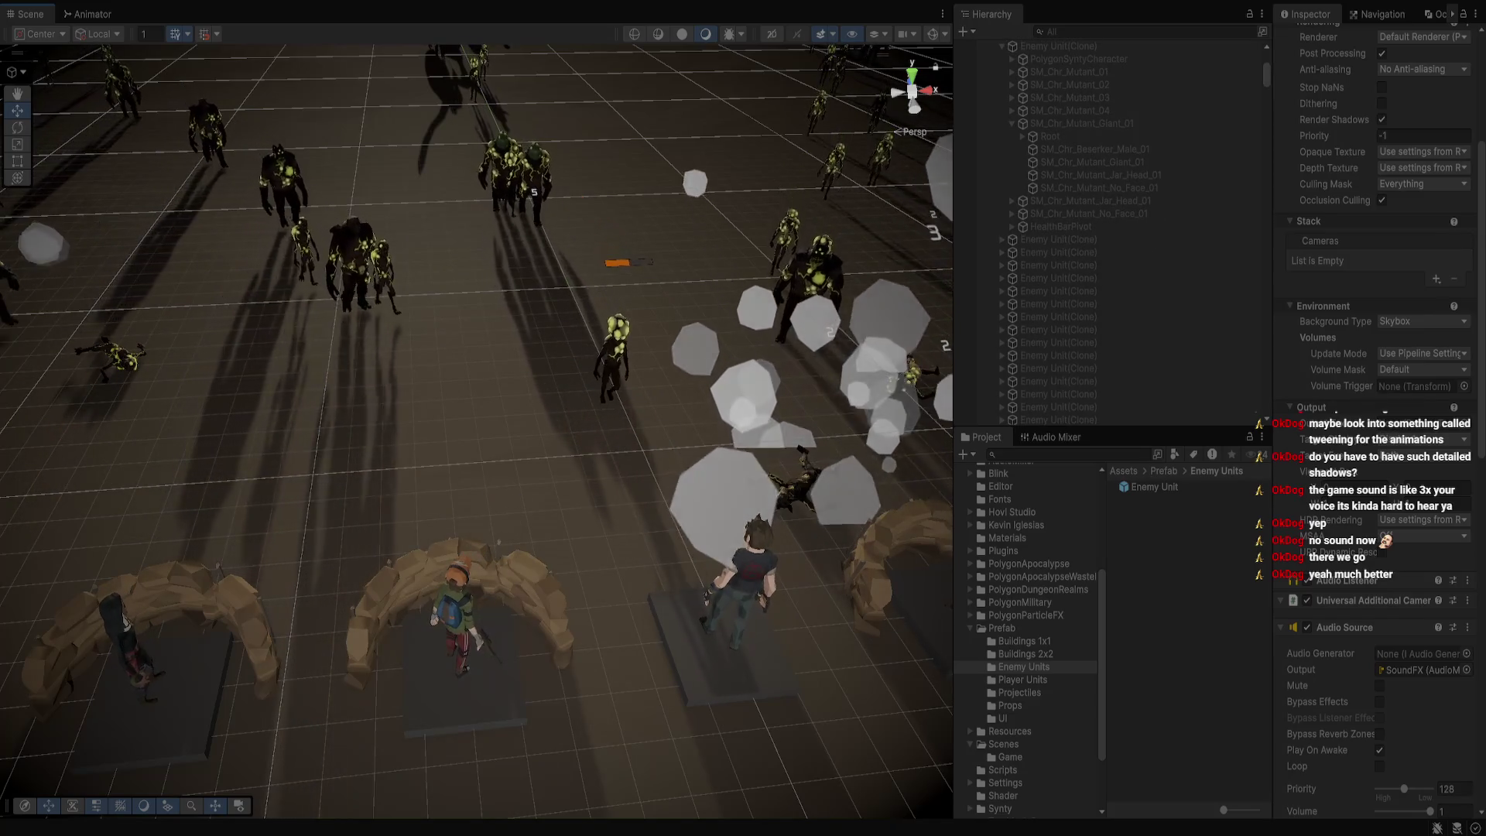
scroll(1030, 635, down, 3)
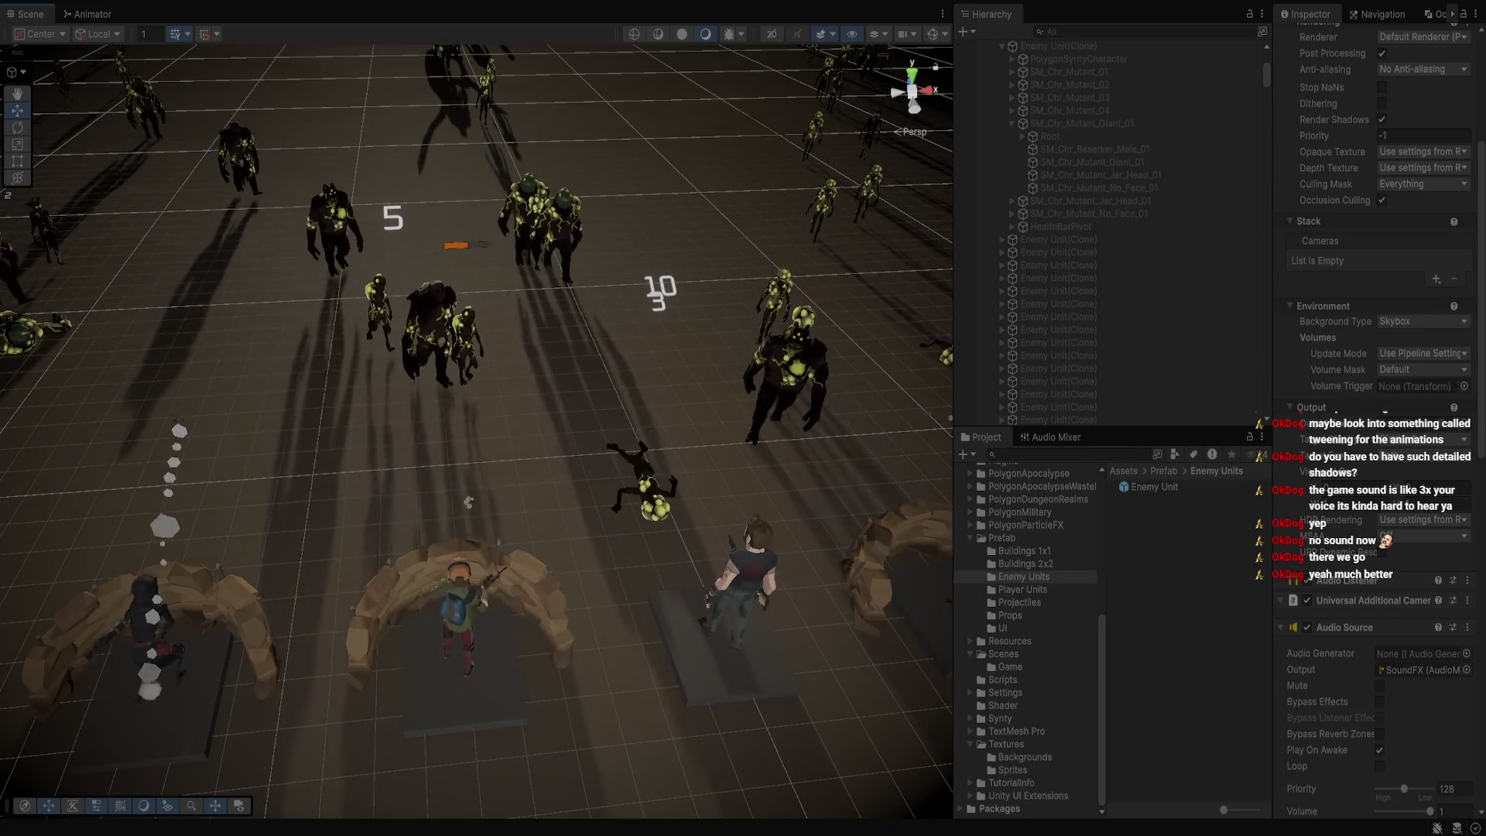
click(1006, 692)
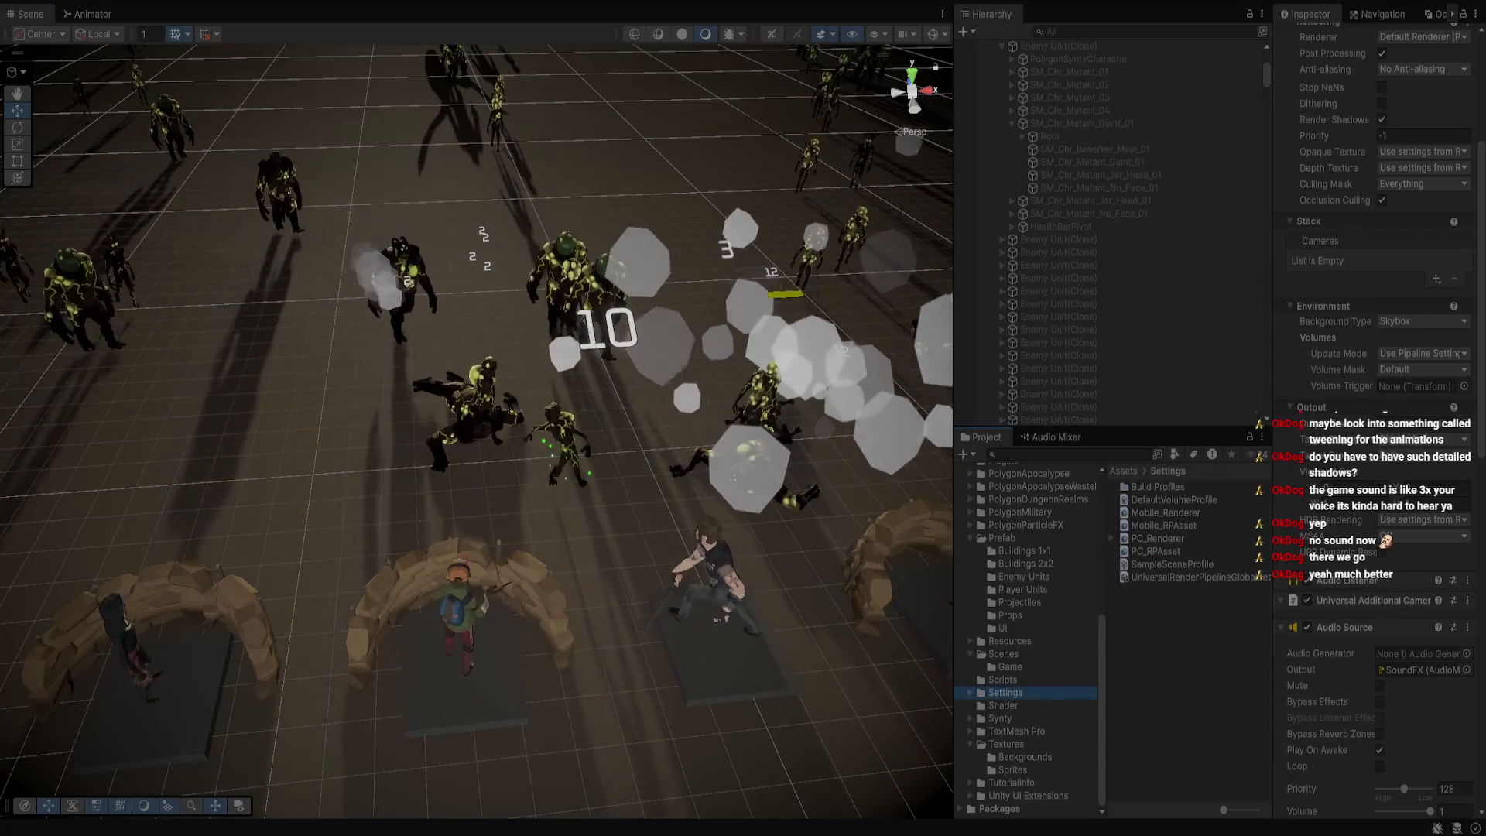
Review PC_RPAsset's lighting and shadows: 8192 shadow resolution, 500 max shadow distance
click(1158, 538)
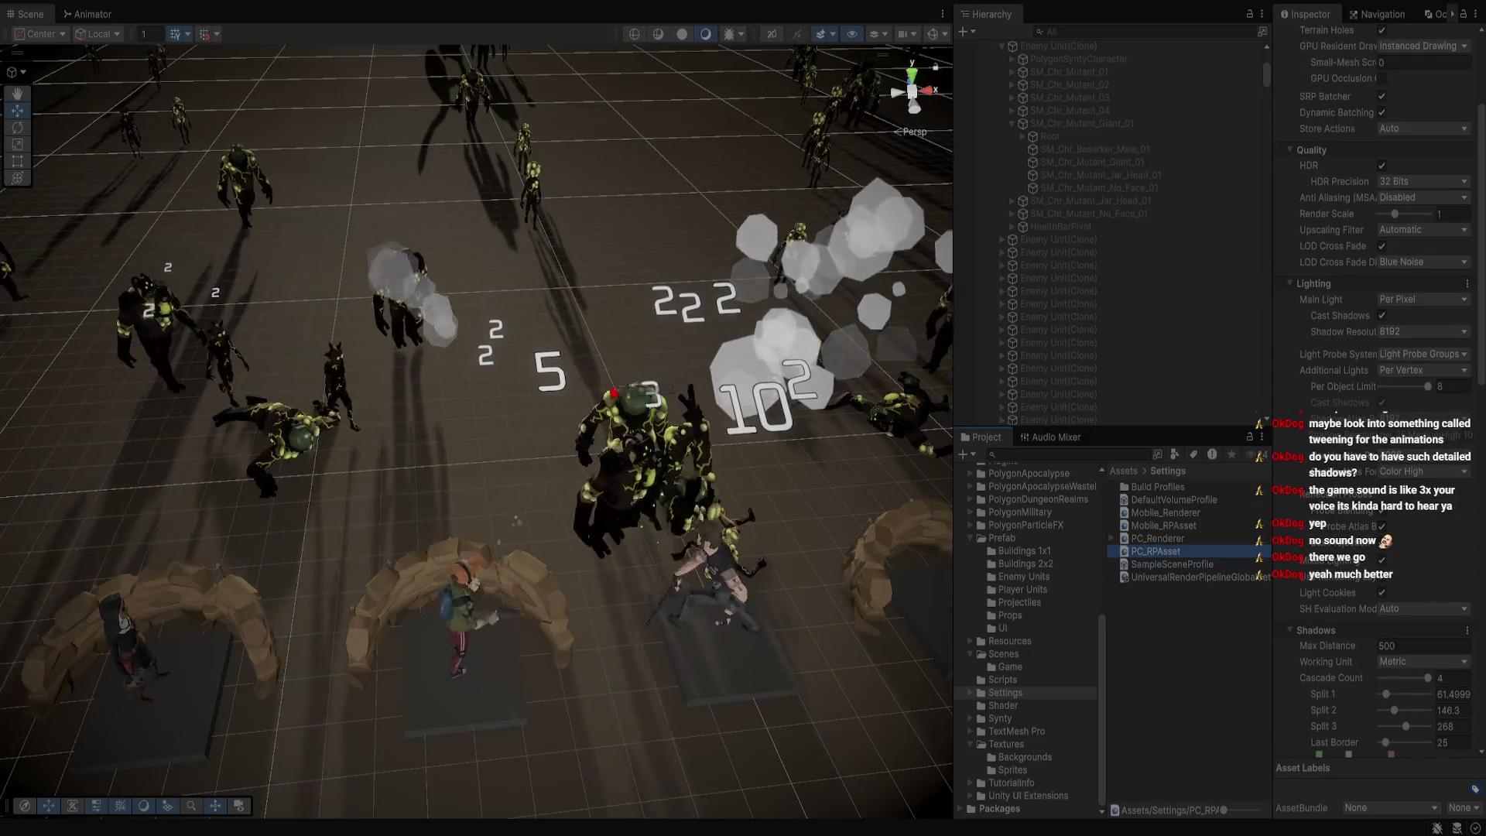
scroll(1374, 387, down, 5)
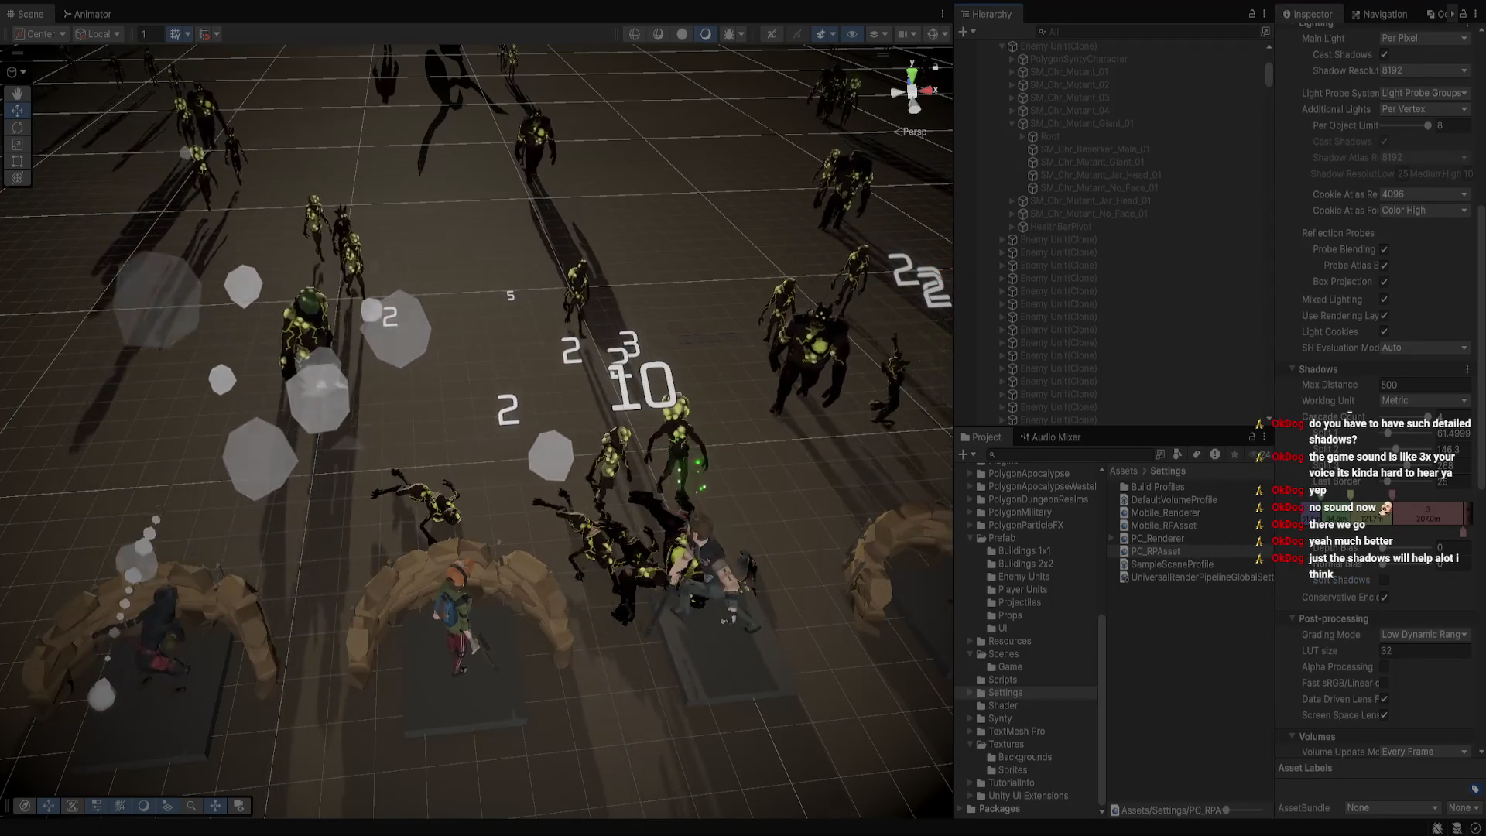
scroll(1111, 232, up, 5)
Deactivate Directional Light - Temp ONLY, check the main Directional Light, then select PC_Renderer
click(1072, 110)
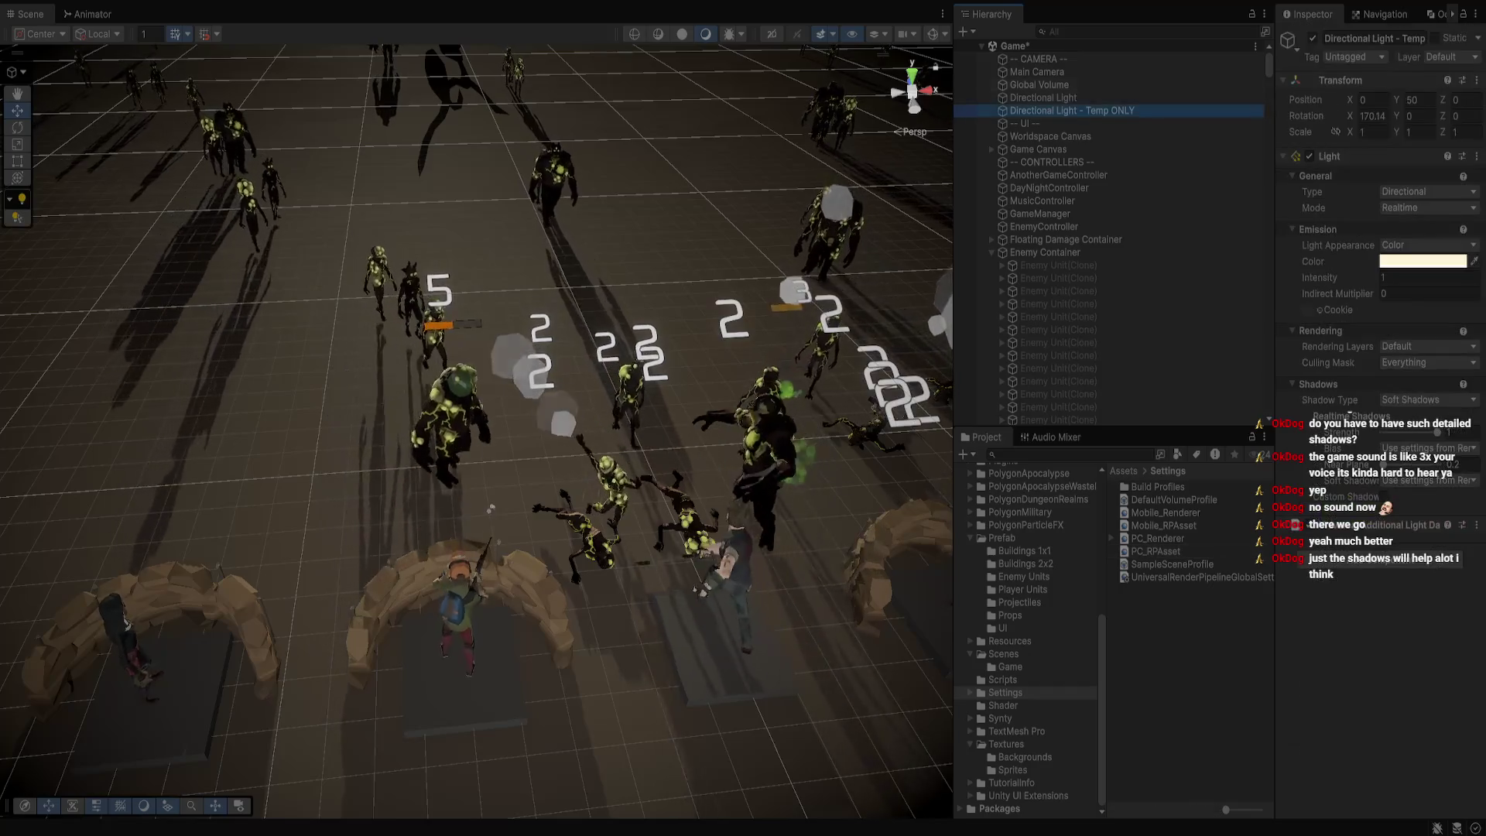
key(alt+shift+a)
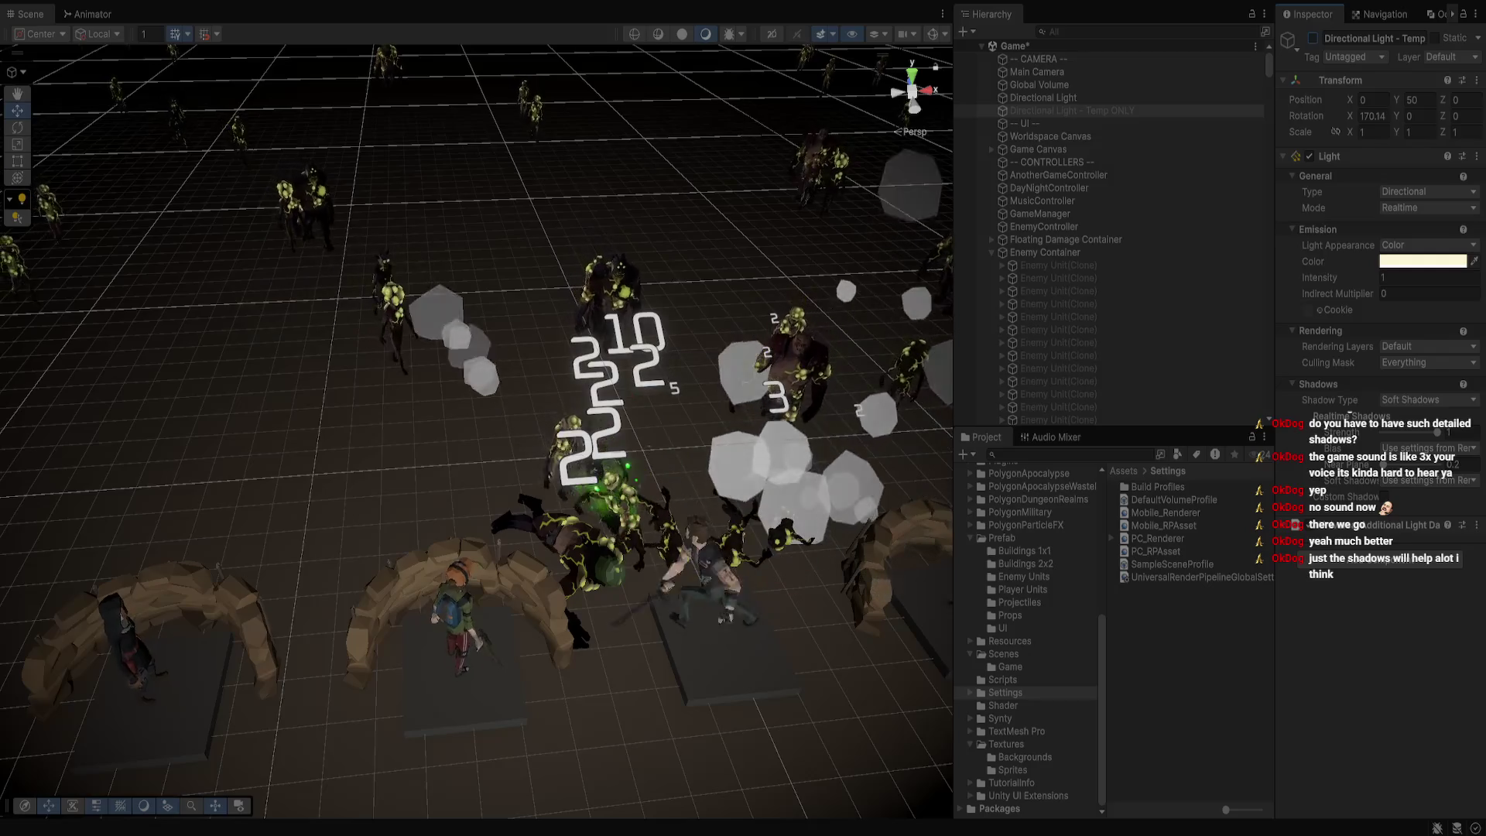
click(1044, 98)
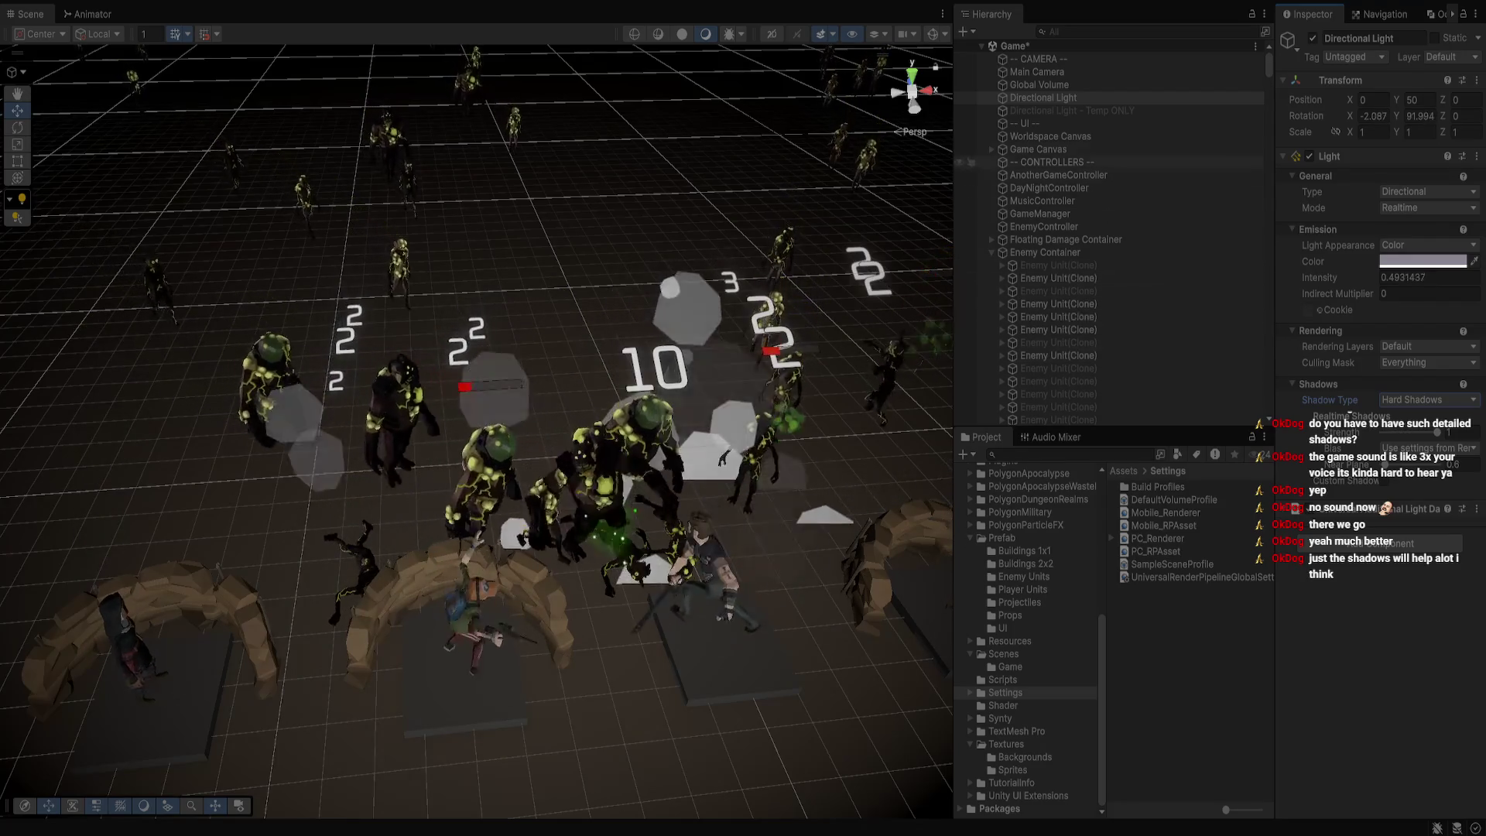
click(1043, 98)
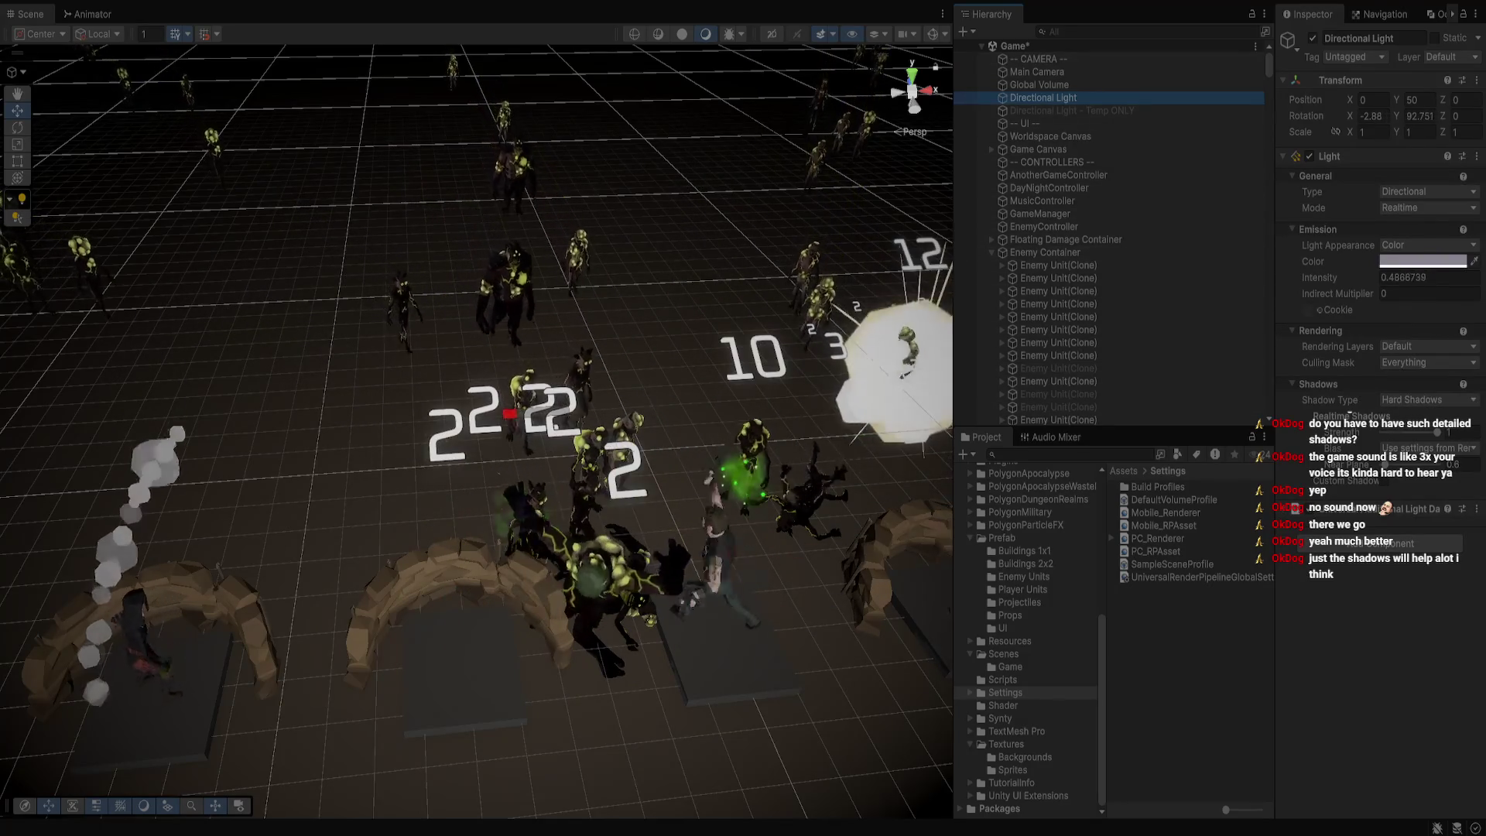
click(1157, 538)
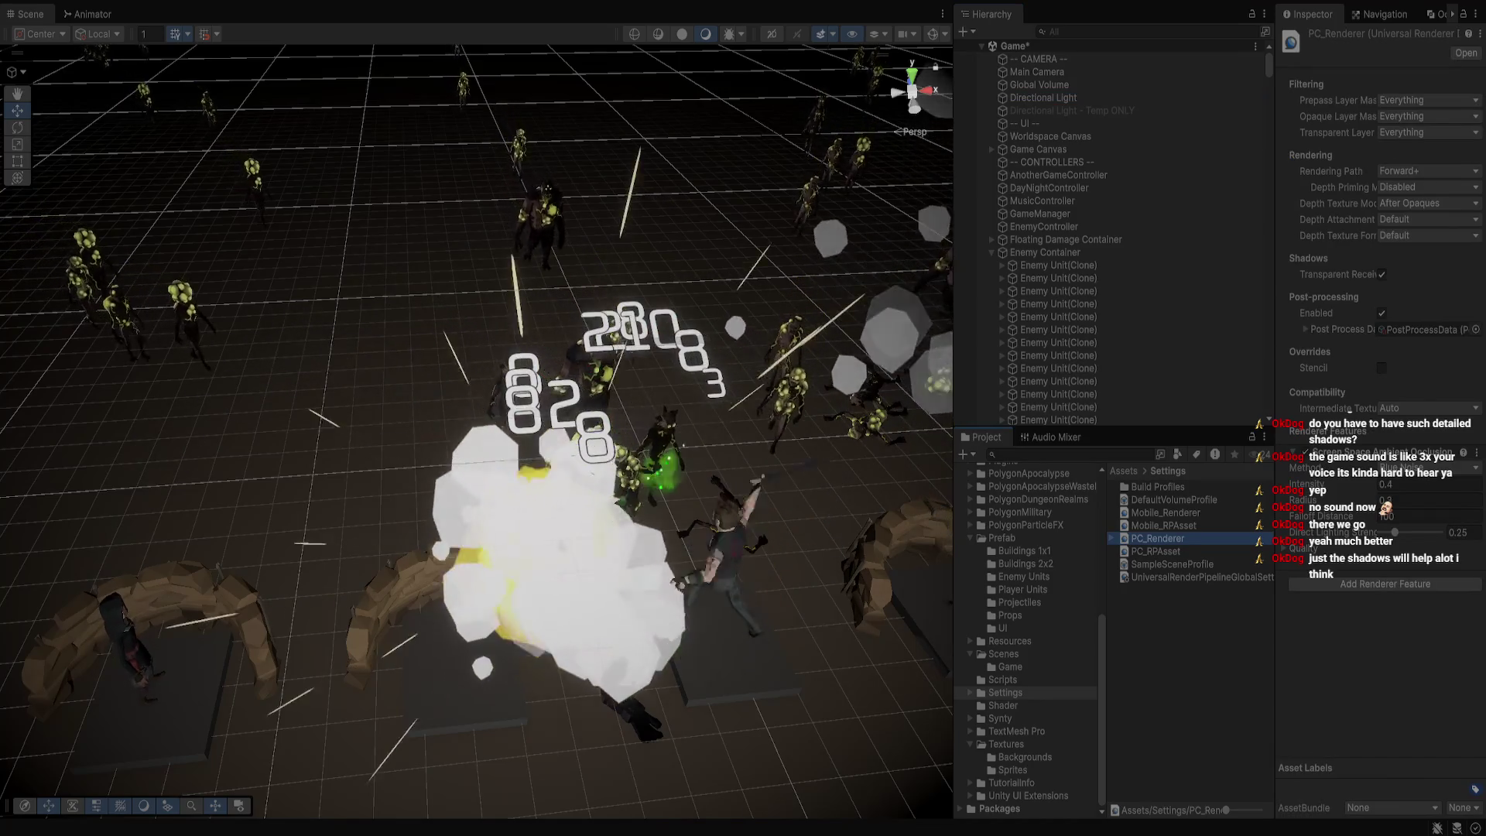
Scroll through the PC_RPAsset pipeline settings in the Inspector
click(1156, 551)
scroll(1378, 387, down, 10)
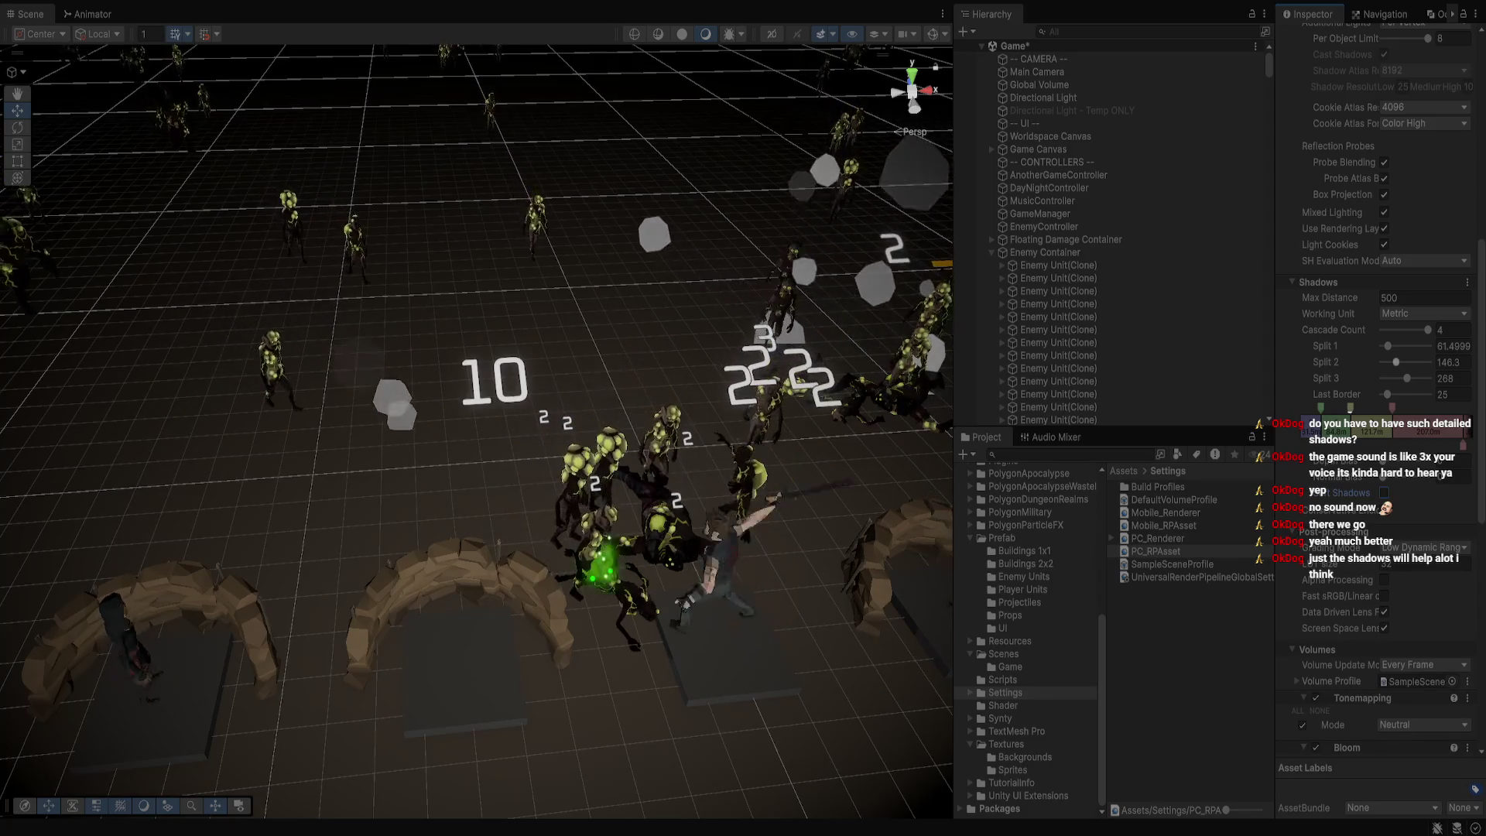
scroll(1378, 387, down, 10)
scroll(1351, 414, up, 10)
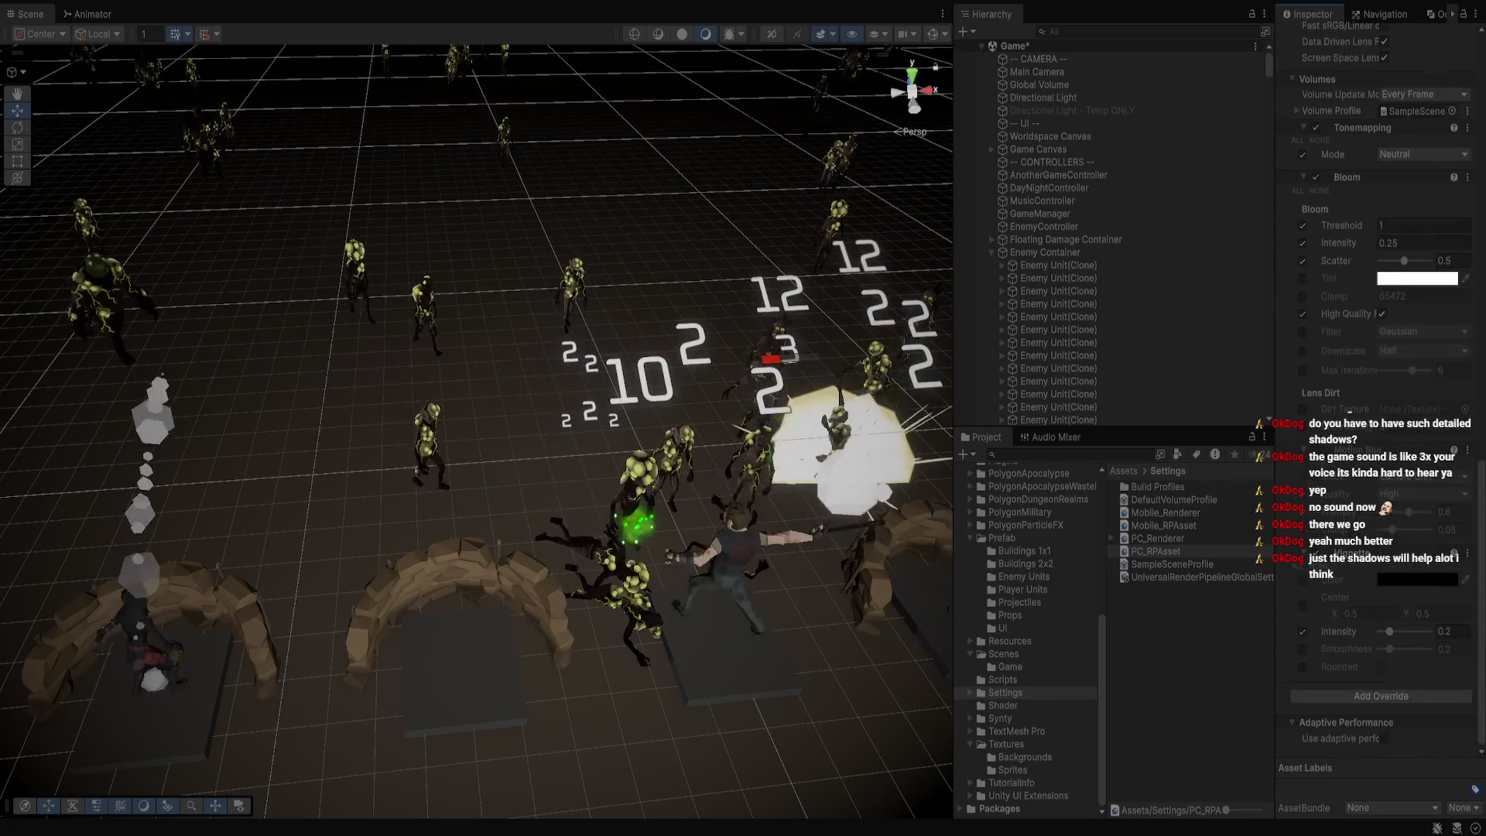
scroll(1350, 413, up, 8)
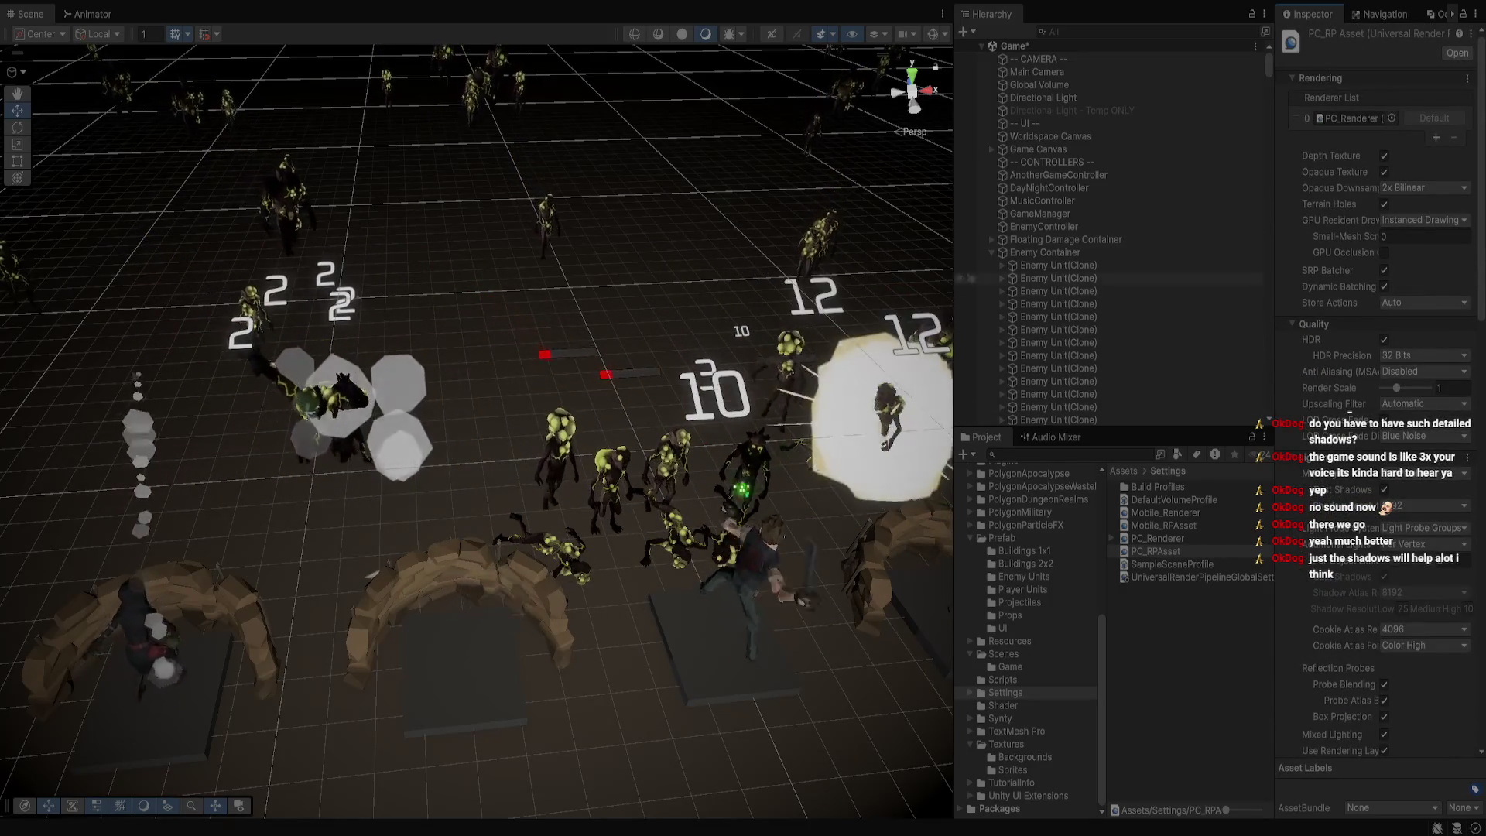
Check both directional lights and the Global Volume's bloom, then stop Play mode
click(1043, 97)
click(1072, 111)
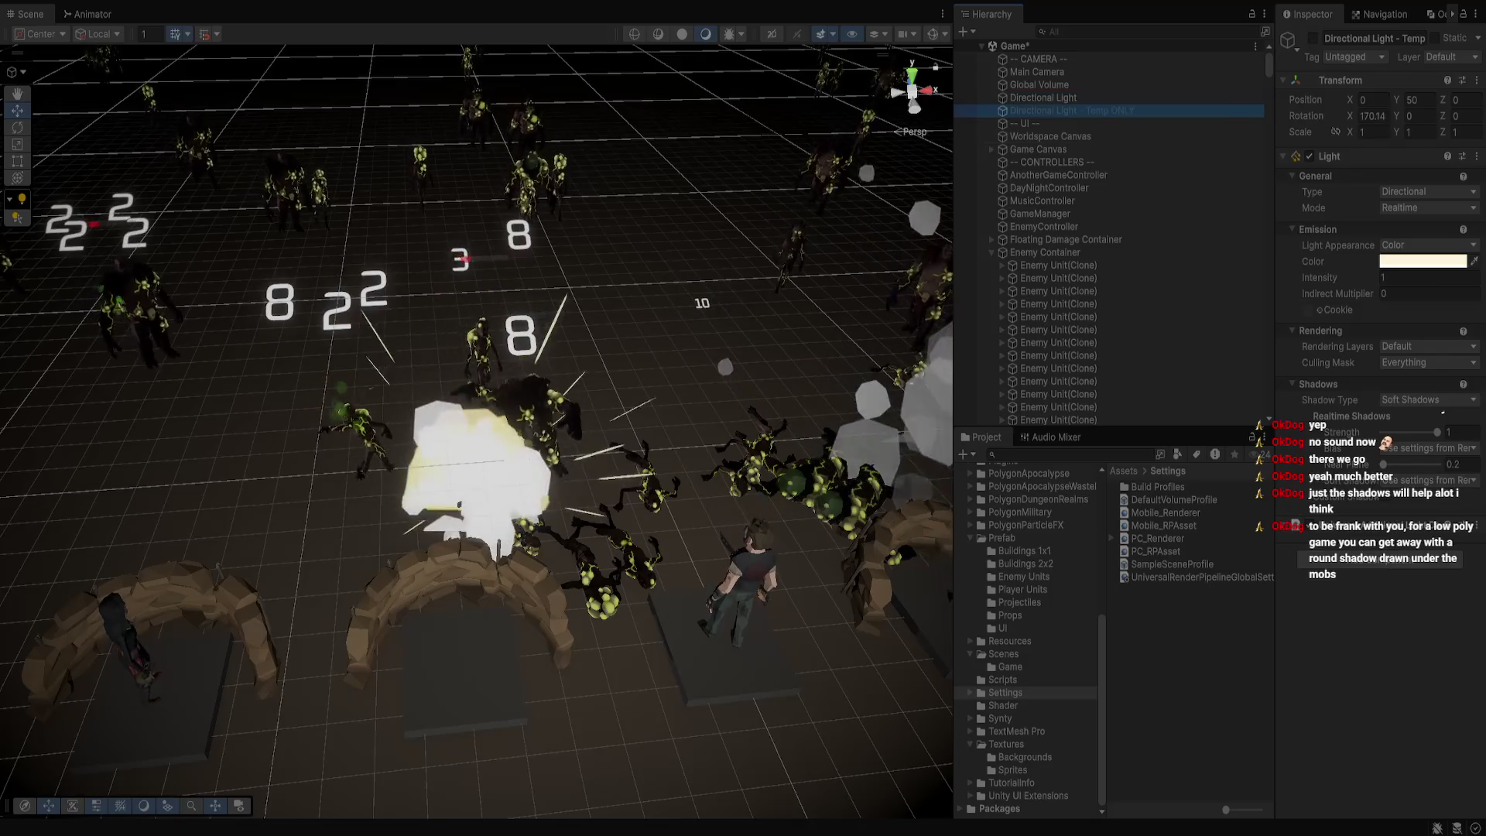
click(1039, 84)
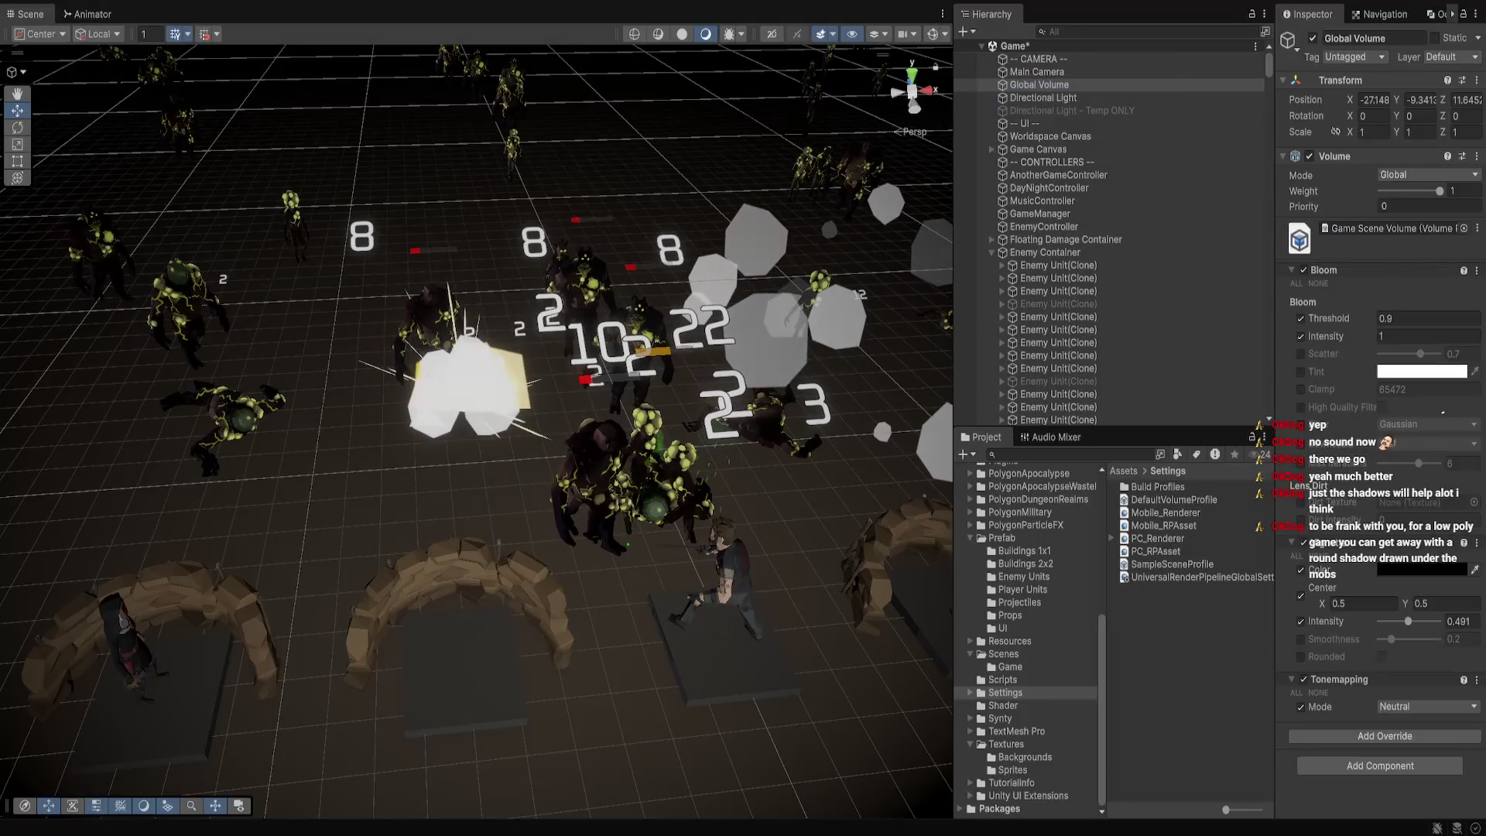
key(ctrl+p)
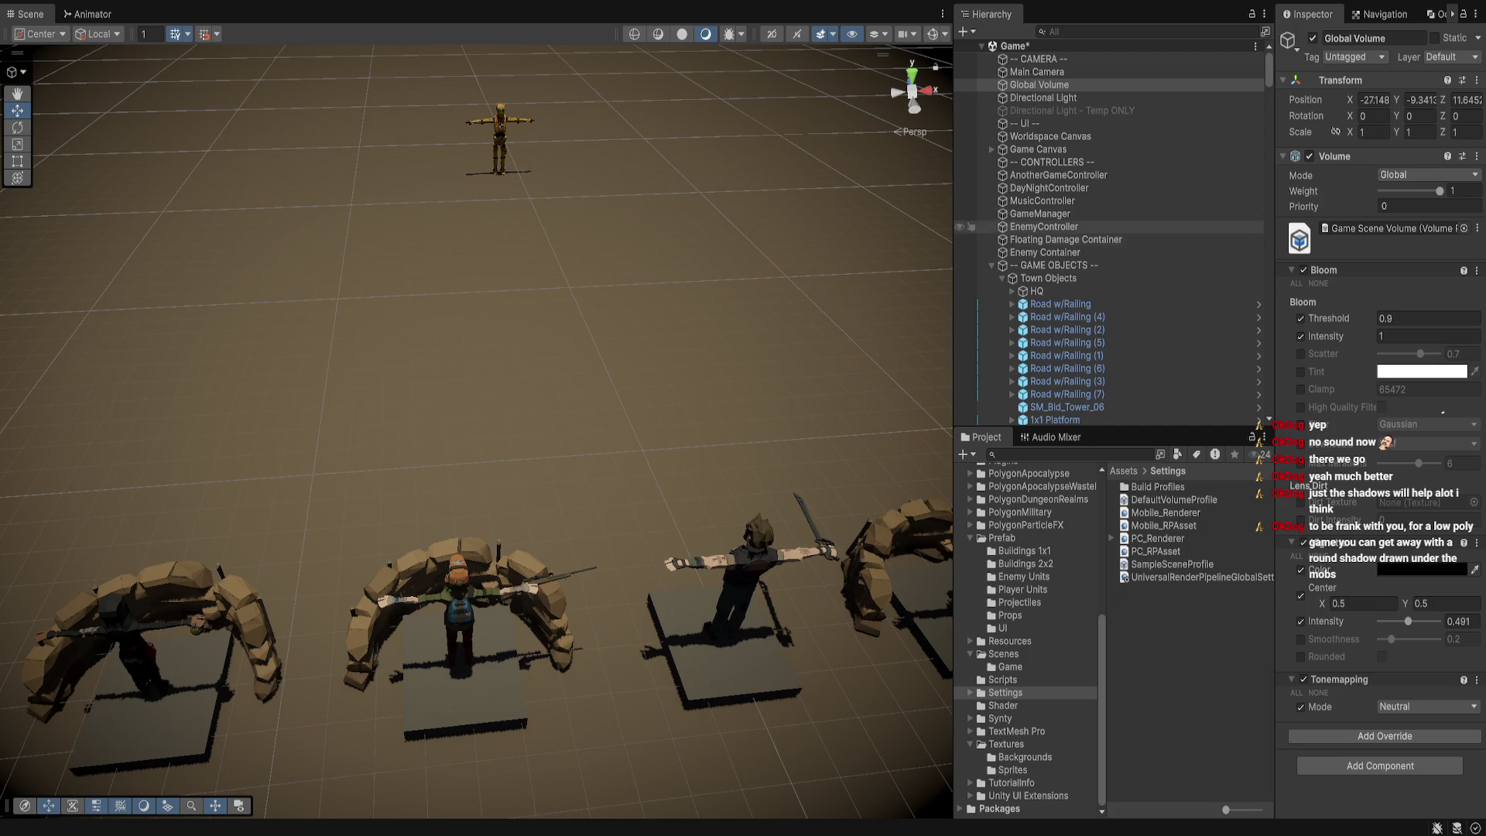
Select the main Directional Light and set its Shadow Type to Hard Shadows
click(1038, 71)
key(Down)
key(Down)
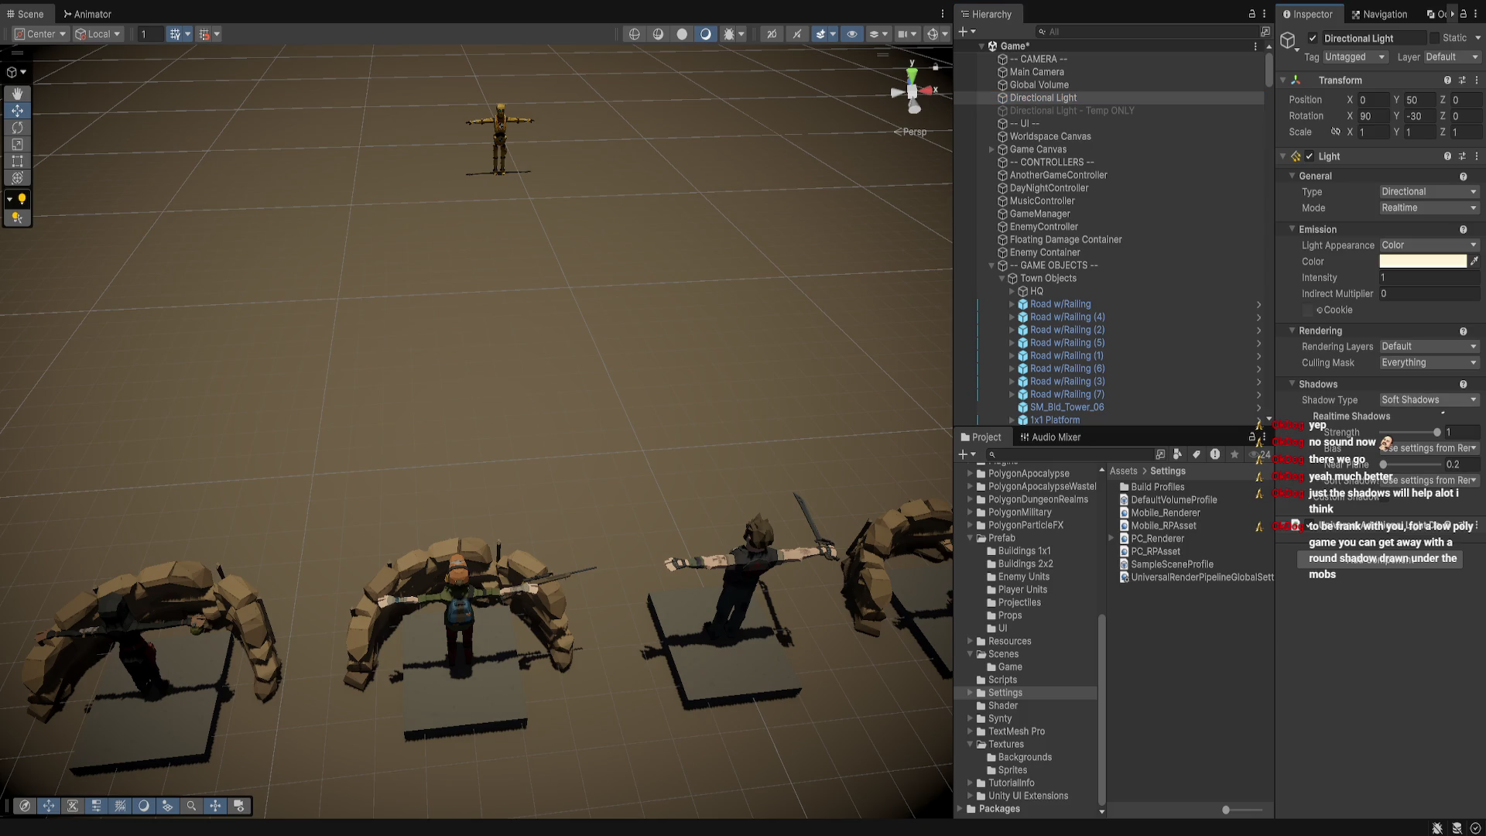
click(1442, 413)
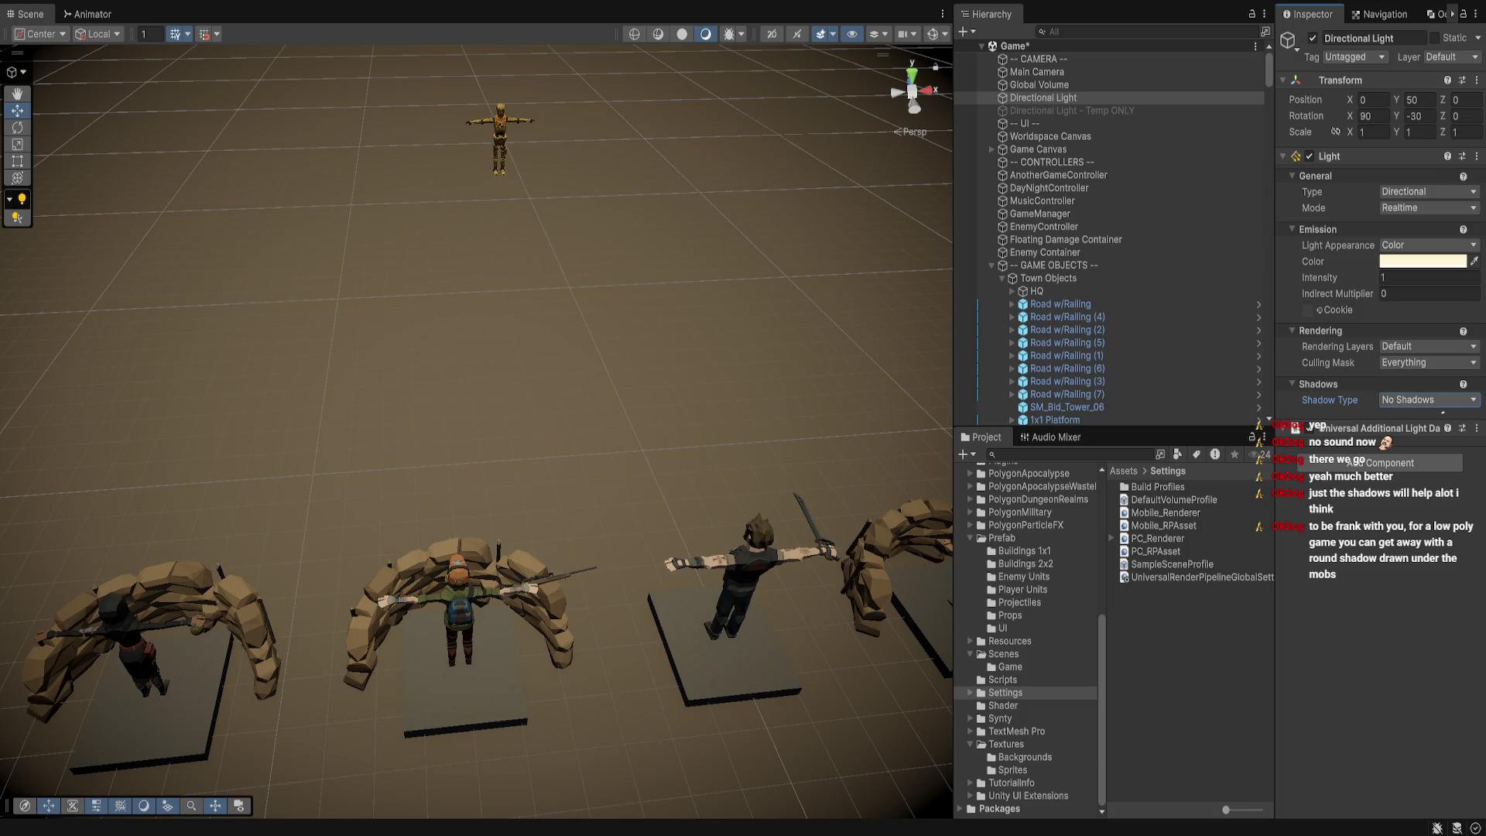
click(1429, 399)
click(1443, 413)
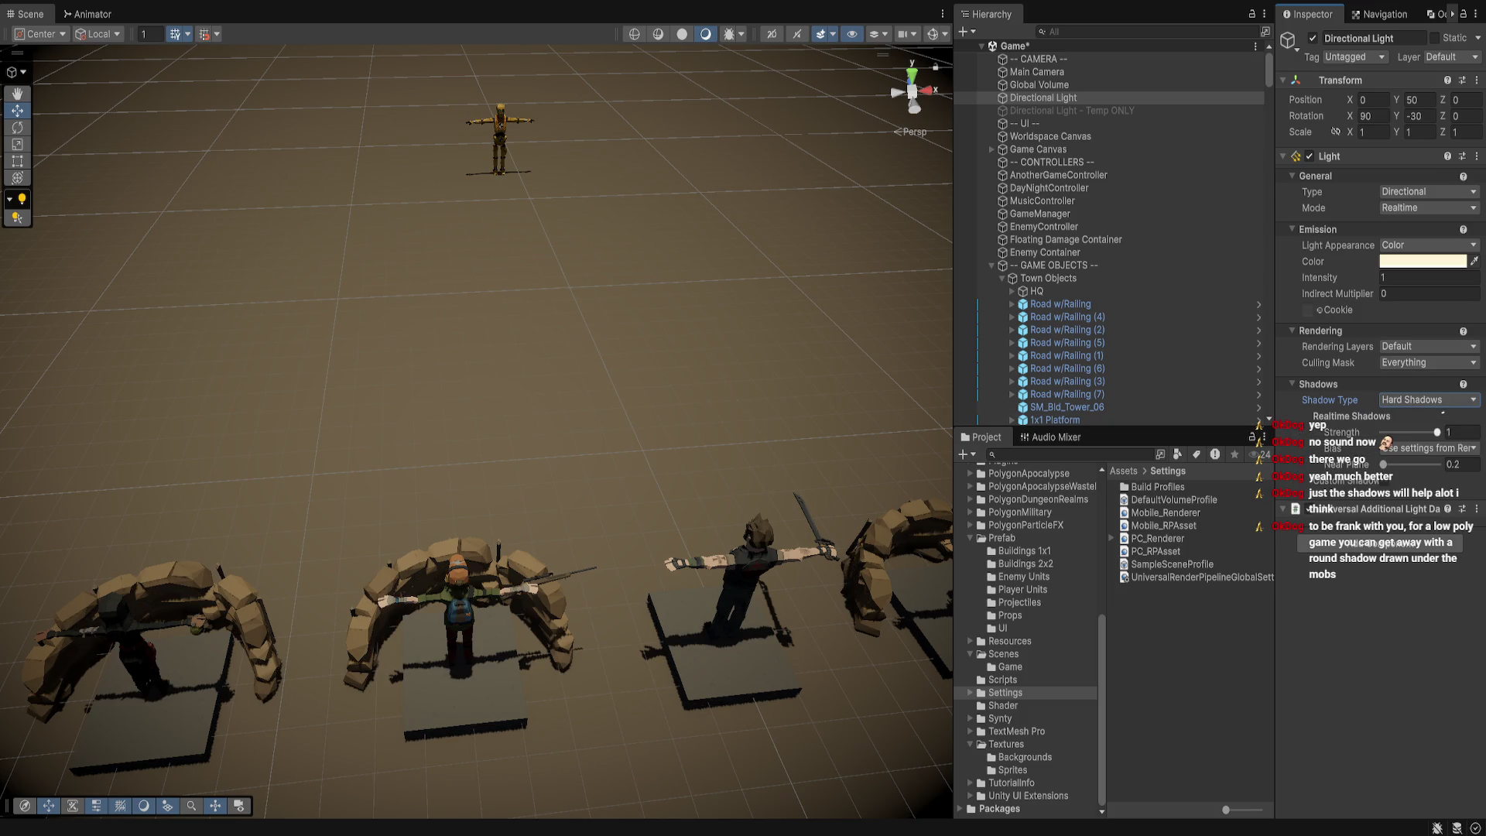
Switch the light's shadow bias to Custom with near plane 0.5, keeping Hard Shadows
mouse_move(1438, 432)
mouse_down()
mouse_move(1405, 432)
mouse_move(1438, 432)
mouse_move(1407, 464)
mouse_move(1384, 464)
mouse_up()
click(1429, 447)
click(1428, 463)
mouse_move(1384, 463)
mouse_down()
mouse_move(1413, 464)
mouse_move(1383, 464)
mouse_up()
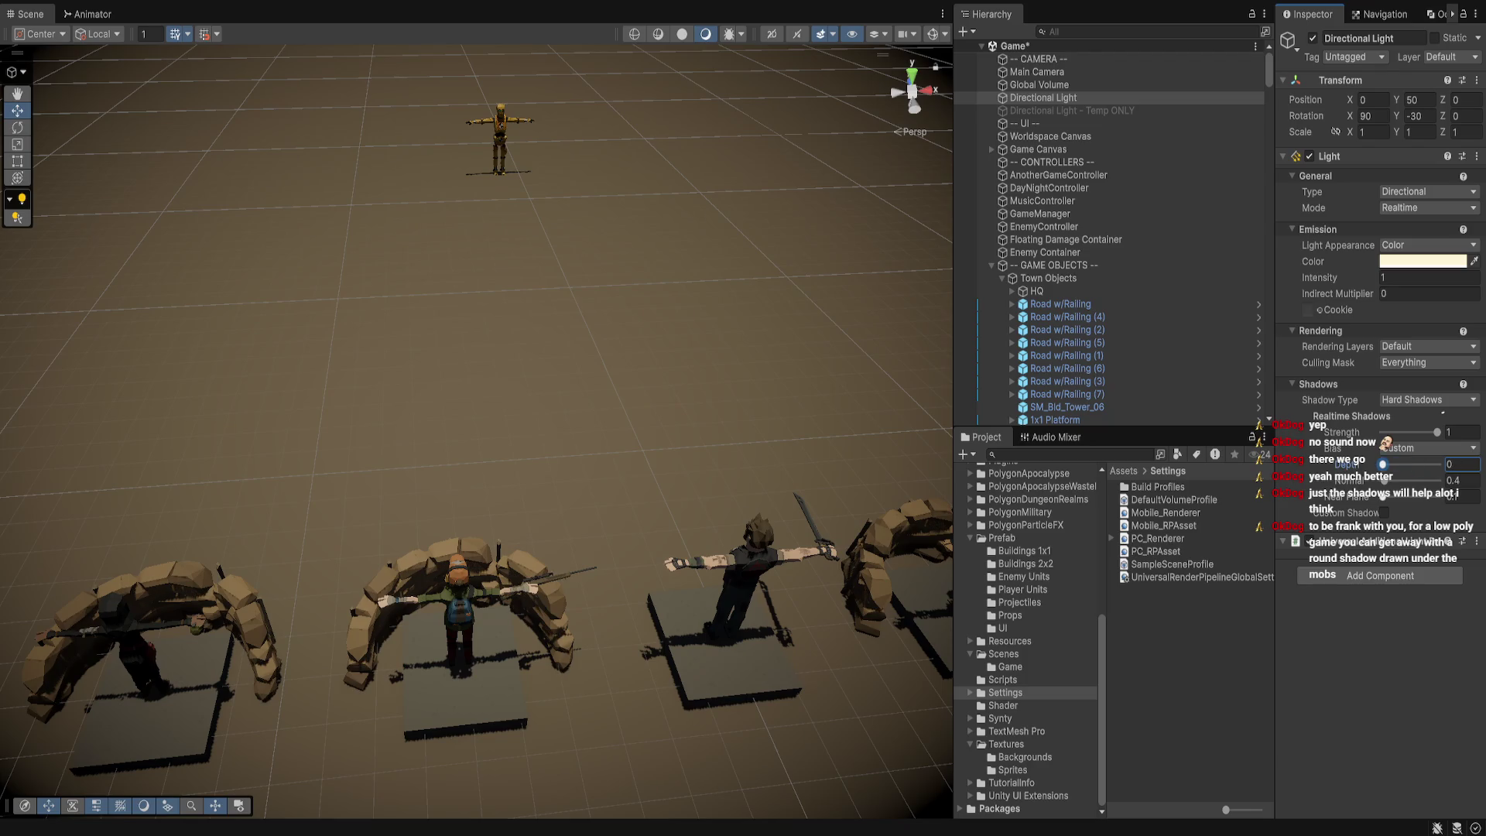
click(1383, 496)
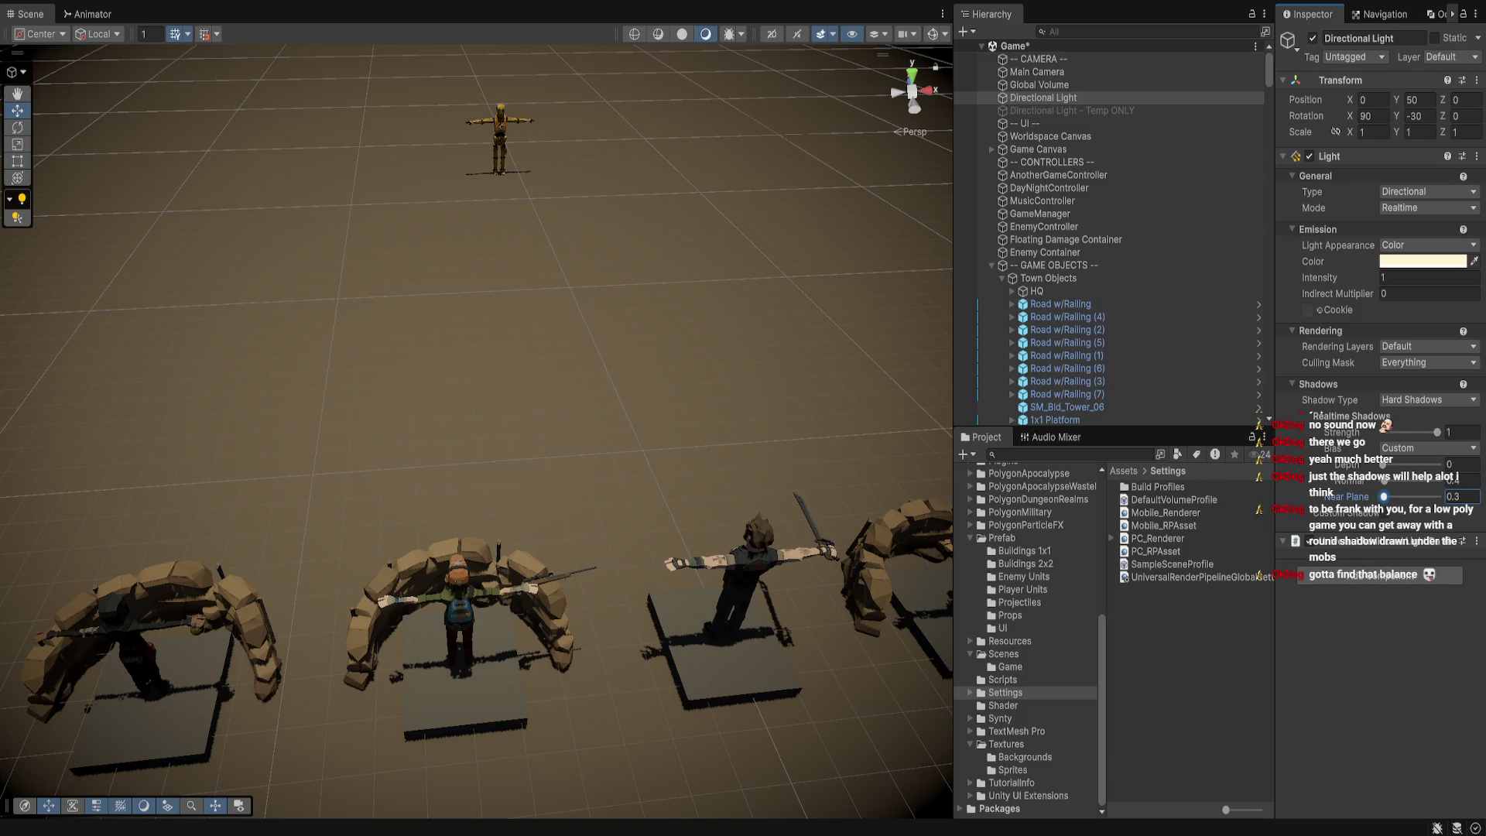
drag(1385, 496, 1386, 496)
click(1428, 399)
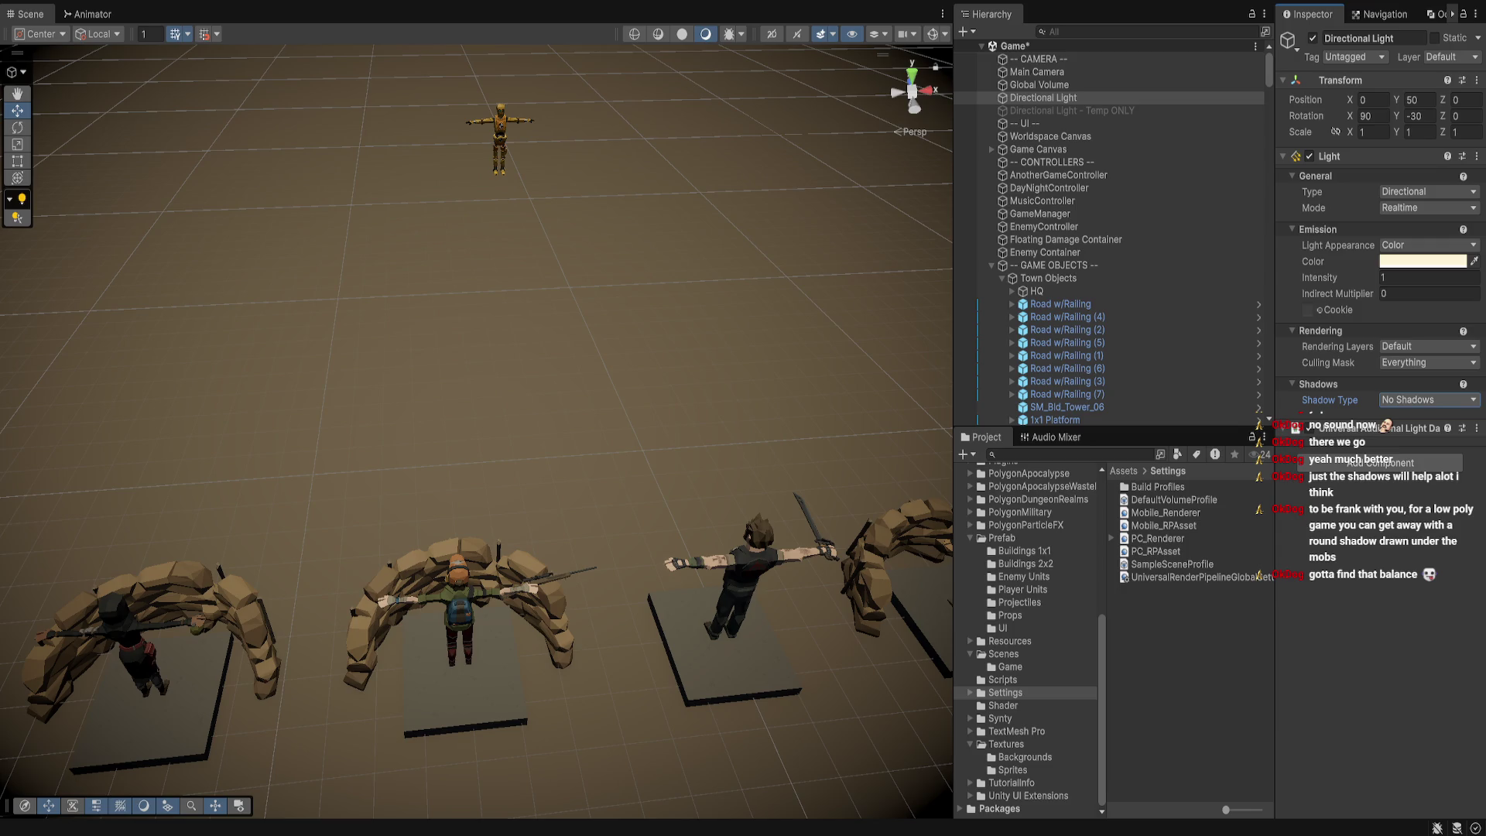
key(ctrl+z)
mouse_move(465, 418)
mouse_down()
mouse_move(646, 396)
mouse_move(778, 303)
mouse_move(712, 314)
mouse_up()
Select the LightL and LightR children of both SM_Prop_Floodlights_02 objects
click(662, 433)
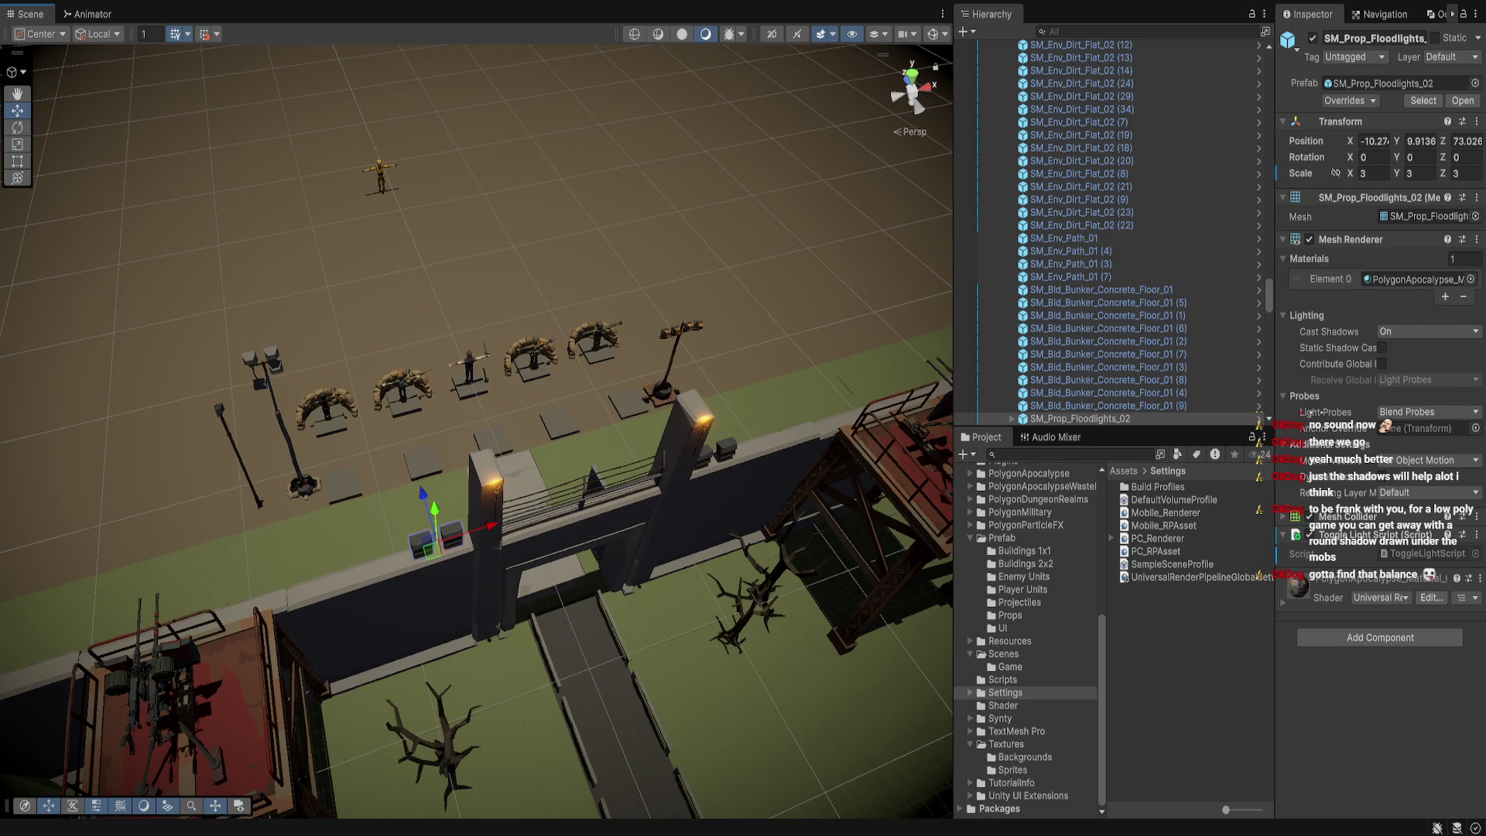
scroll(1107, 325, down, 3)
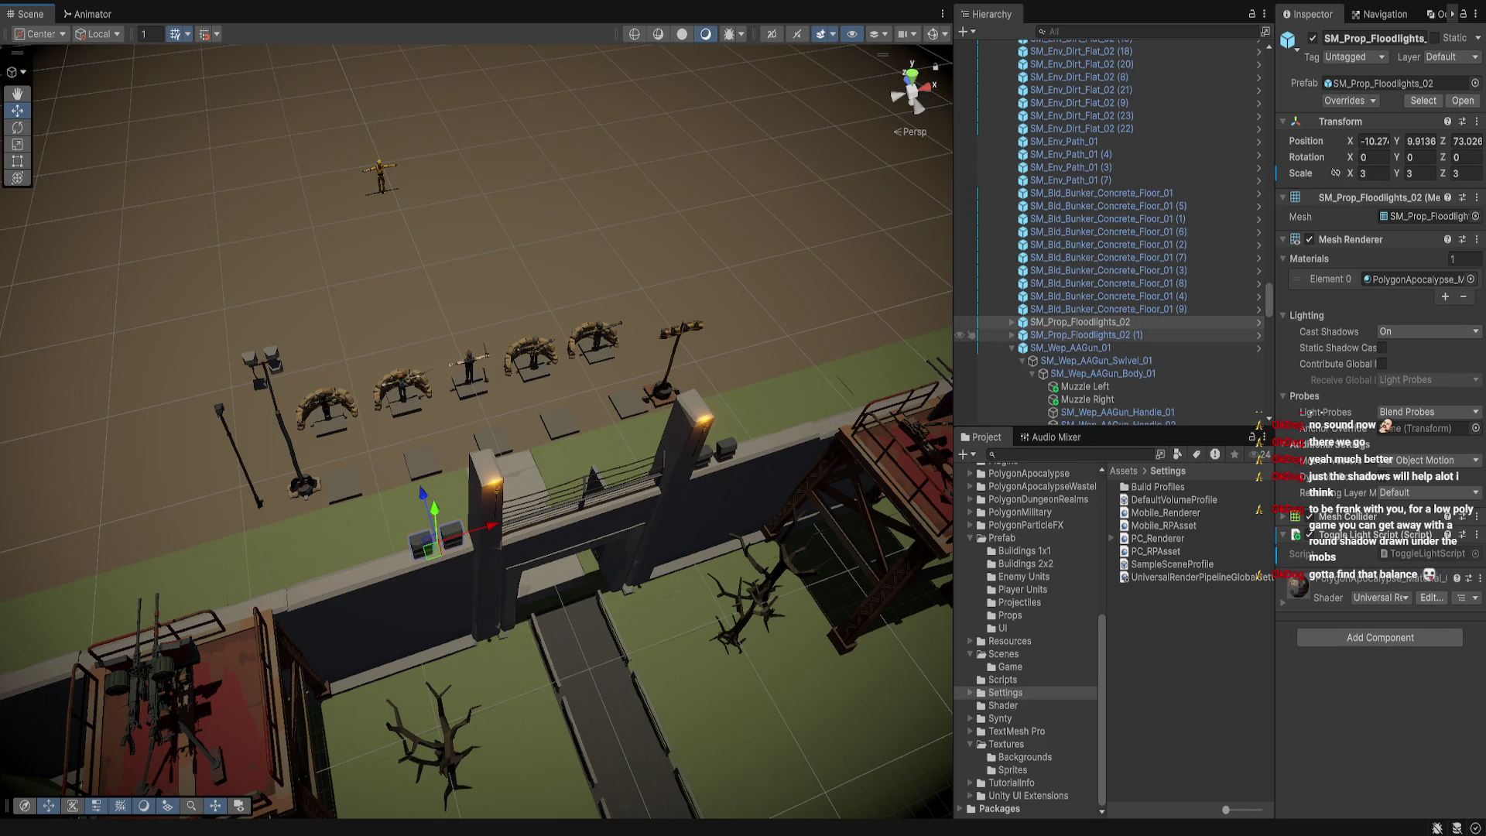
ctrl+click(1083, 334)
key(Right)
click(1106, 335)
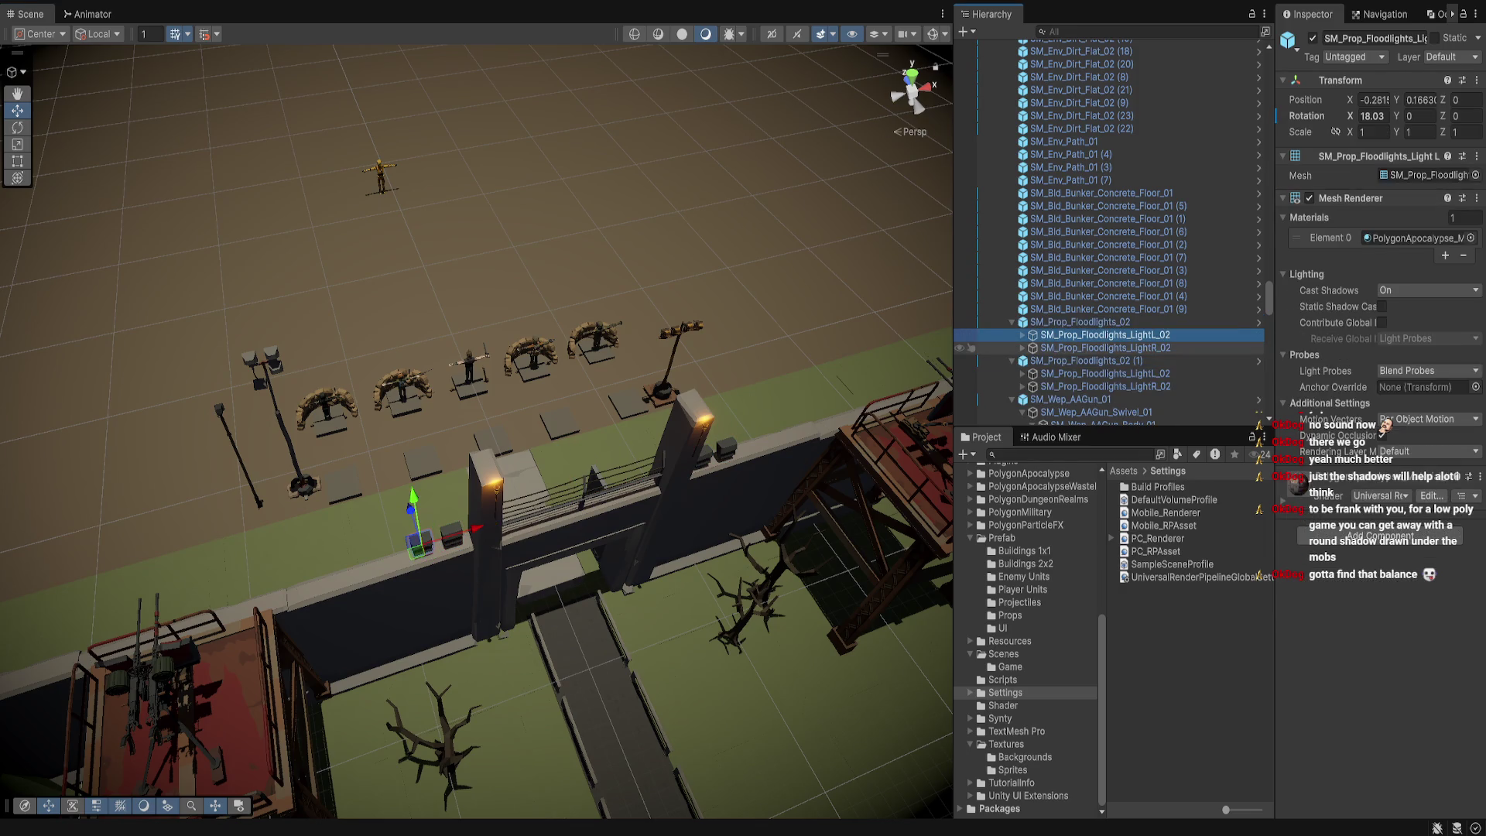
ctrl+click(1105, 348)
ctrl+click(1105, 373)
ctrl+click(1105, 387)
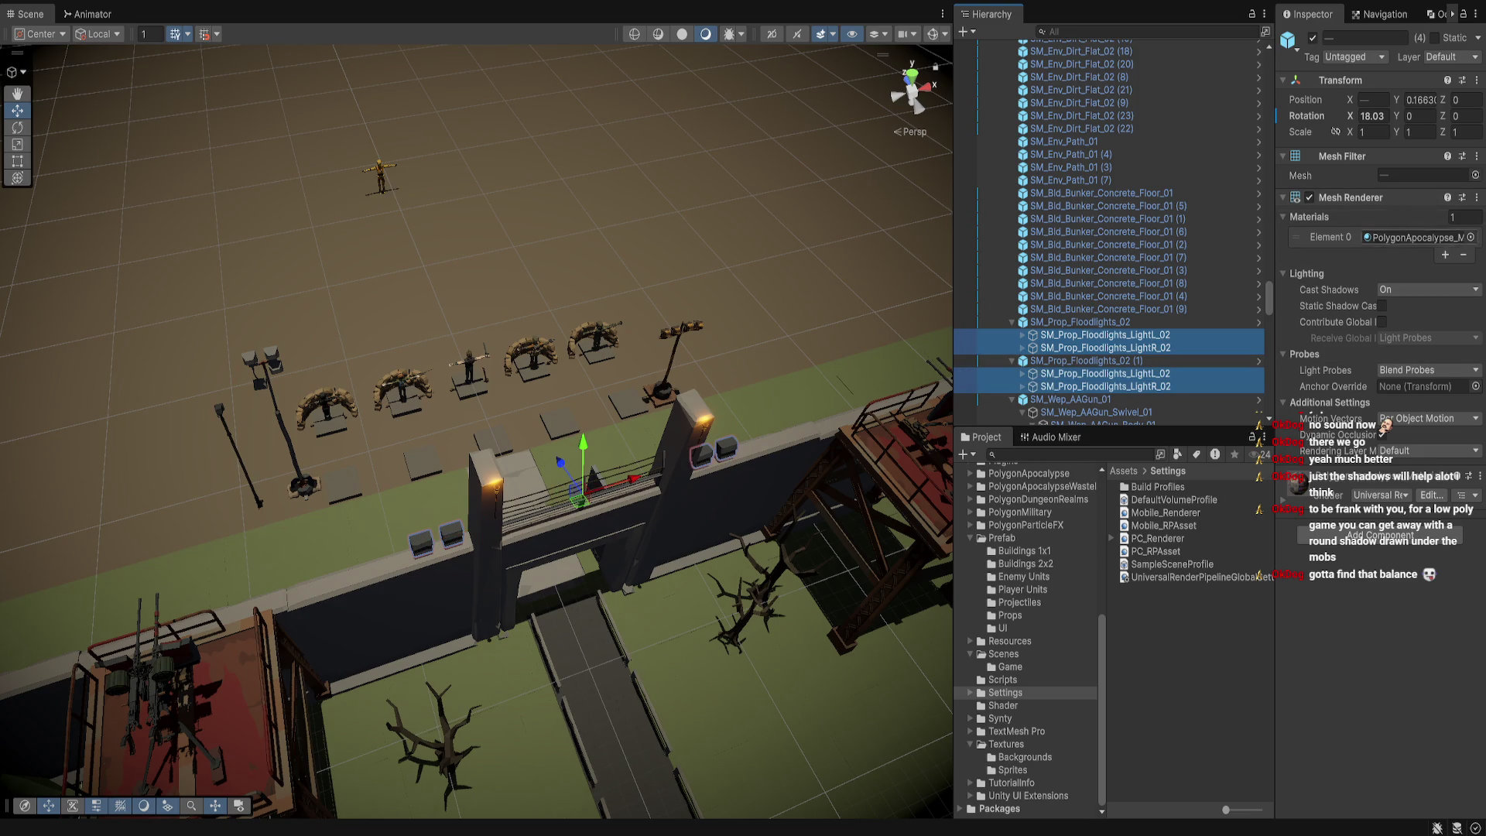
Resize the Inspector, Hierarchy and Scene panels to widen the scene view
drag(1274, 232, 1222, 232)
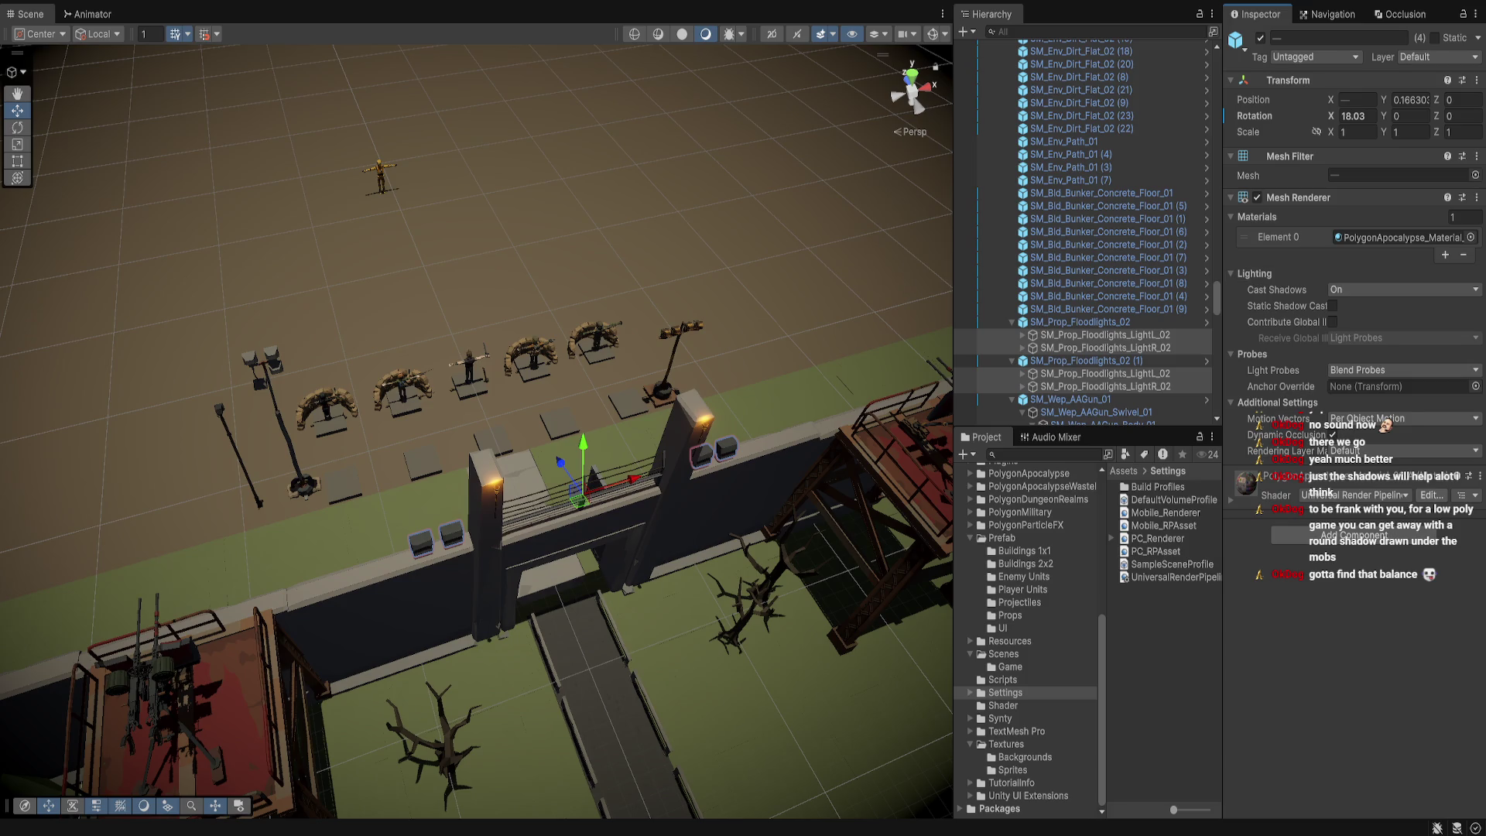
drag(1222, 232, 1339, 232)
drag(954, 232, 1059, 232)
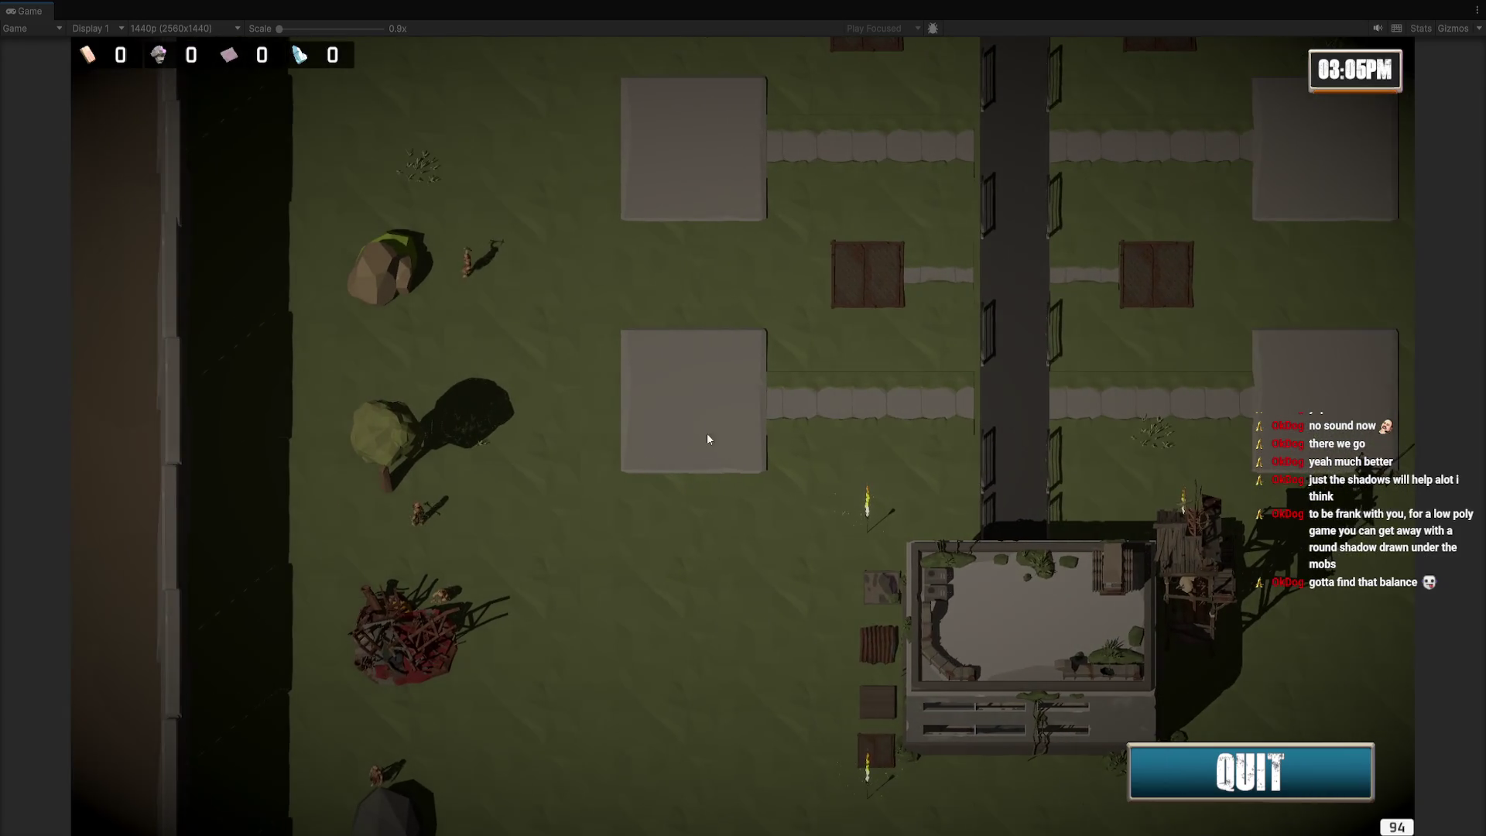
Open the building shop (Scrapyard, Refinery, Forge, Farm) on an empty grey plot
click(707, 433)
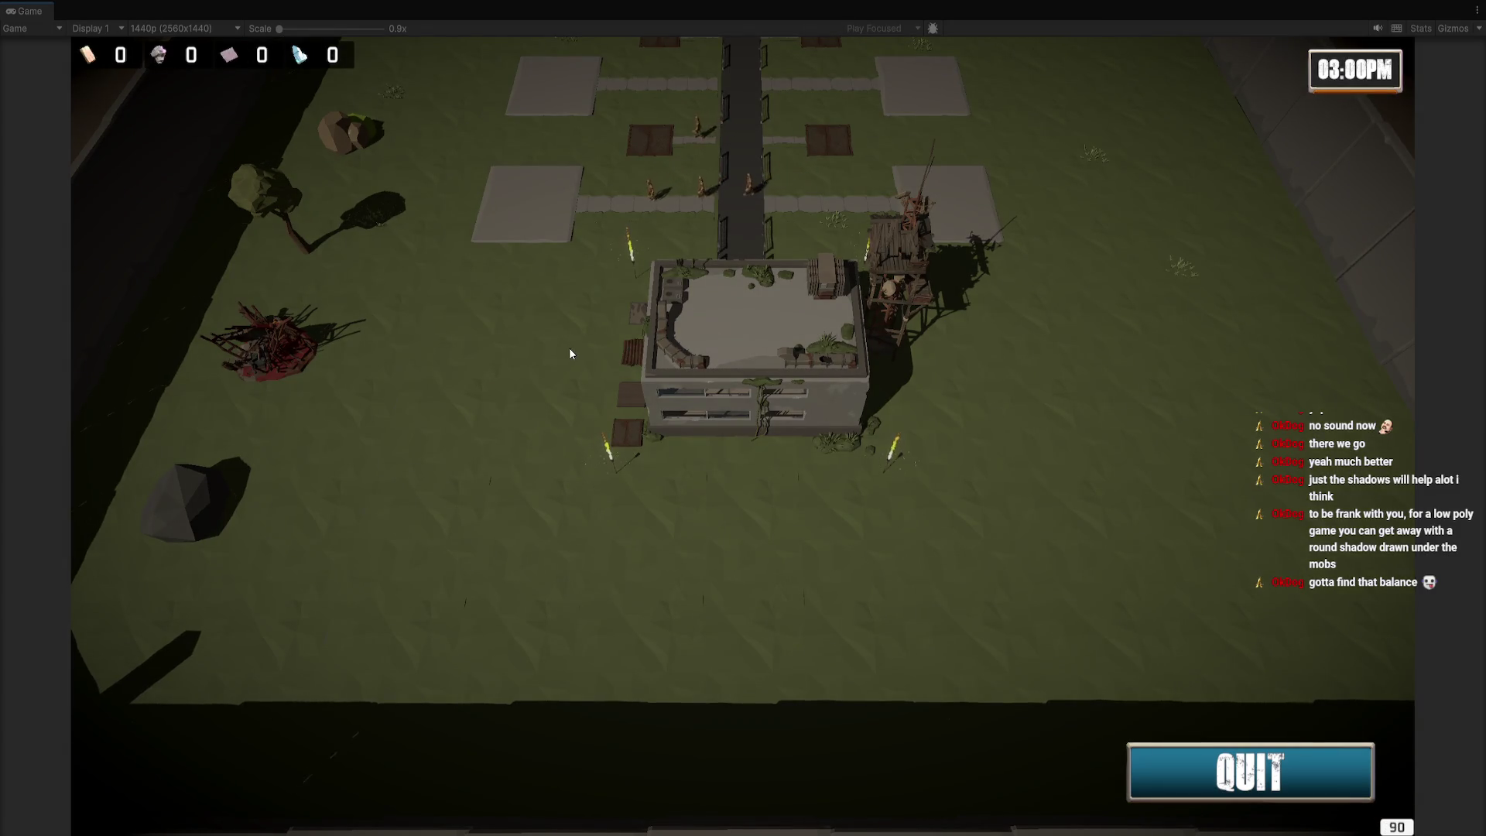
scroll(574, 350, up, 3)
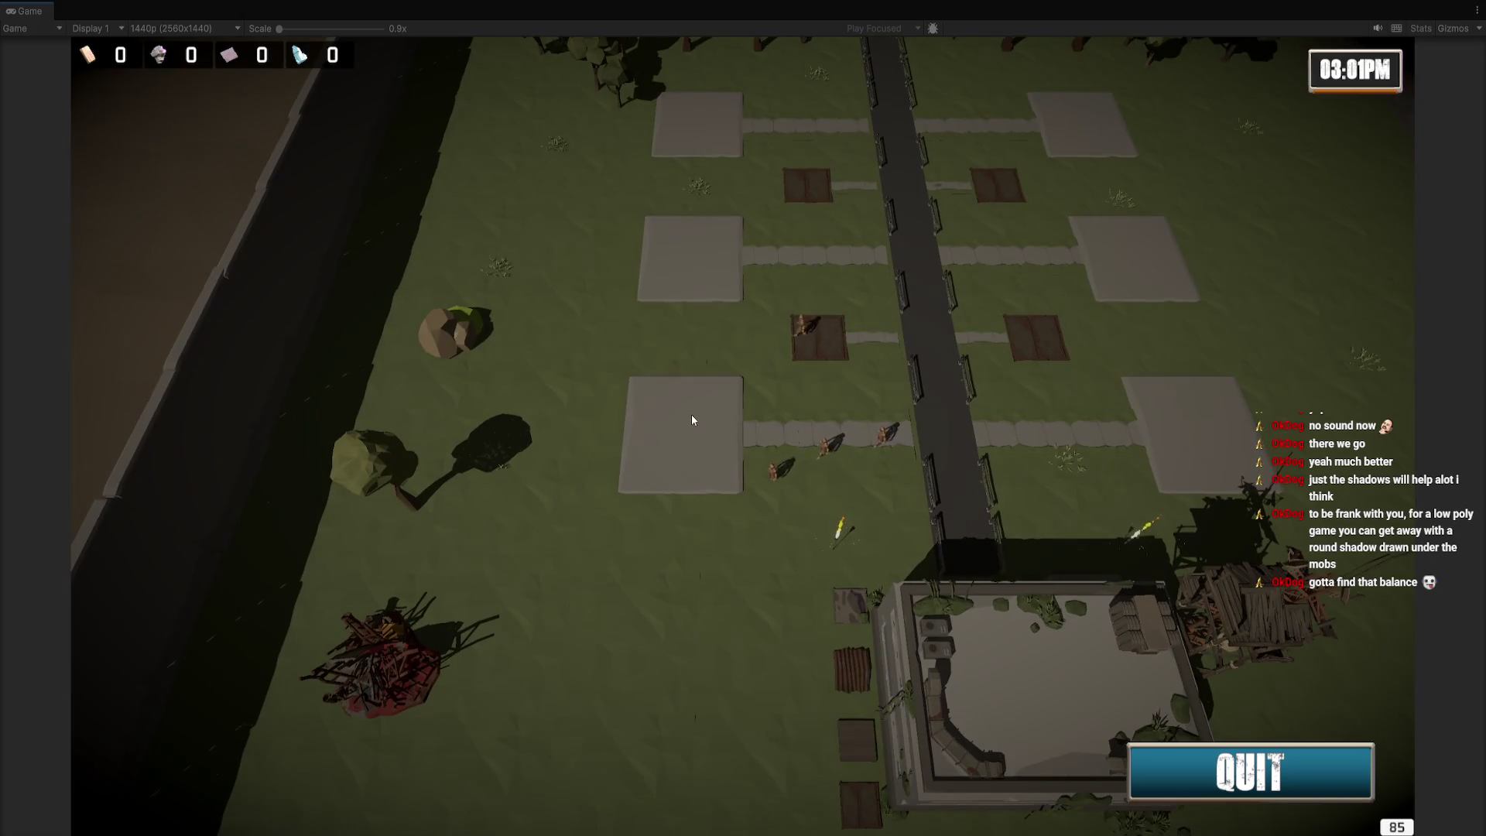
click(693, 419)
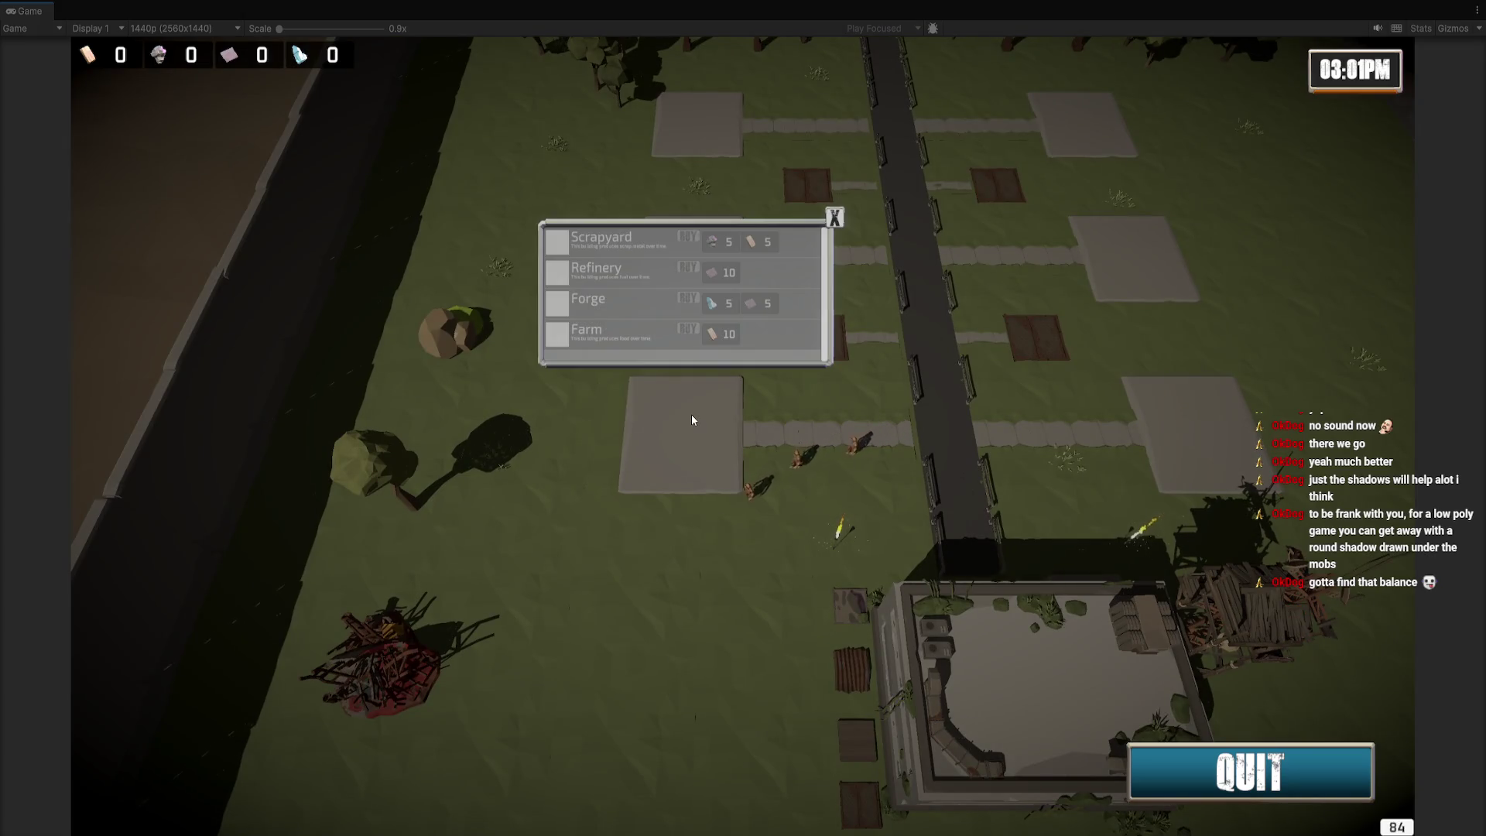
key(w)
key(d)
key(a)
key(s)
scroll(684, 411, down, 2)
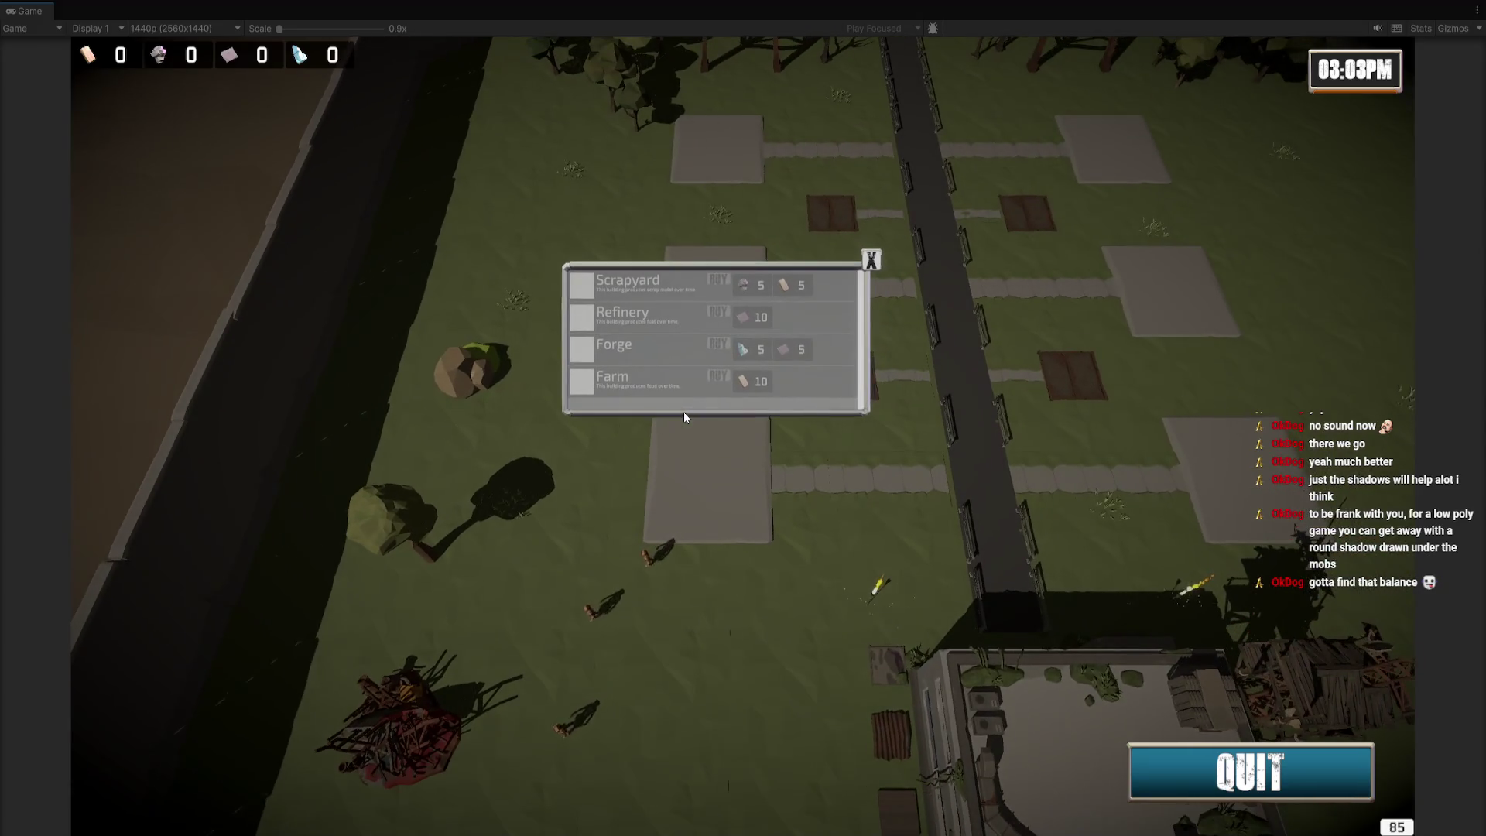
scroll(737, 379, up, 2)
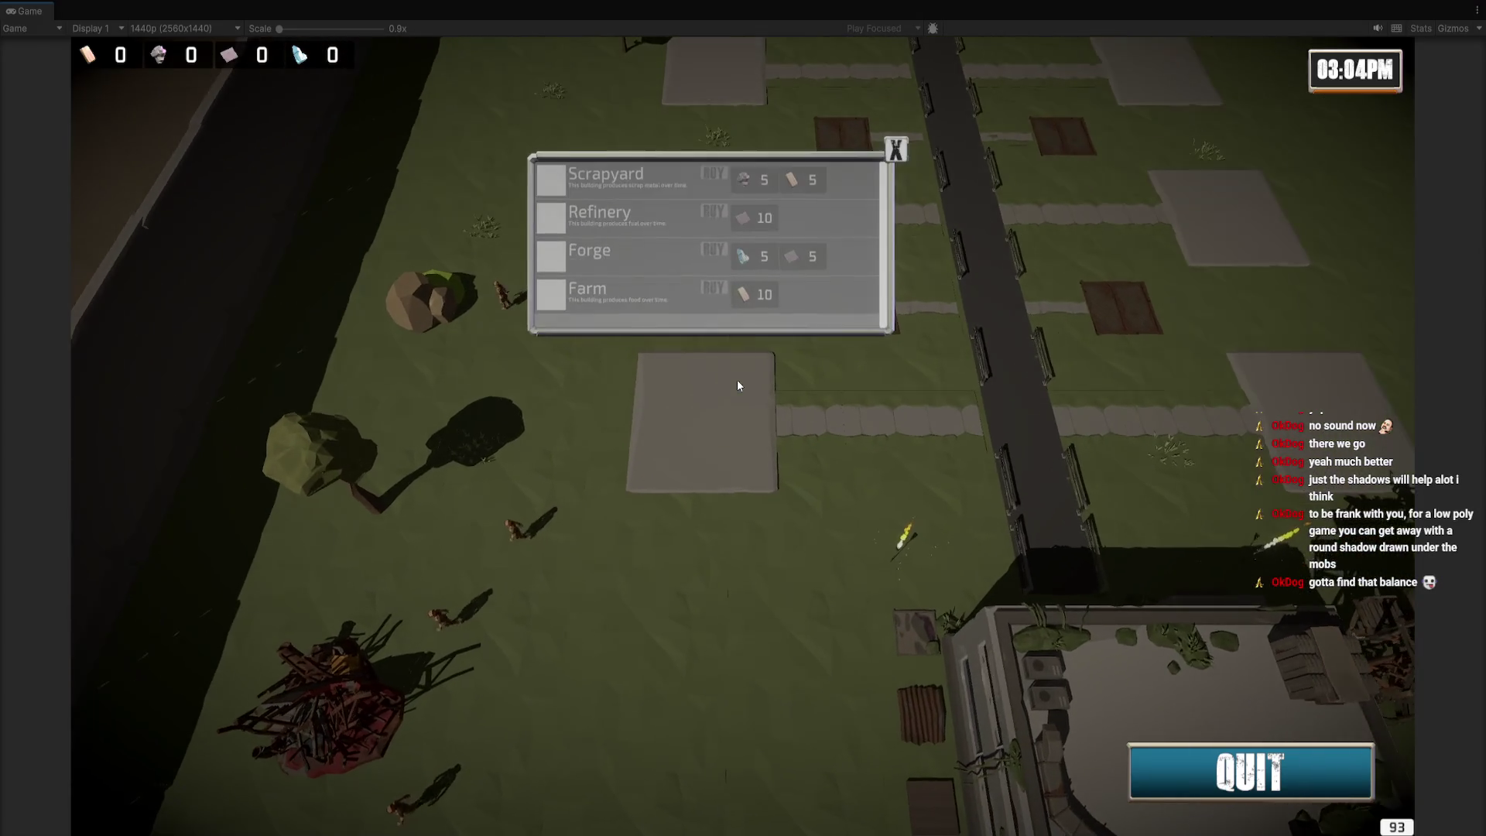
scroll(738, 386, up, 3)
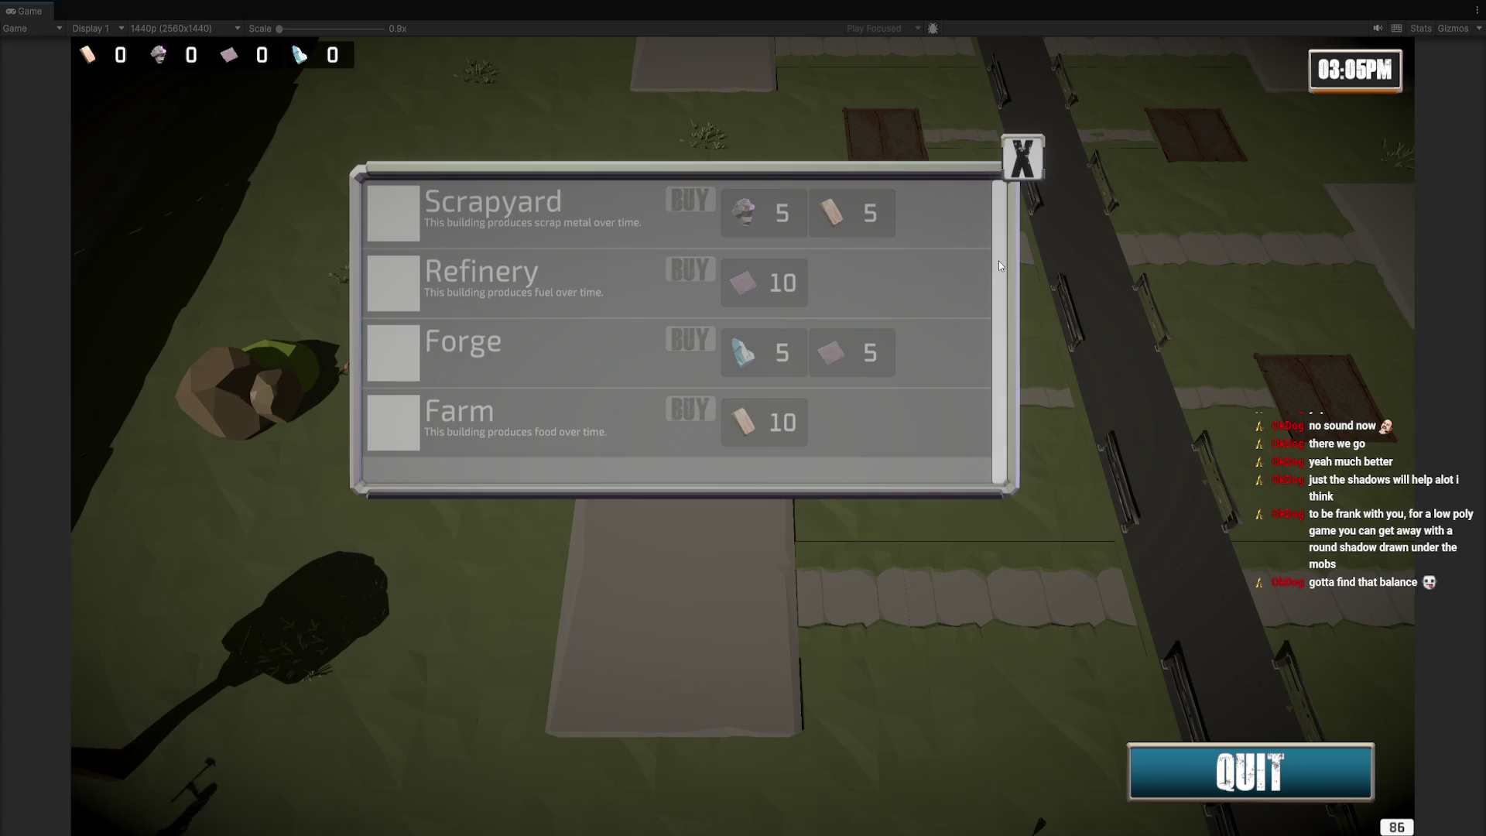
mouse_move(911, 349)
mouse_down()
mouse_move(942, 248)
mouse_move(910, 592)
mouse_move(941, 259)
mouse_move(943, 328)
mouse_up()
scroll(943, 327, down, 3)
scroll(943, 333, down, 2)
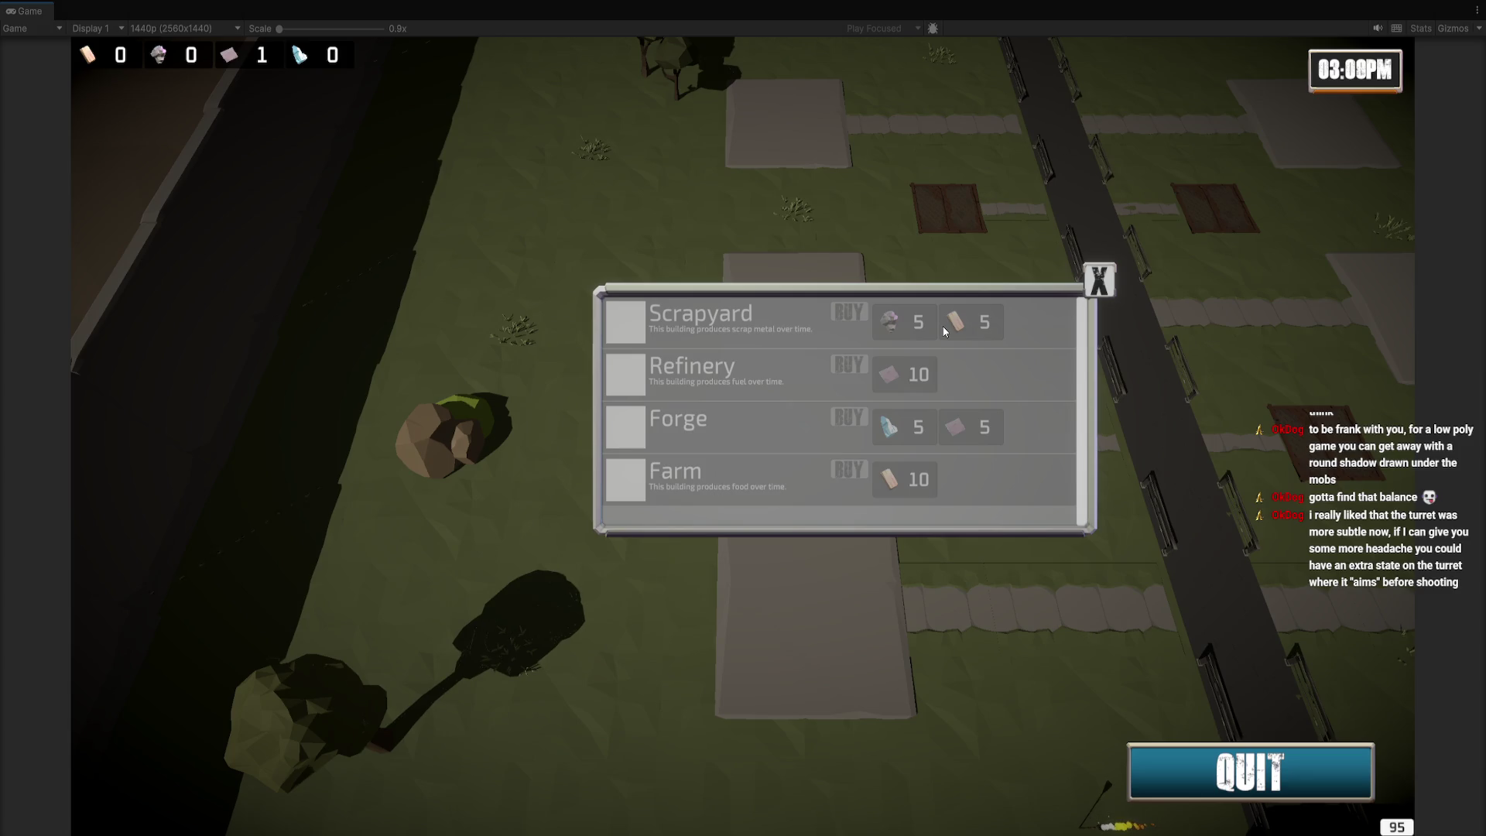
click(1098, 277)
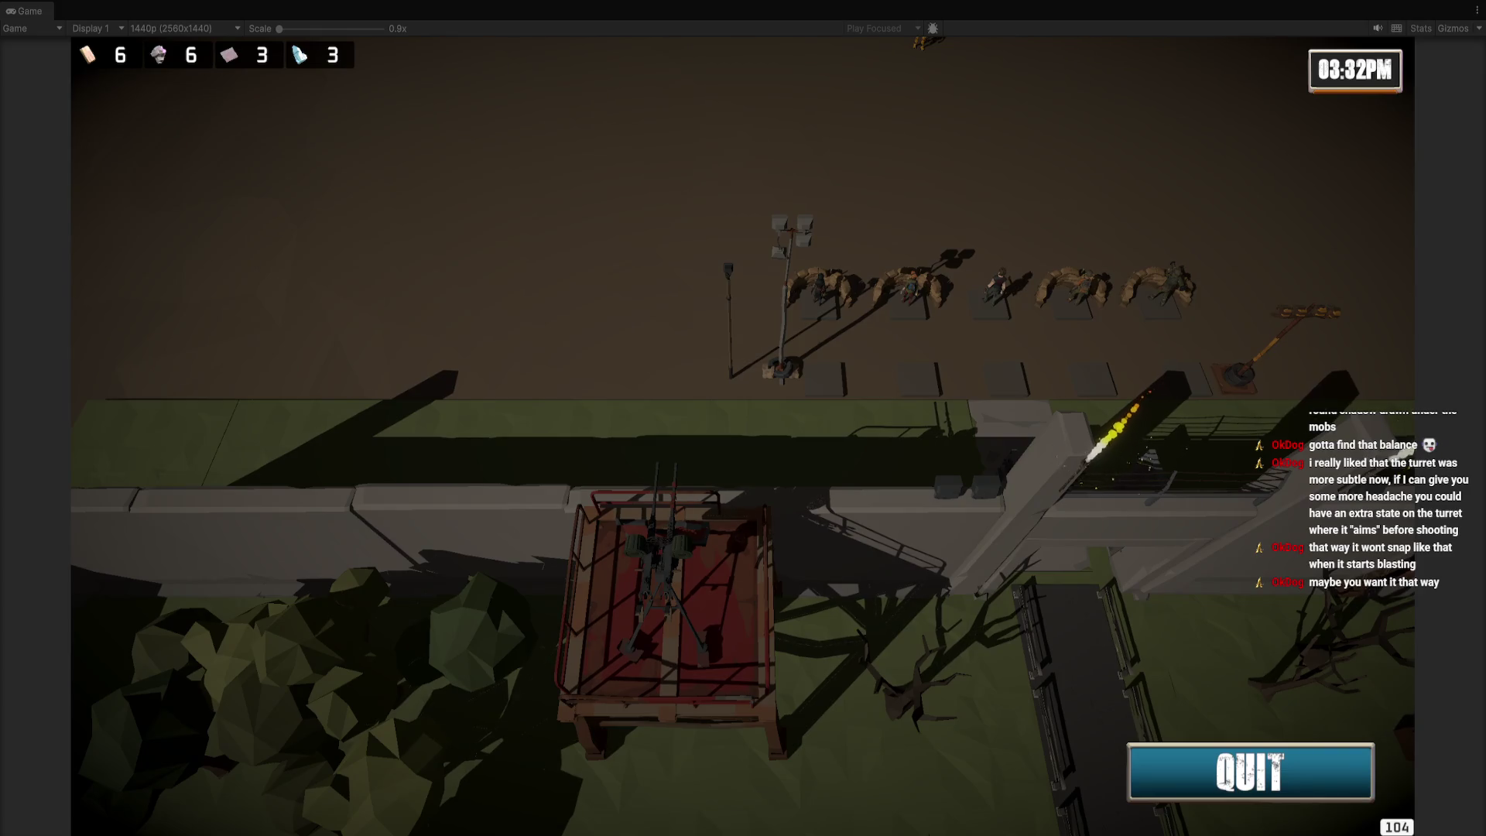
Switch to Visual Studio to look at the turret script
key(alt+Tab)
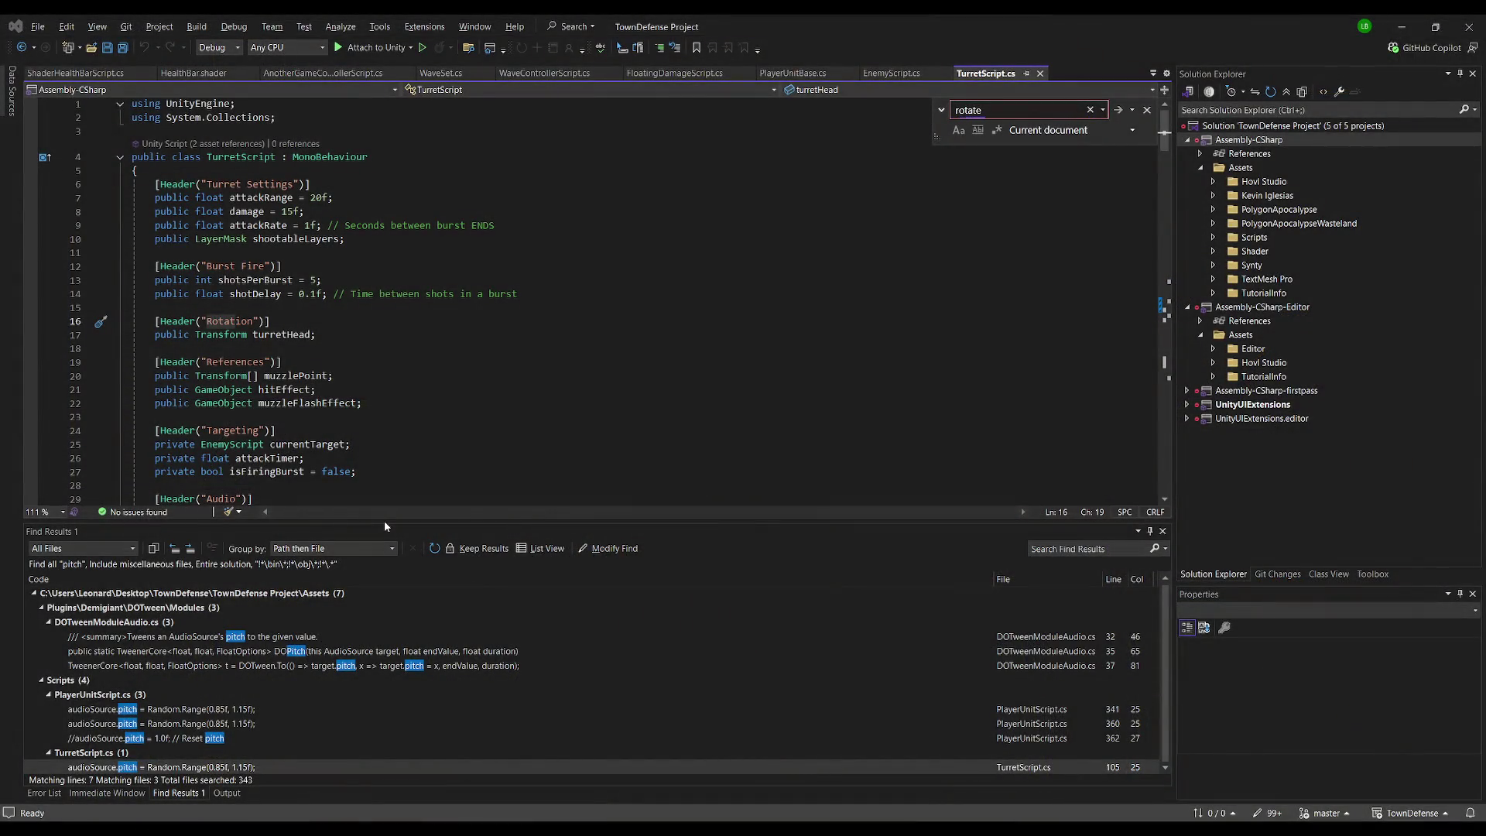
Search TurretScript.cs for rotate and turretHead down to FaceTarget on line 149, then return to Unity
key(Return)
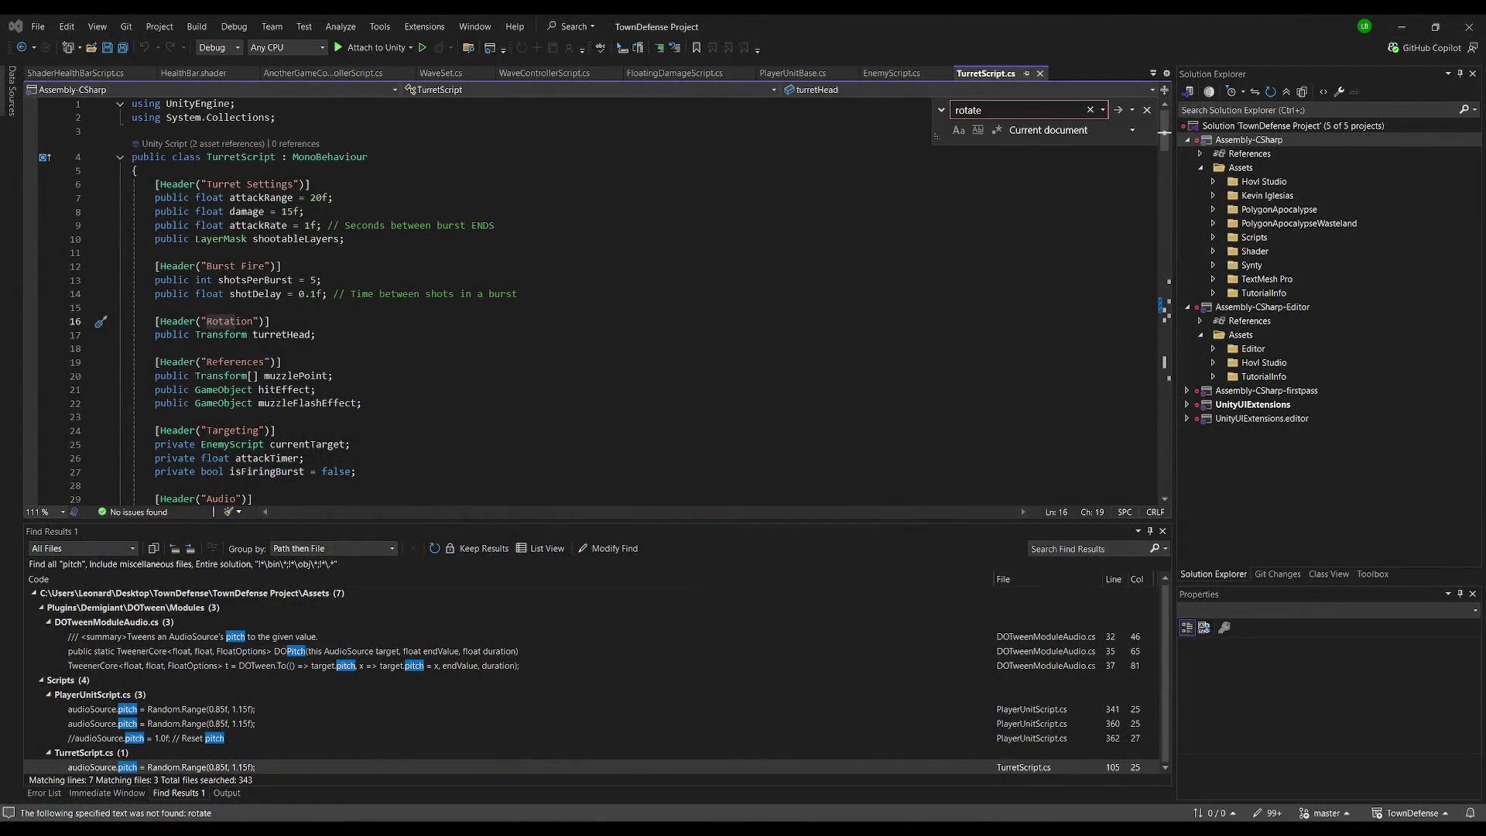
click(353, 348)
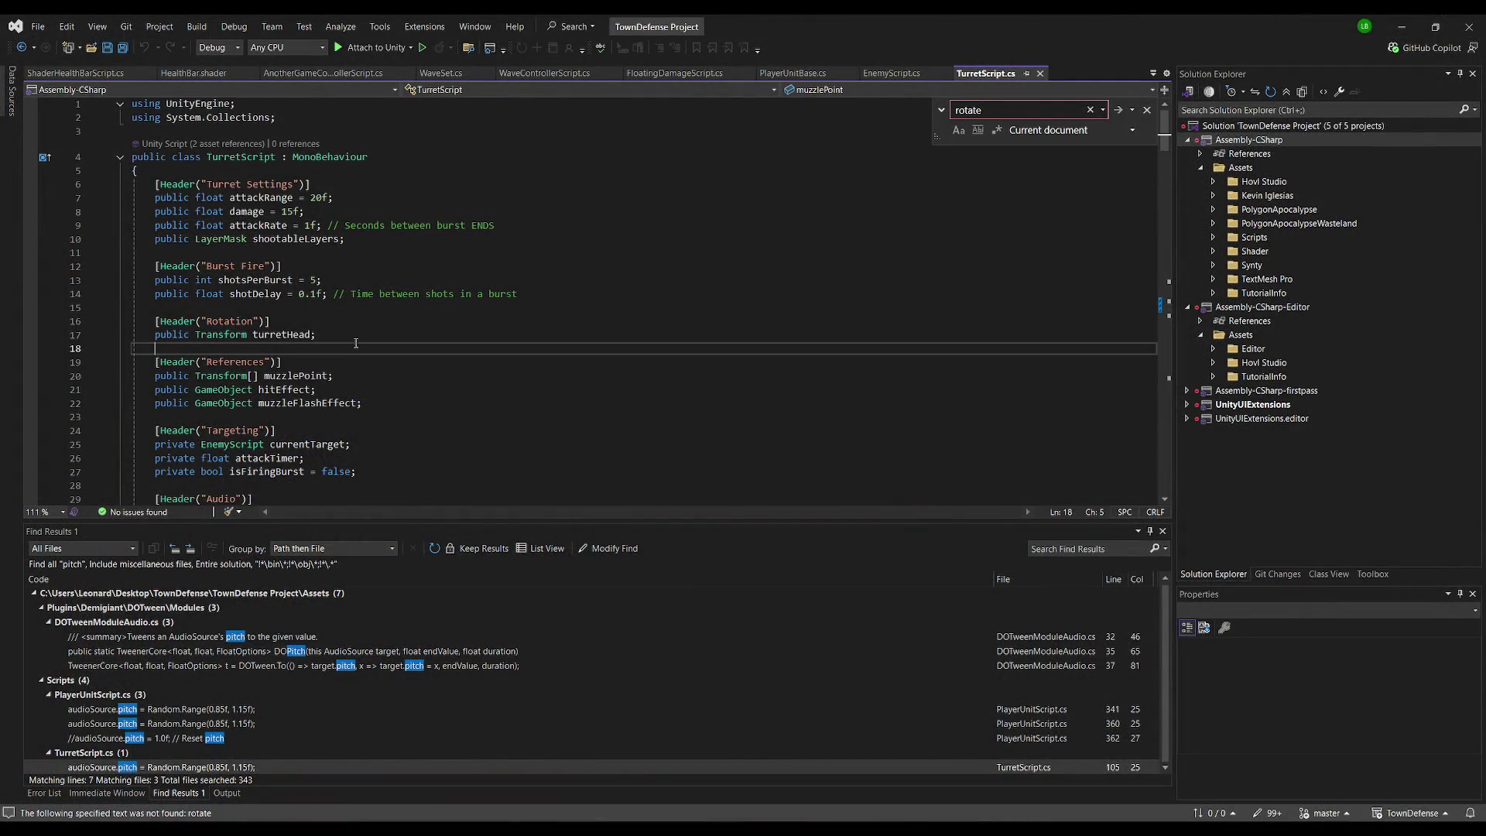
double_click(282, 334)
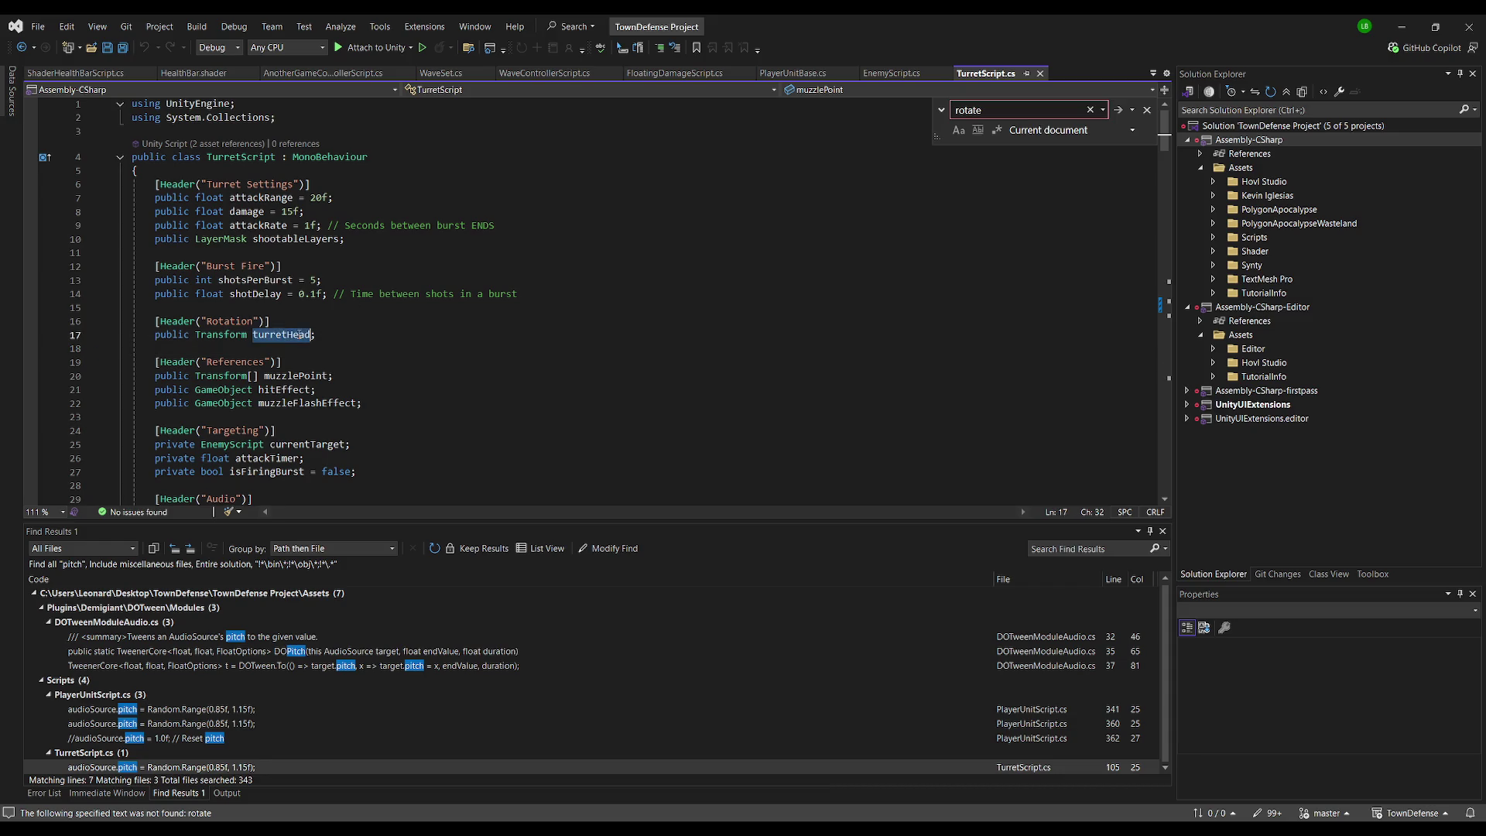
key(ctrl+f)
key(Return)
key(Return)
key(Return)
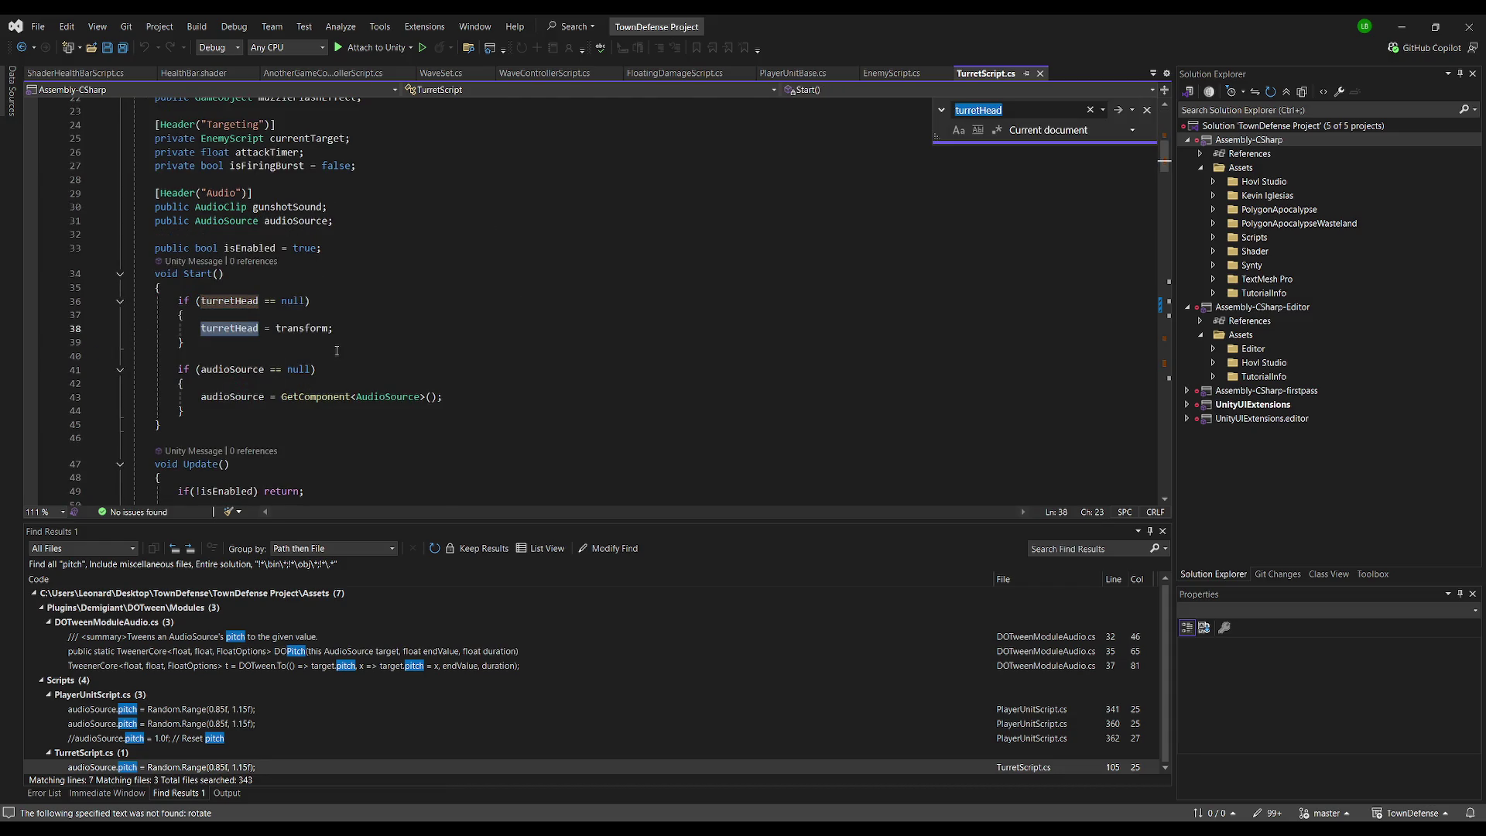
click(576, 271)
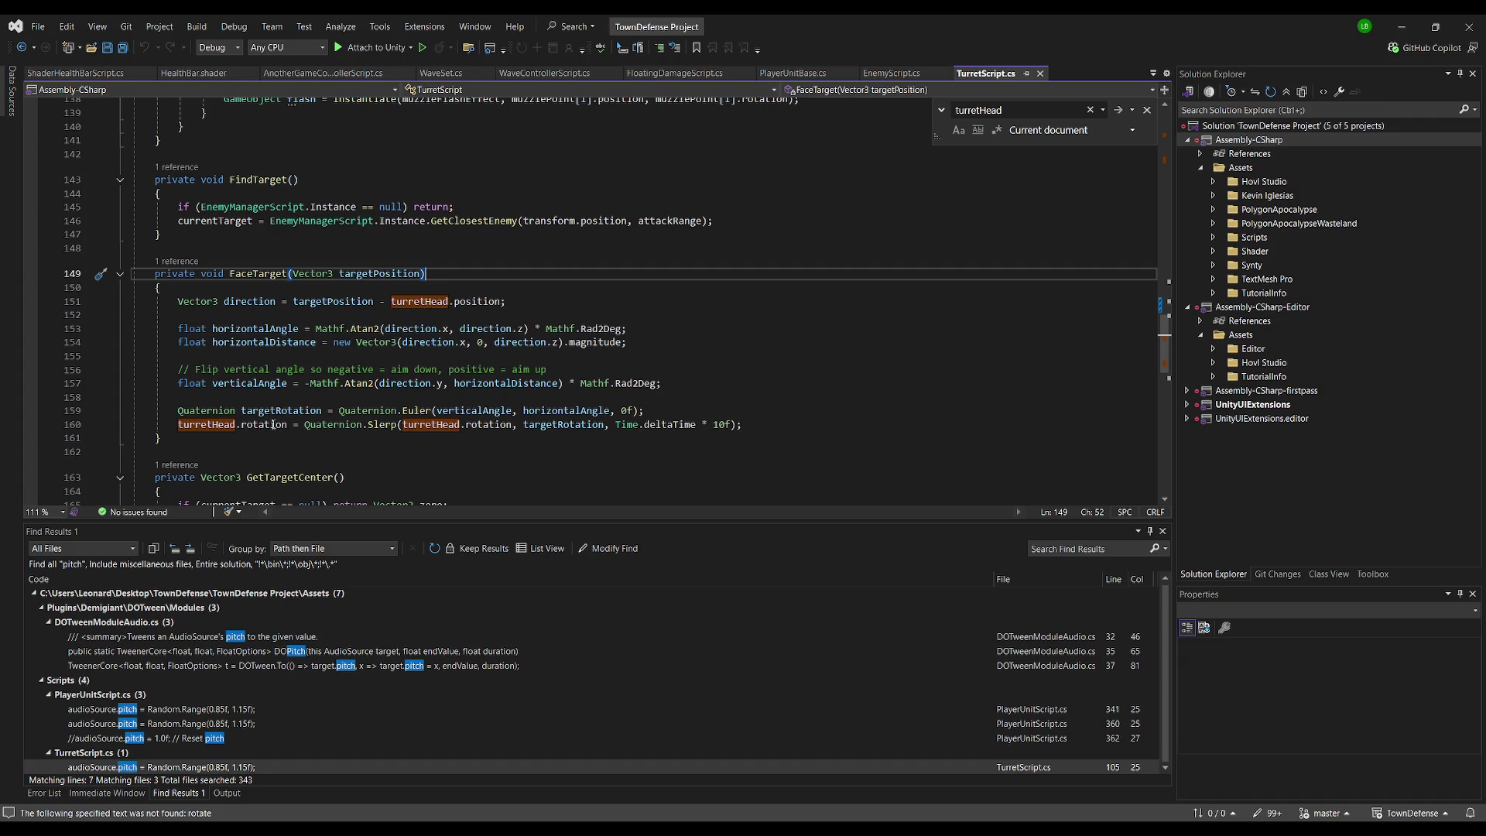
key(alt+Tab)
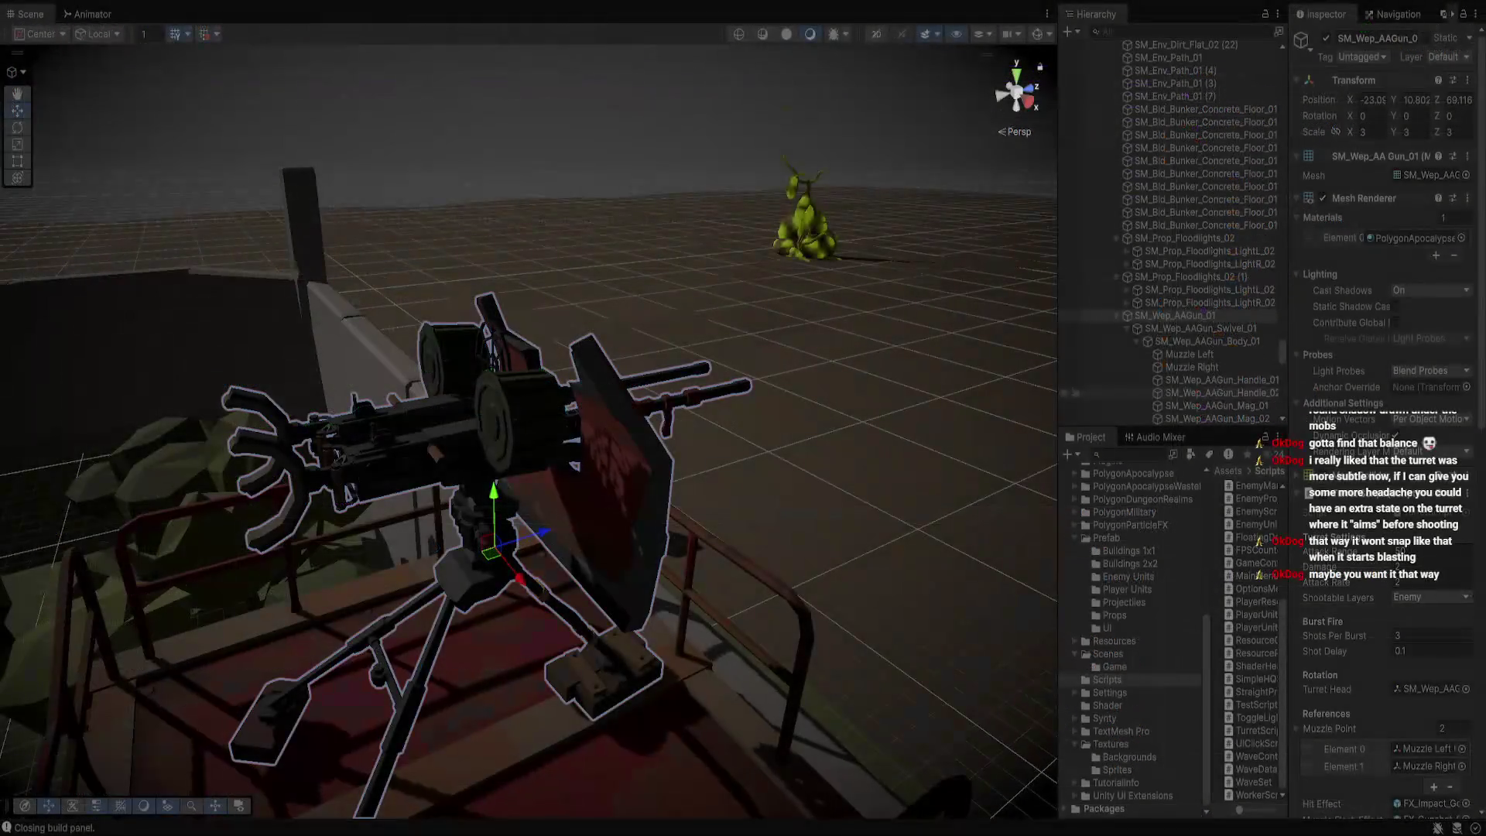
Return from the AA gun in the Scene view to Visual Studio's TurretScript.cs FaceTarget method
key(alt+Tab)
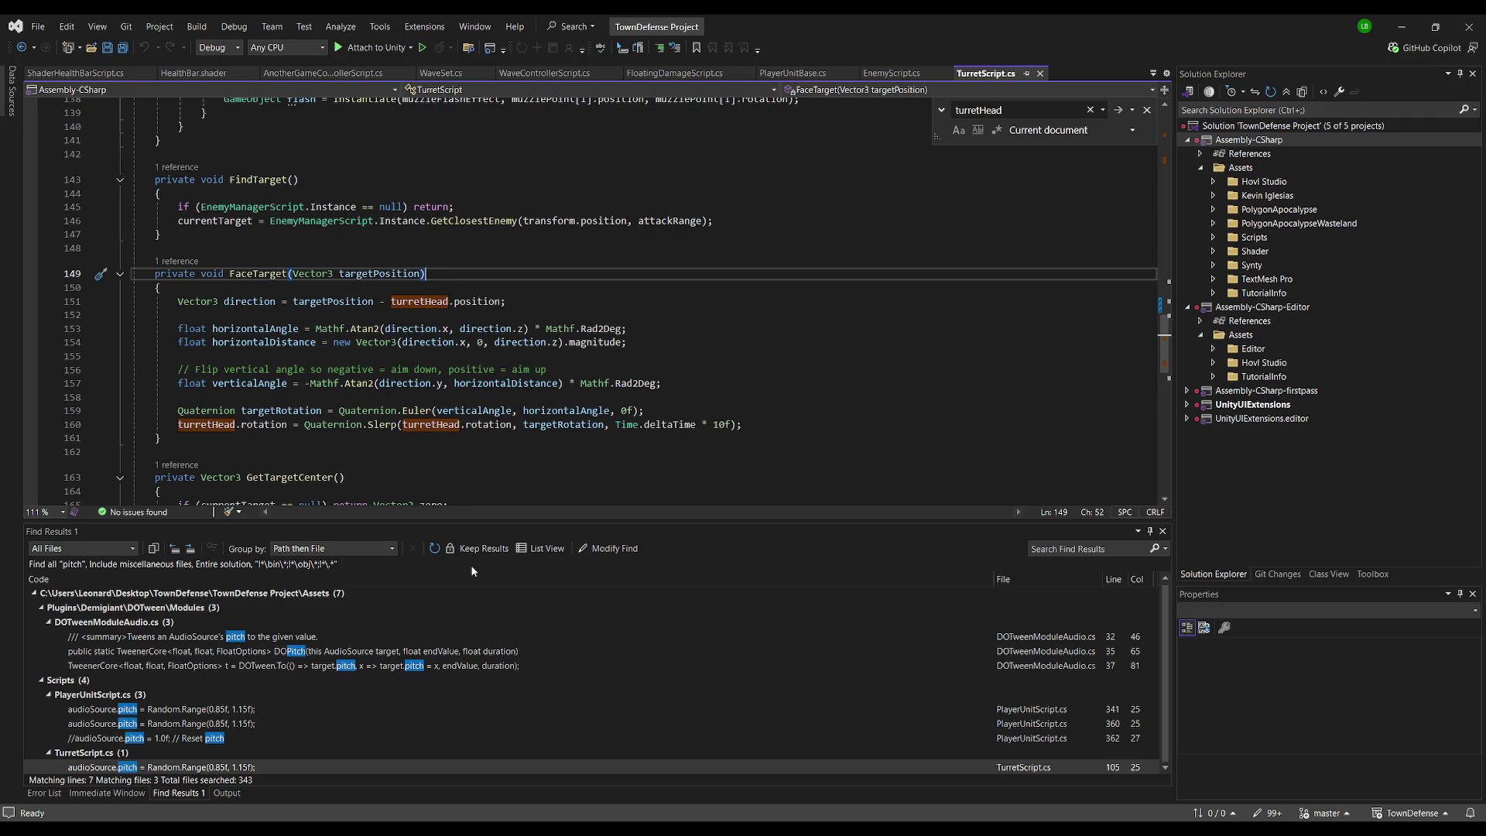
Below isEnabled, add the comment '//TODO : Add state system: IDLE PATROLING, AIM, SHOOT'
scroll(426, 356, up, 20)
scroll(426, 355, up, 12)
scroll(408, 289, down, 8)
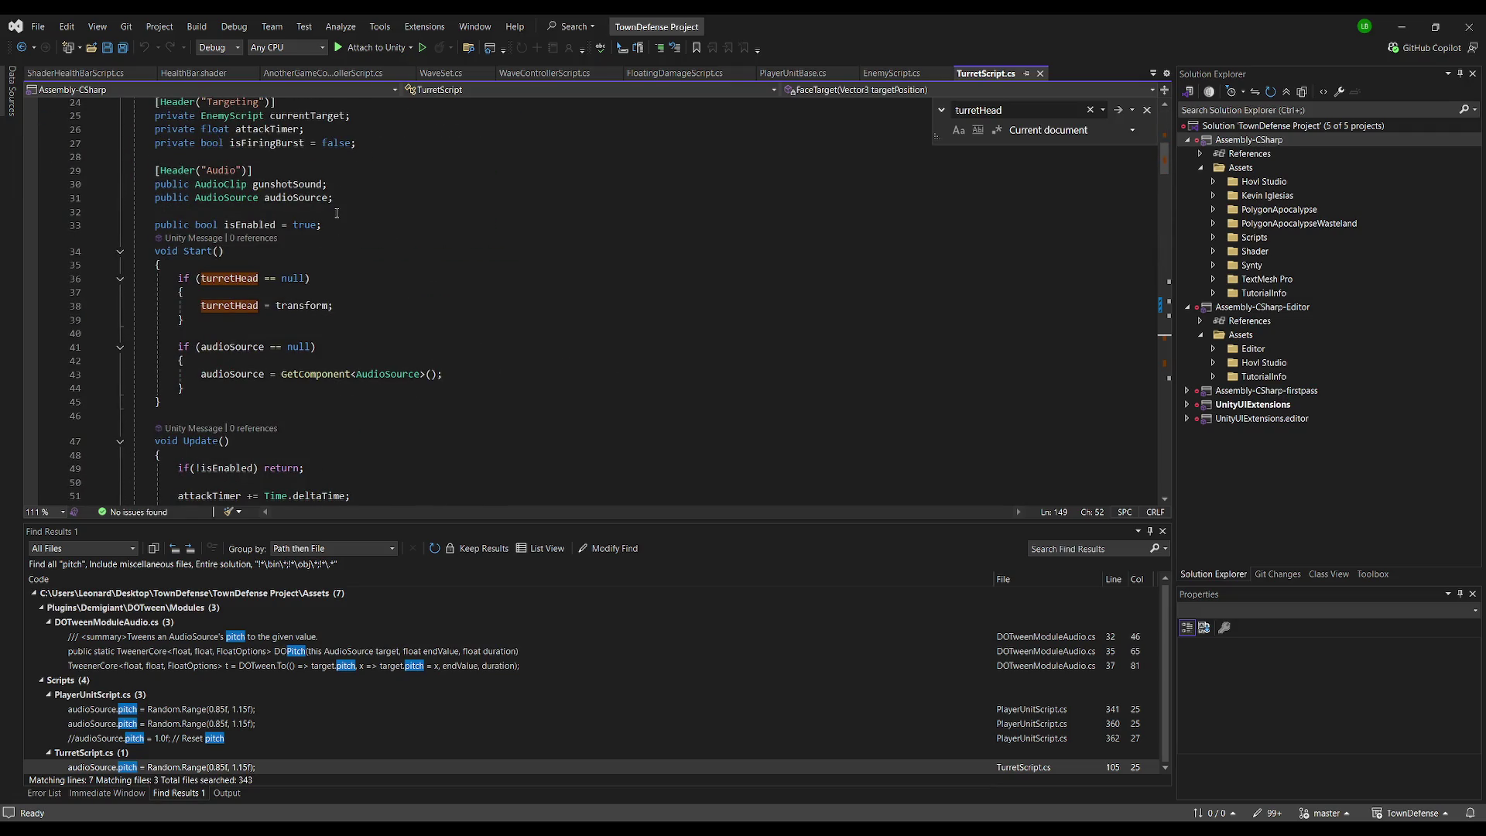
click(416, 224)
key(Return)
key(Return)
key(Return)
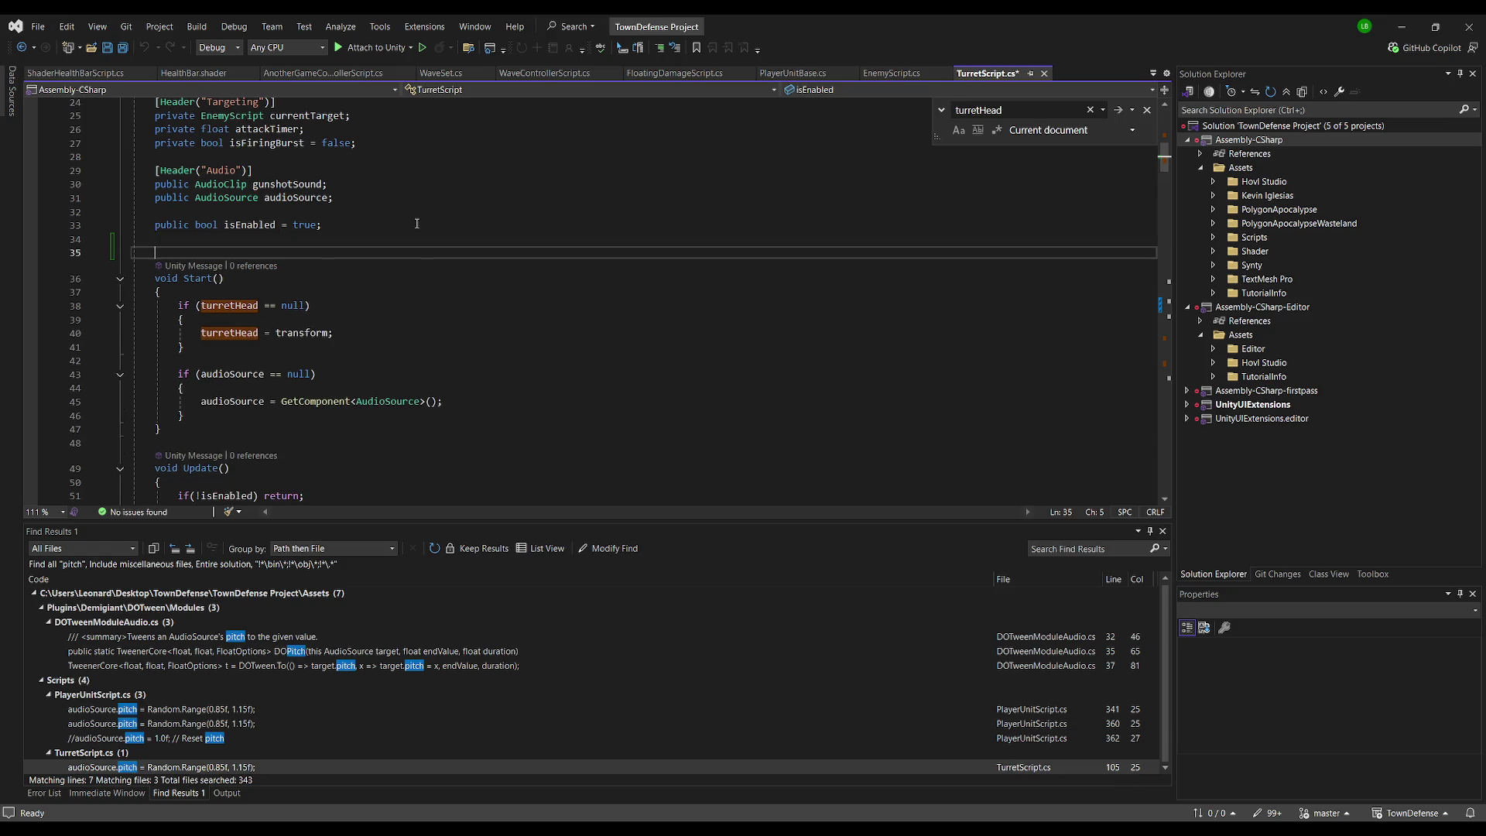
key(Up)
text(//TODO)
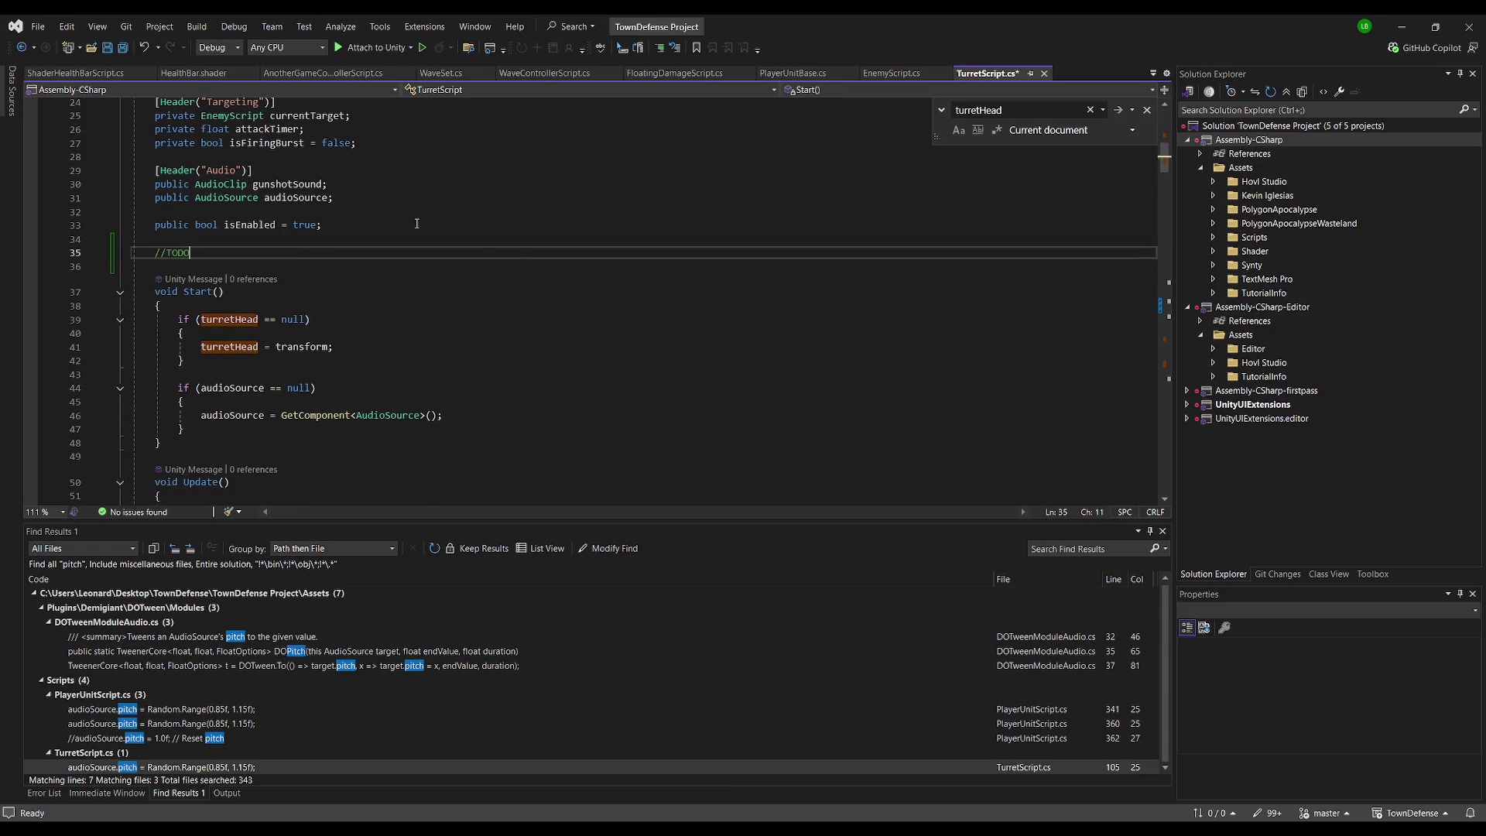
text( : Add )
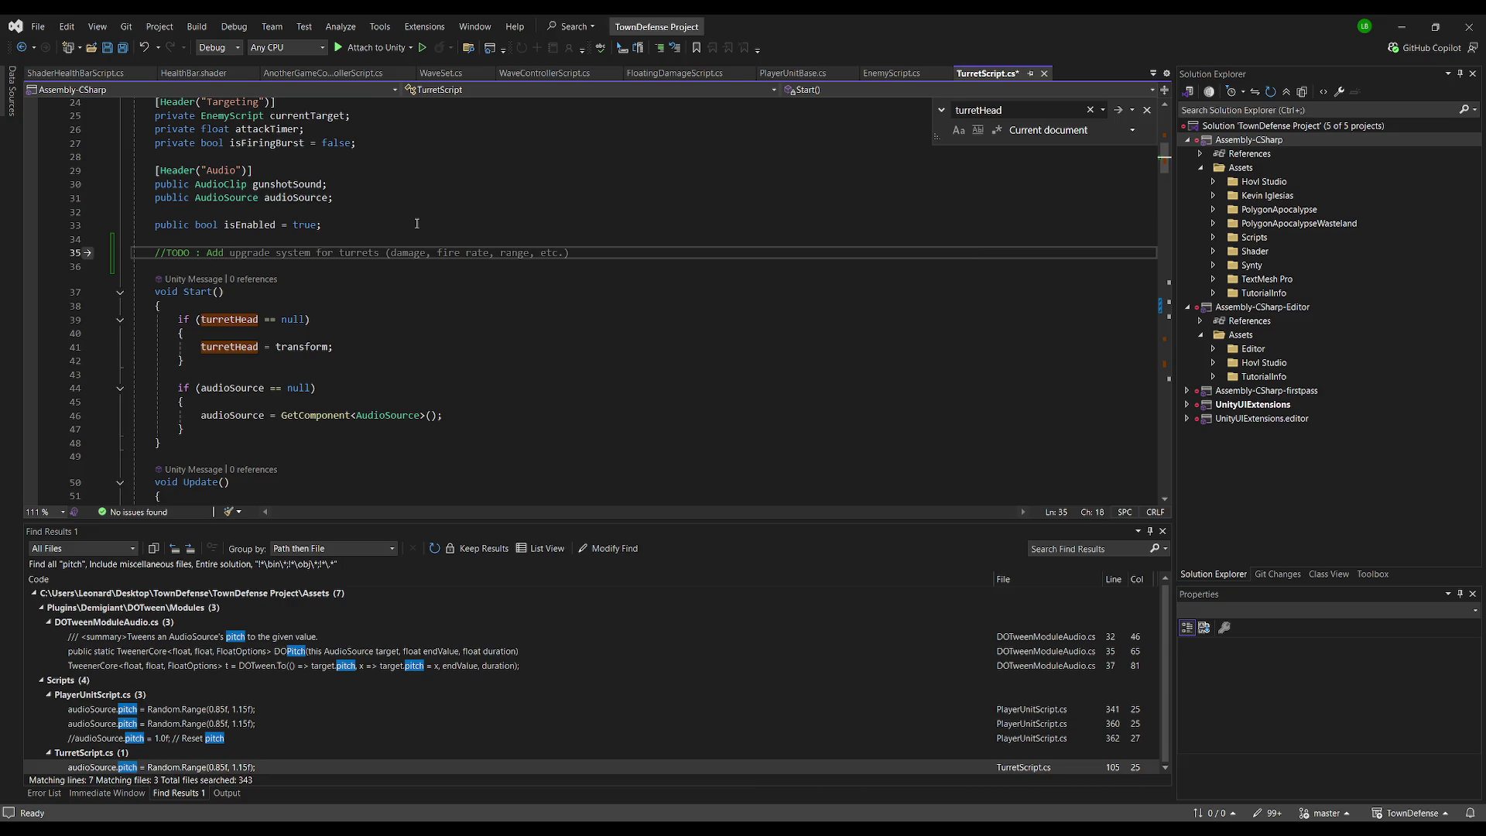
text(state sys)
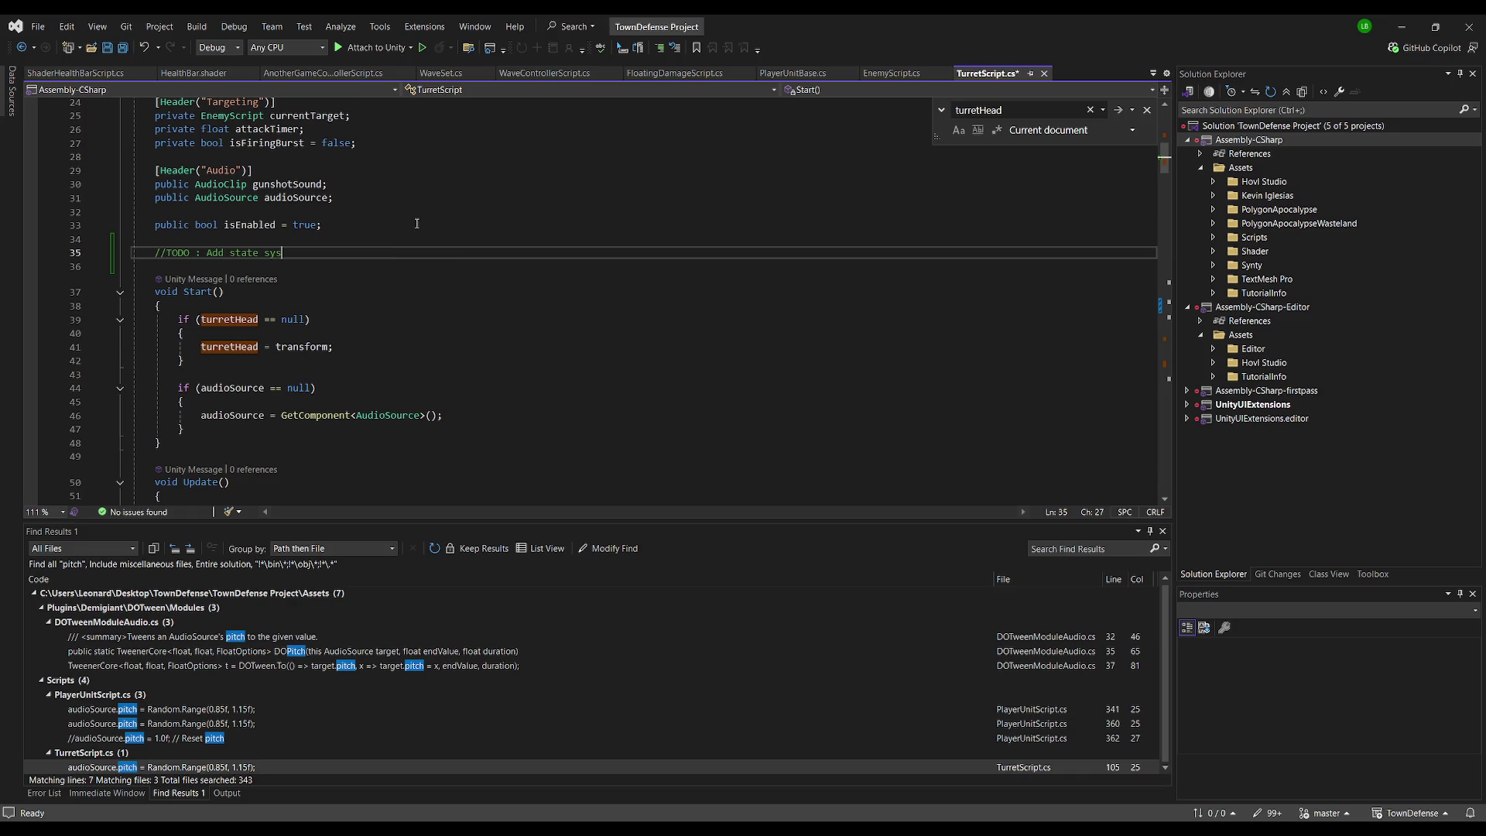
text(tem:)
text( I)
text(DLE )
text(PATRO)
text(LING)
text(<)
key(BackSpace)
text(, AIM, SHOOT)
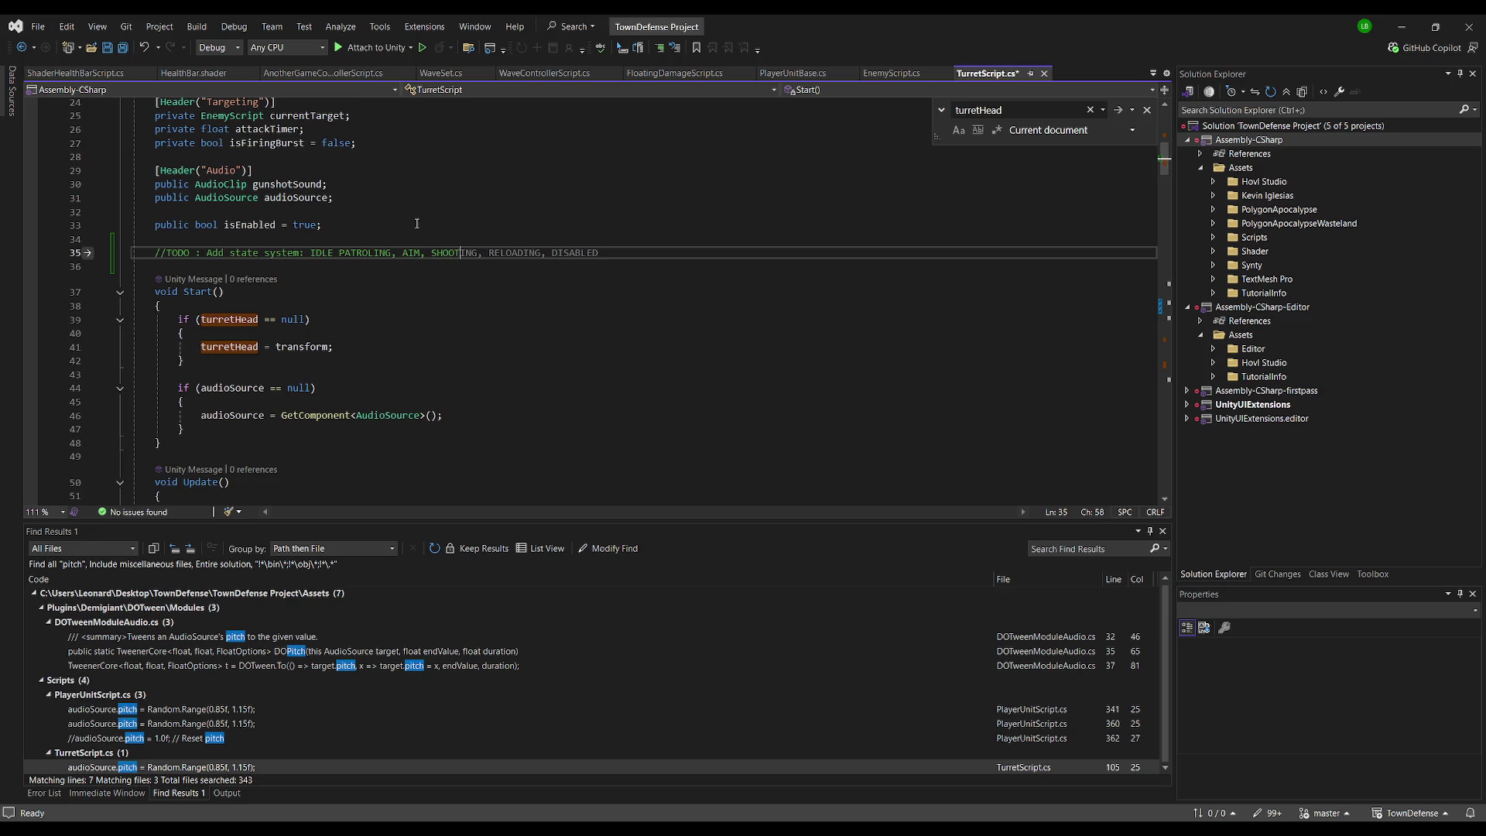
key(Return)
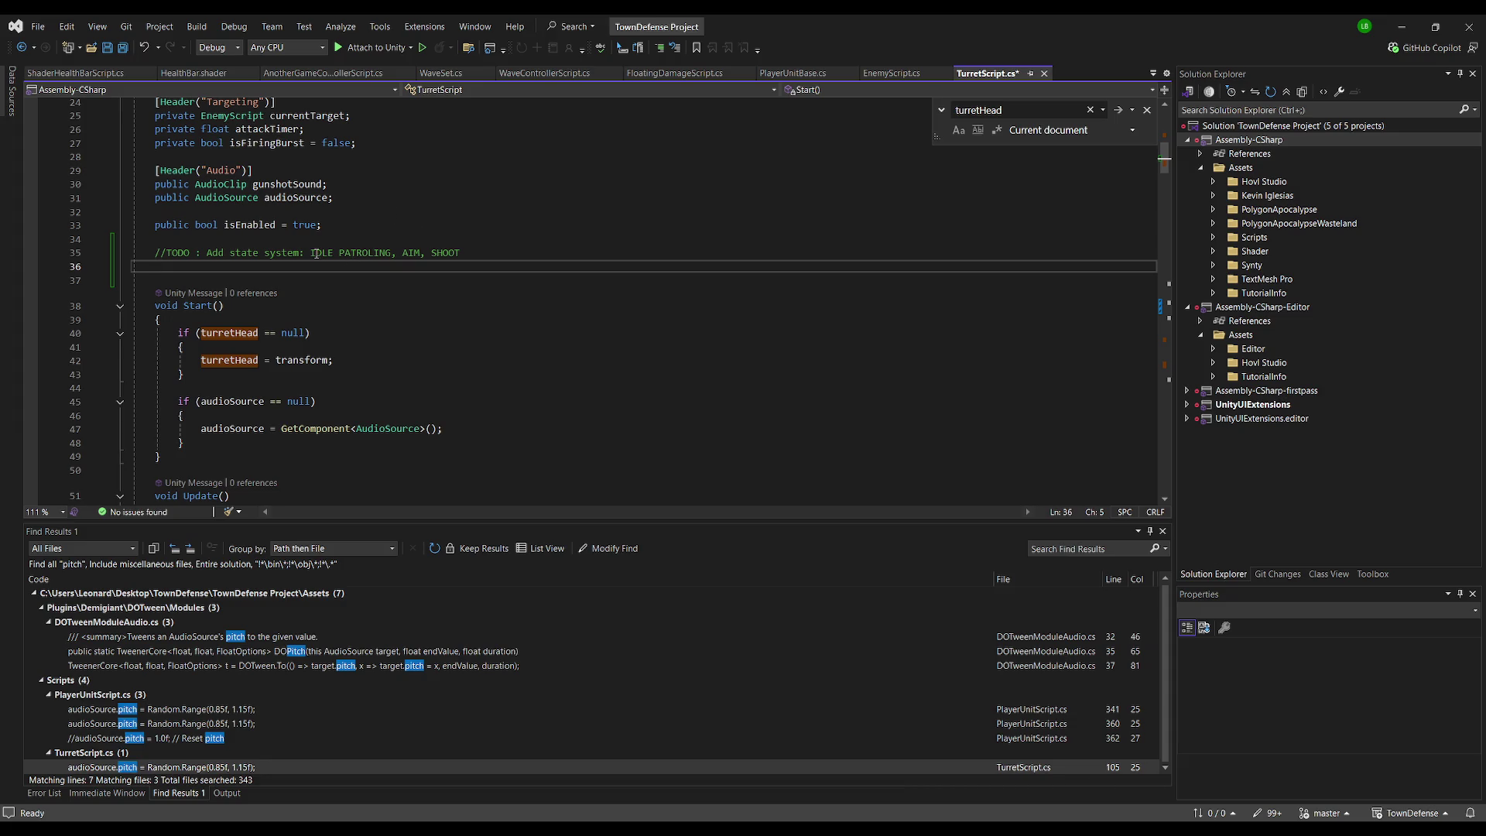
Annotate PATROLING with '(Back and Forth)' and put AIM '(Set Target and Lerp to it)' on its own comment line
click(393, 254)
text((Back and)
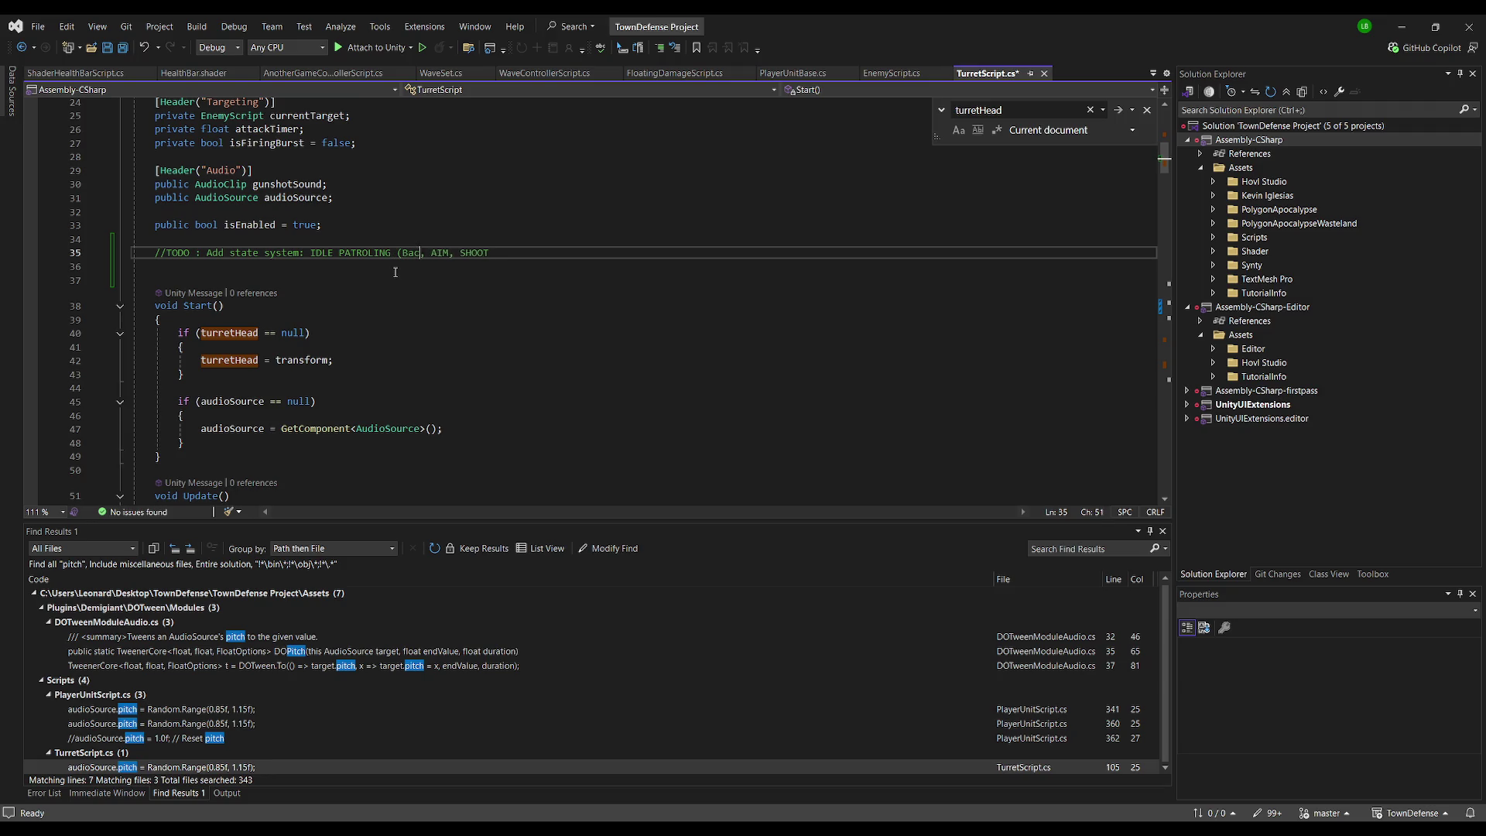
text( Forth))
key(Return)
key(BackSpace)
key(BackSpace)
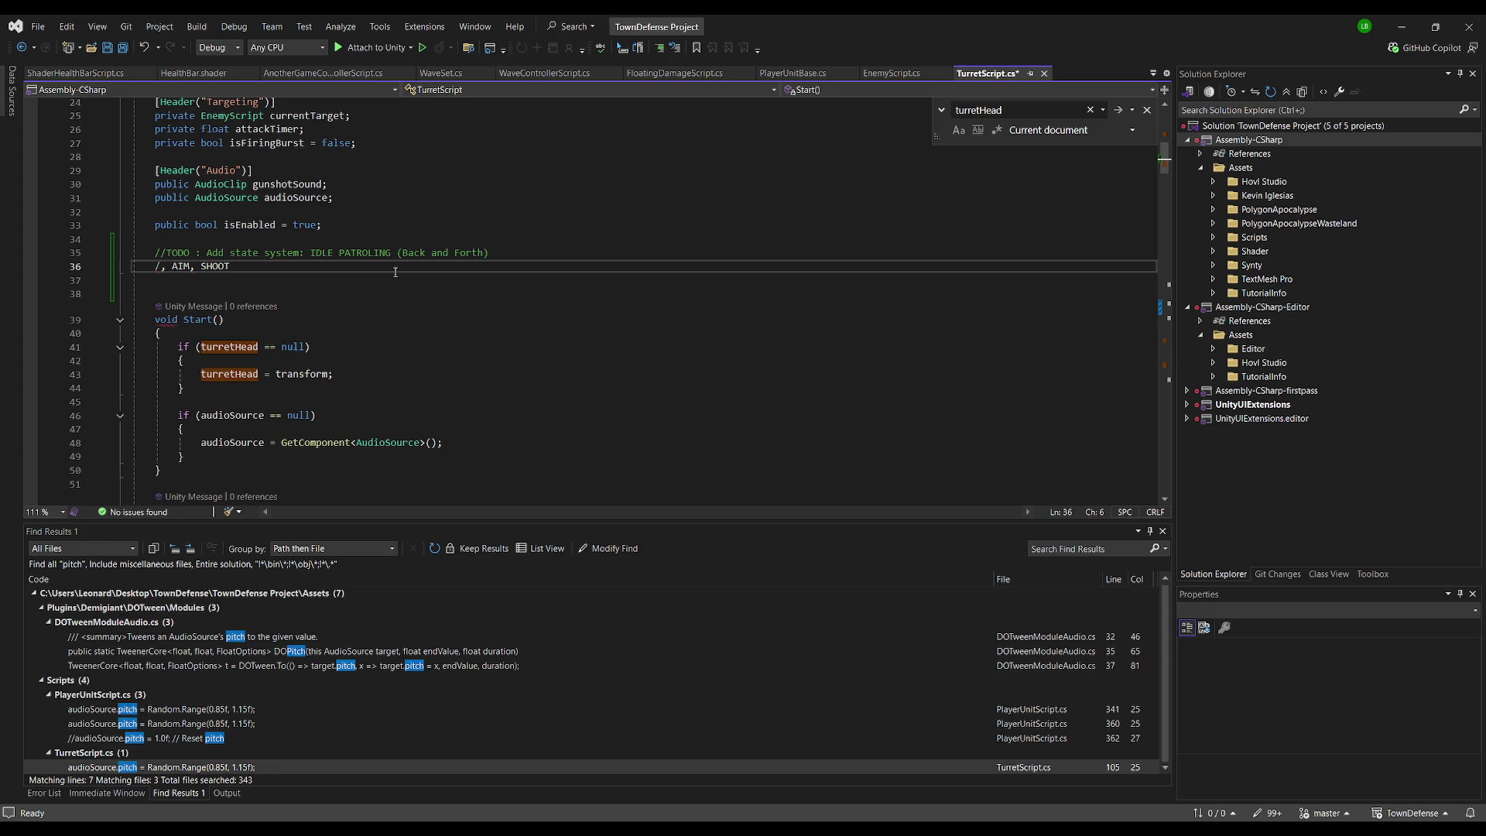
text(//)
key(Delete)
key(BackSpace)
key(BackSpace)
key(BackSpace)
key(Delete)
key(ctrl+Right)
text((Set Target and Lerp to it))
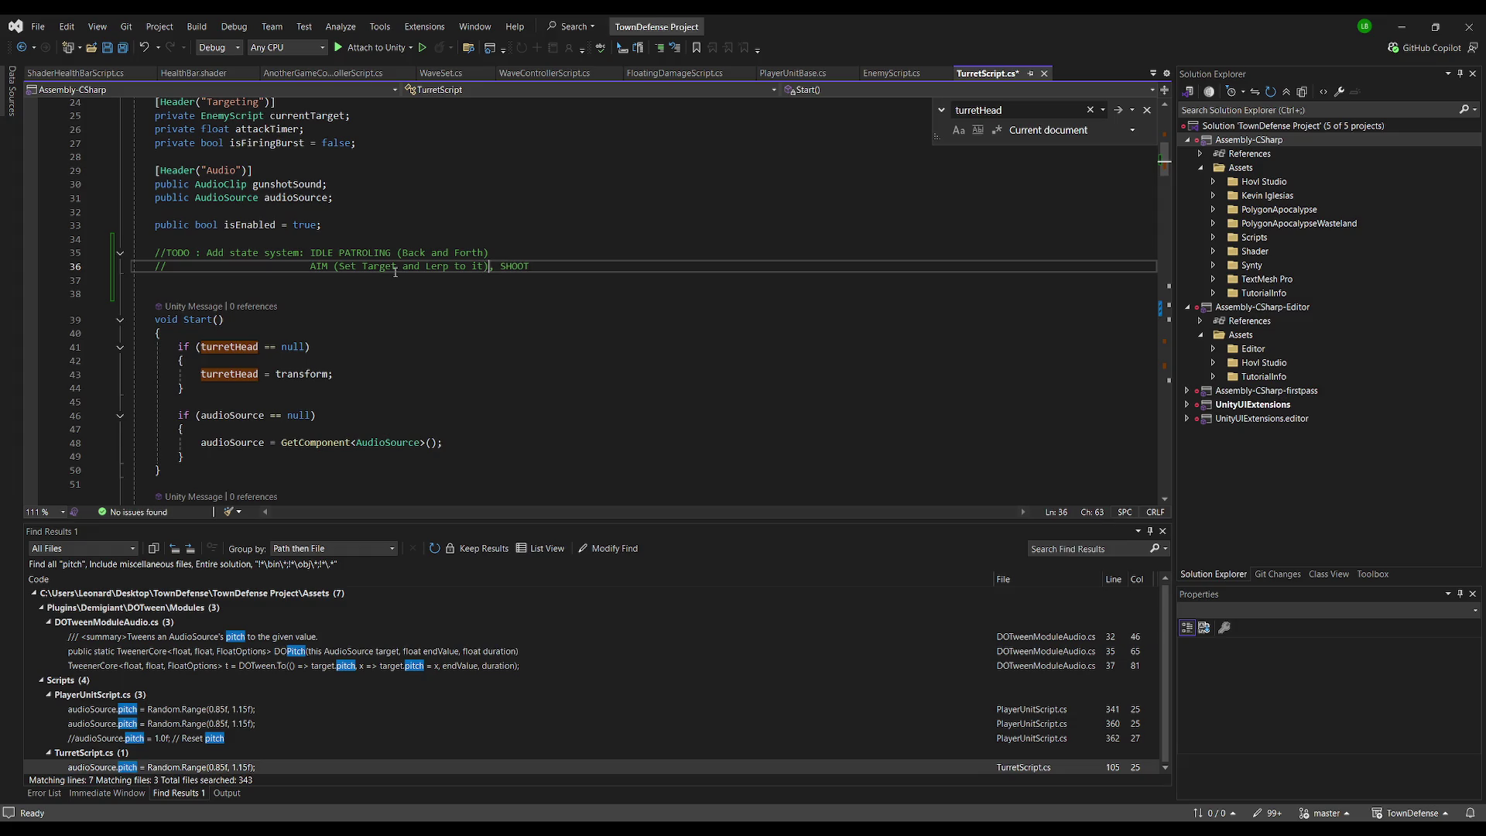
Move SHOOT onto its own comment line with the note '(Brap brap brap)'
key(Return)
key(Delete)
key(Delete)
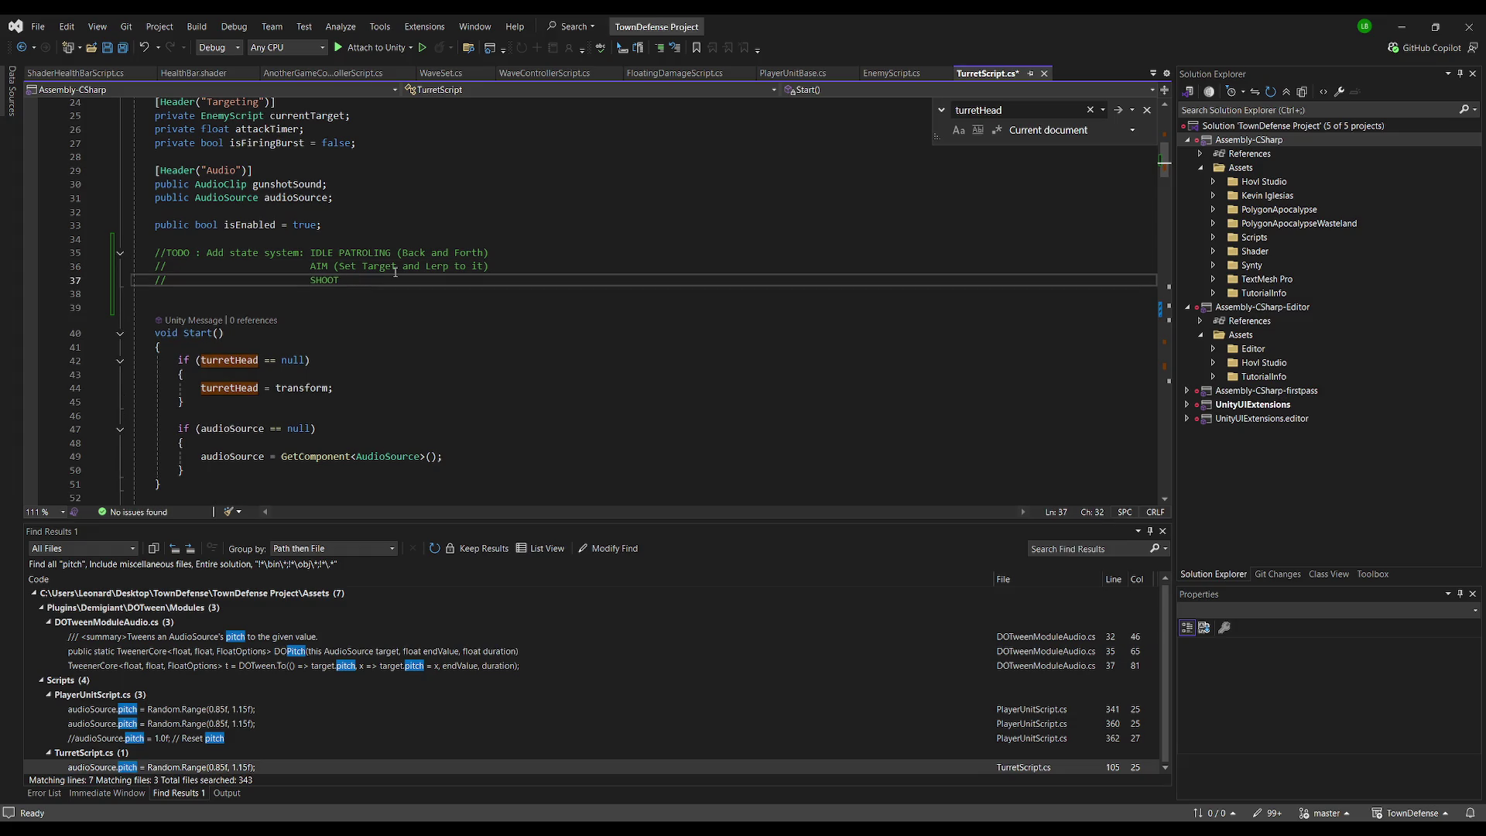
text(*()
key(BackSpace)
key(BackSpace)
text((Brap )
text(brap brap*)
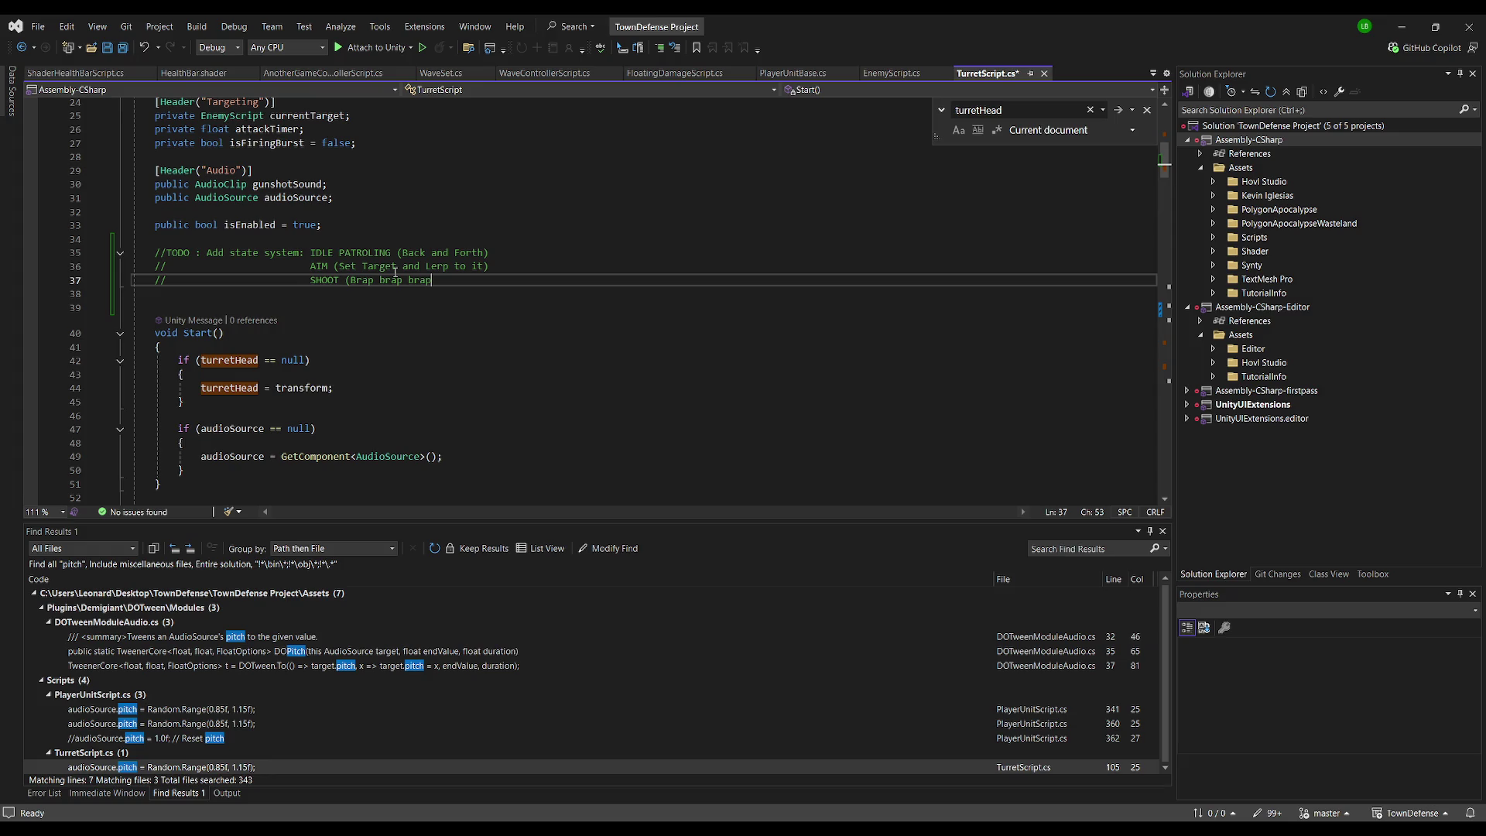